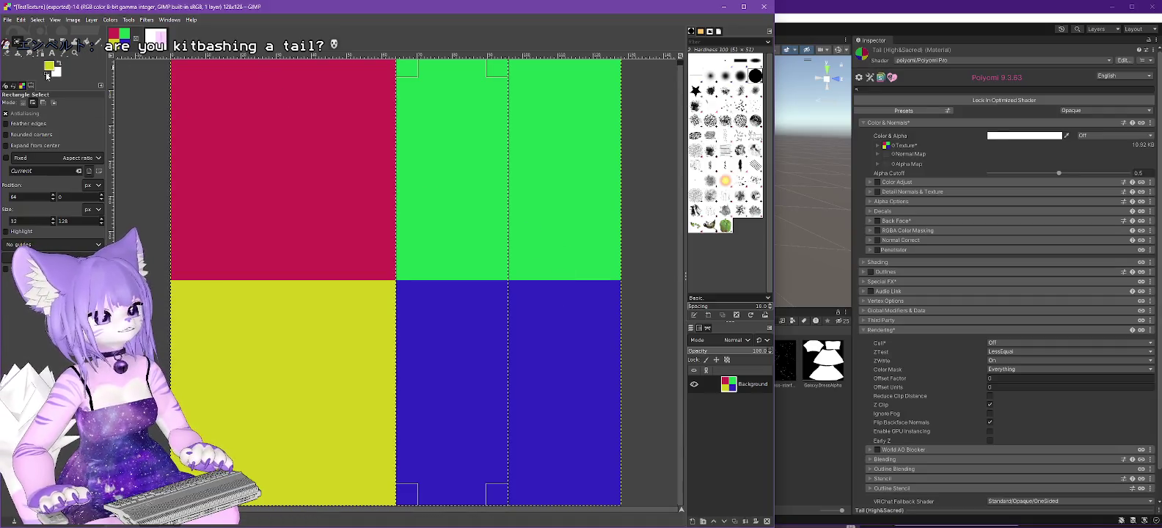
Try a teal bucket fill on the lower-middle strip, then undo it.
left_click(49, 63)
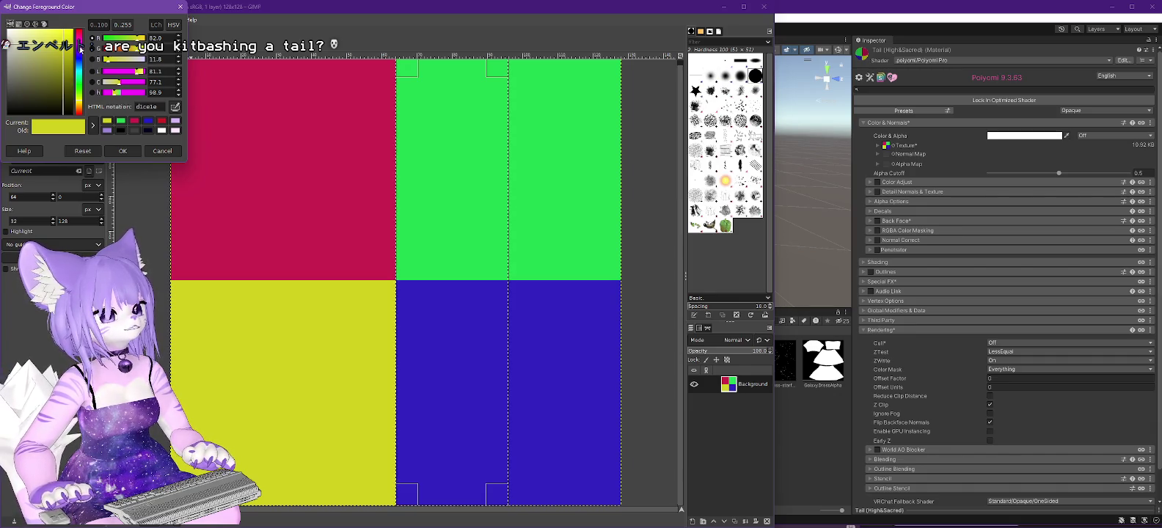
left_click(79, 81)
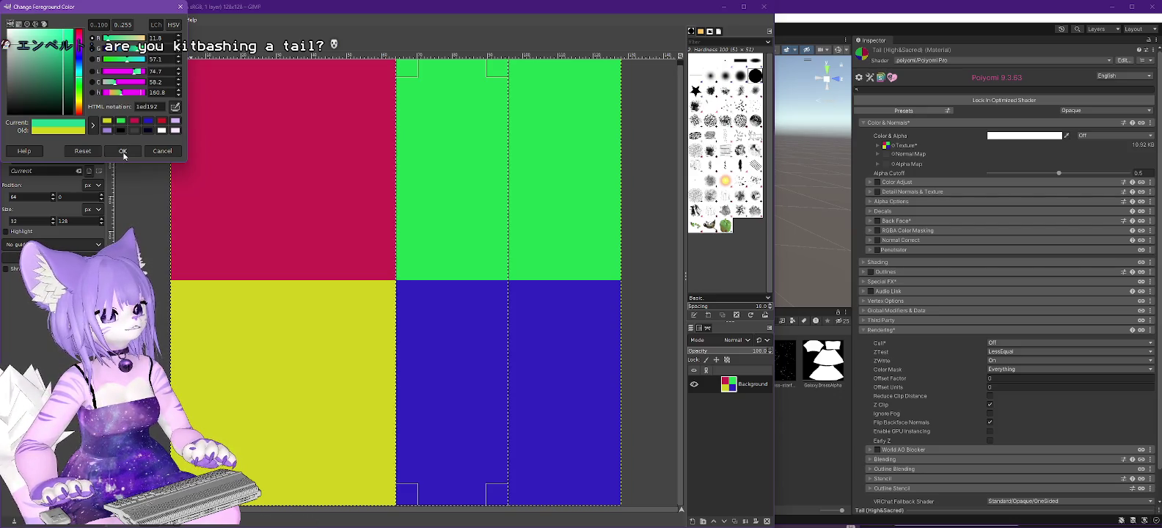
left_click(124, 151)
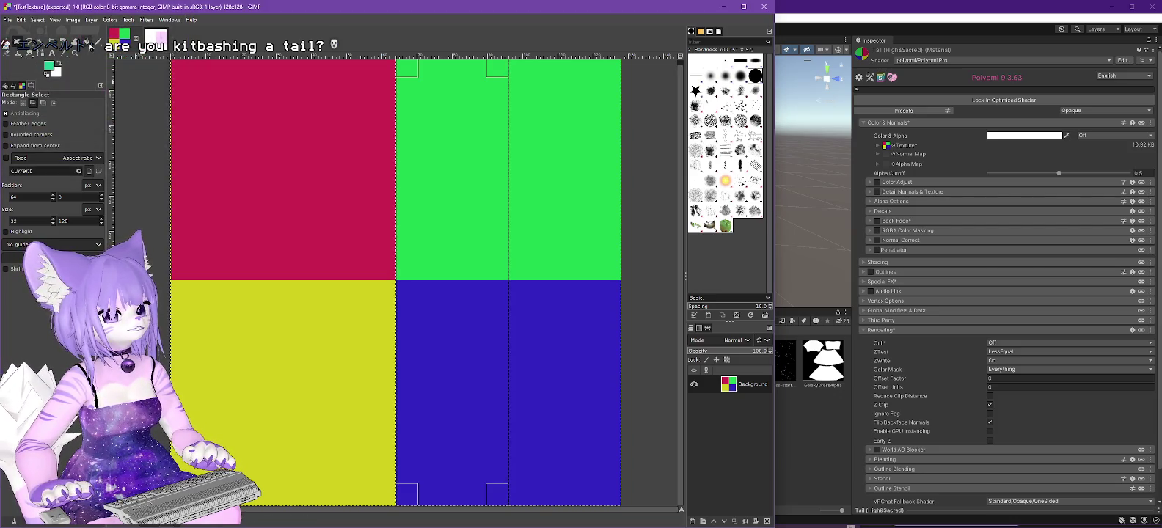
left_click(89, 44)
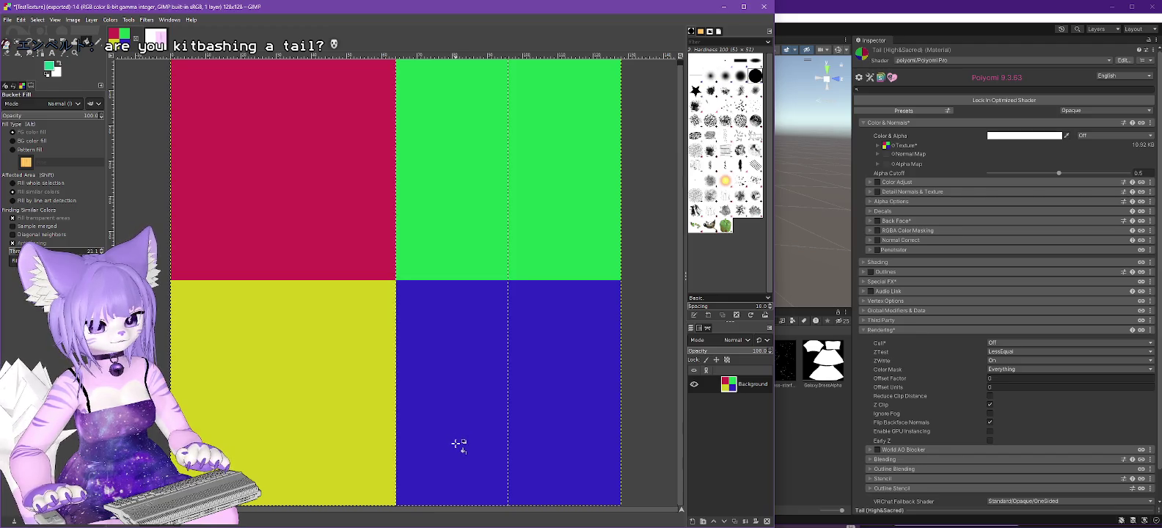
left_click(457, 444)
key("ctrl+z")
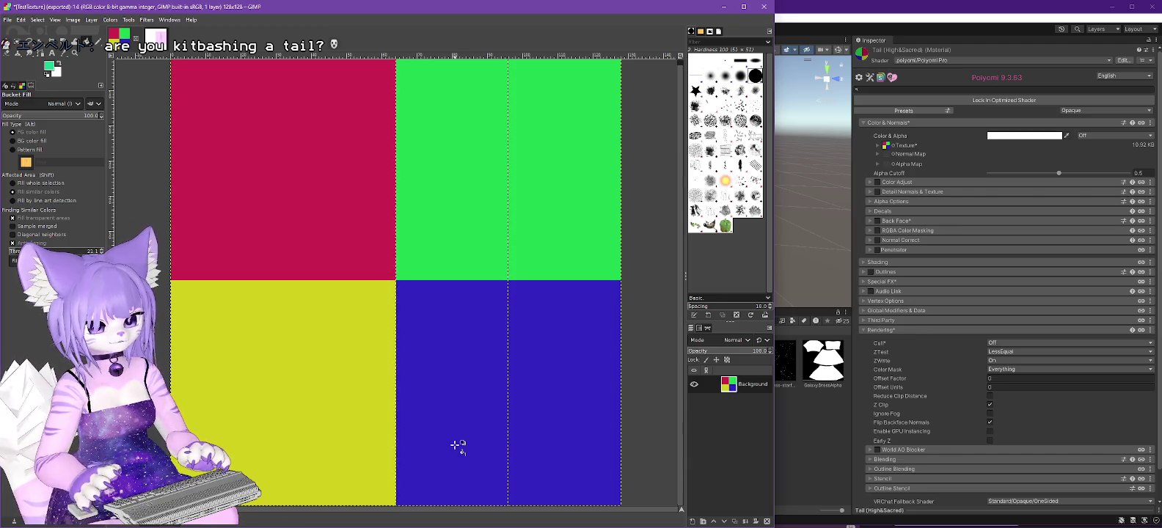
Set the foreground to a darker green and bucket-fill the upper-middle green strip.
left_click(48, 68)
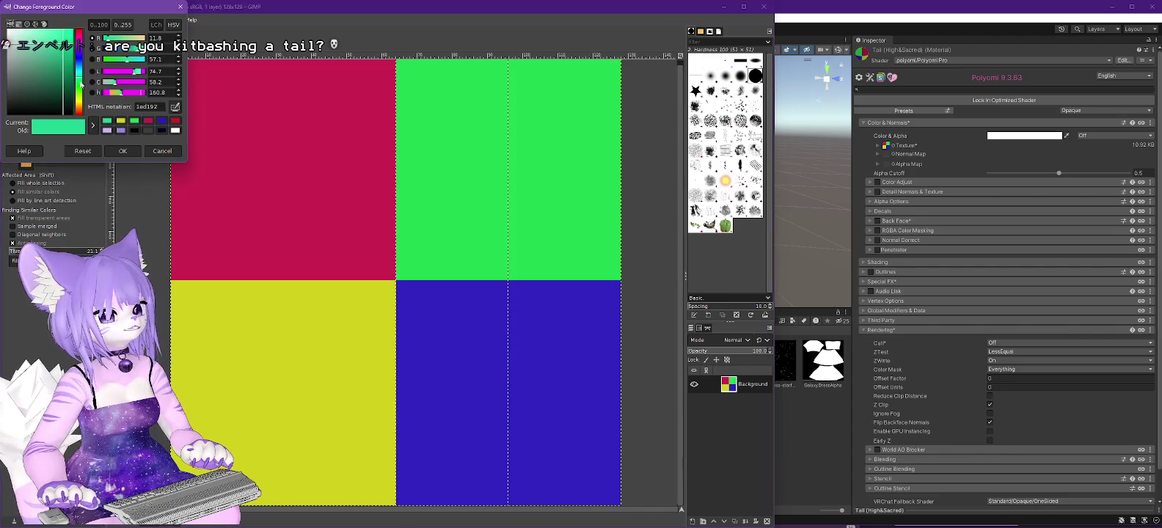
left_click_drag(114, 86, 121, 83)
left_click(81, 88)
left_click(80, 88)
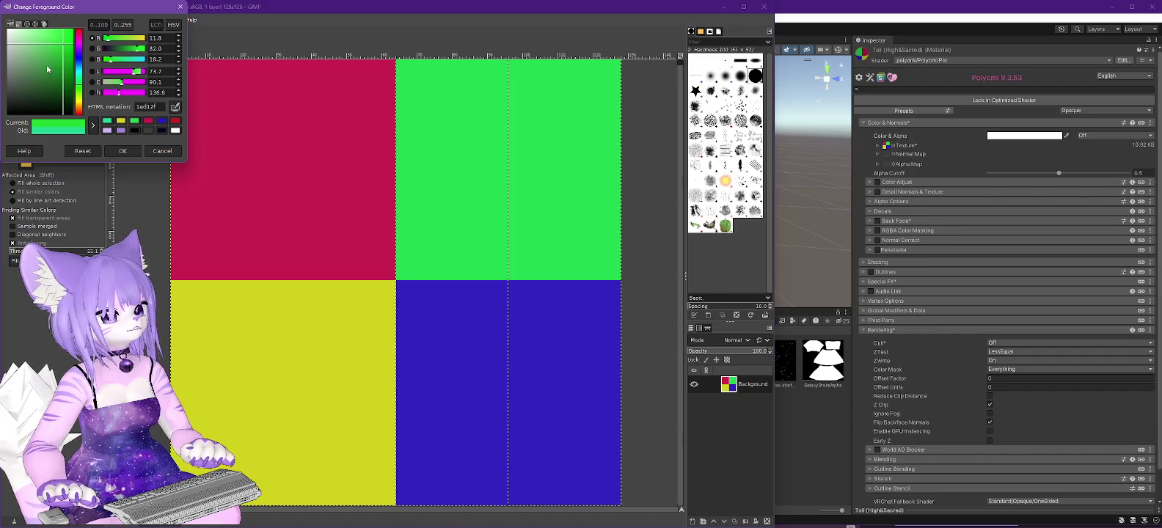
left_click(62, 87)
left_click(123, 151)
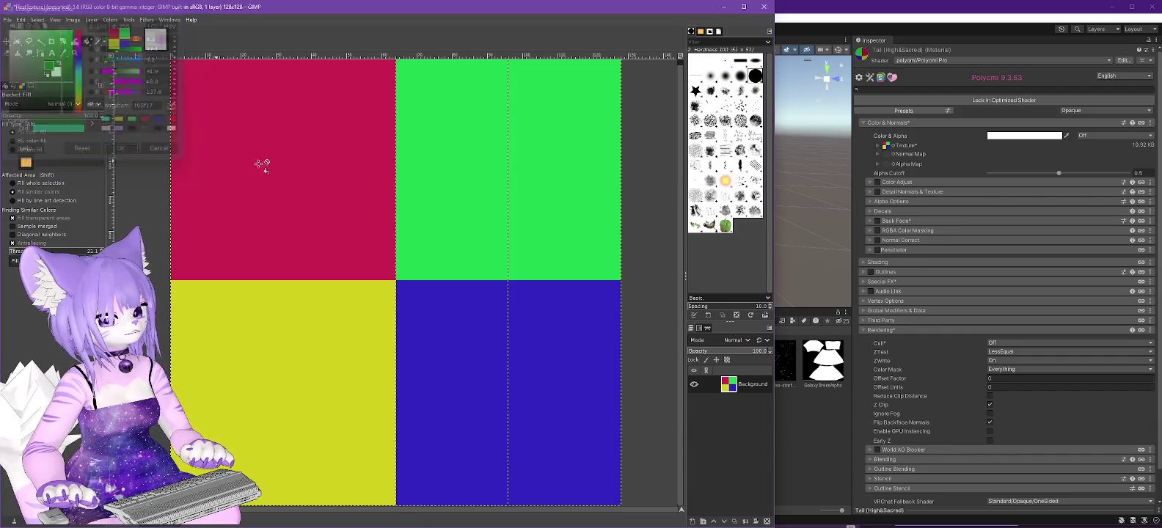
left_click(450, 174)
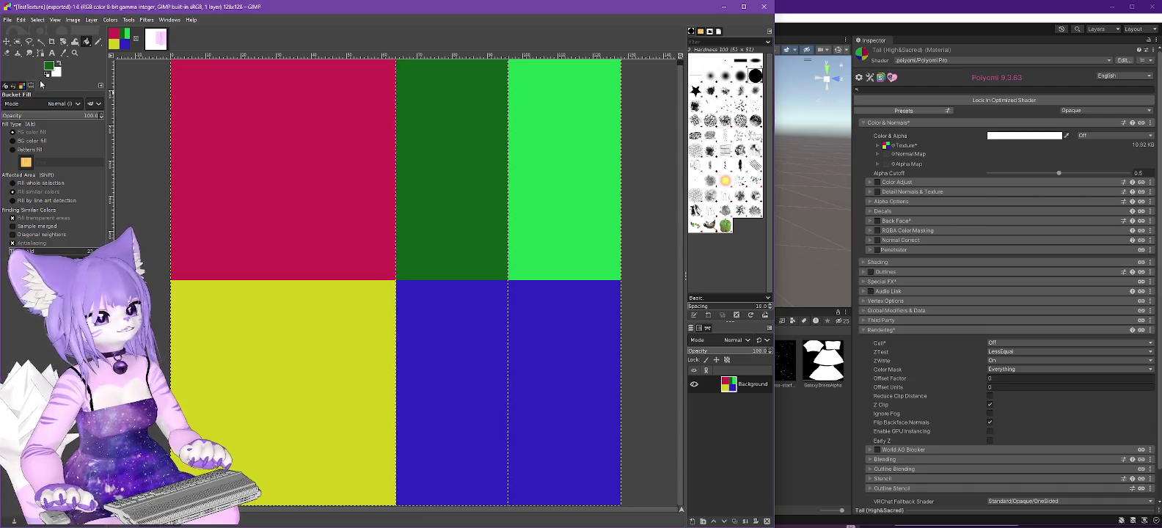
Bucket-fill the lower-middle blue strip with dark navy 10155f.
left_click(47, 69)
left_click(78, 58)
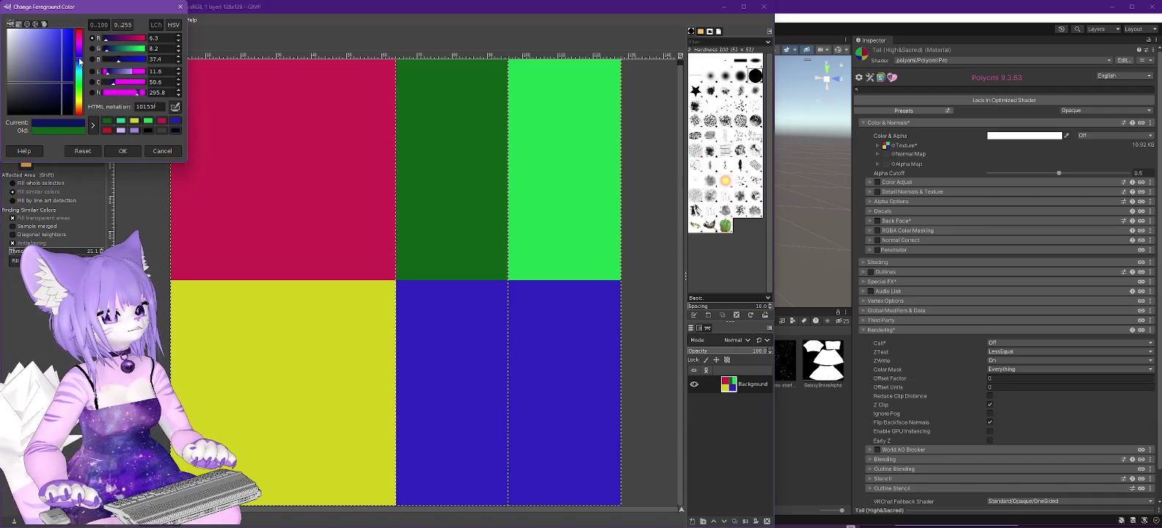
left_click(123, 150)
left_click(475, 402)
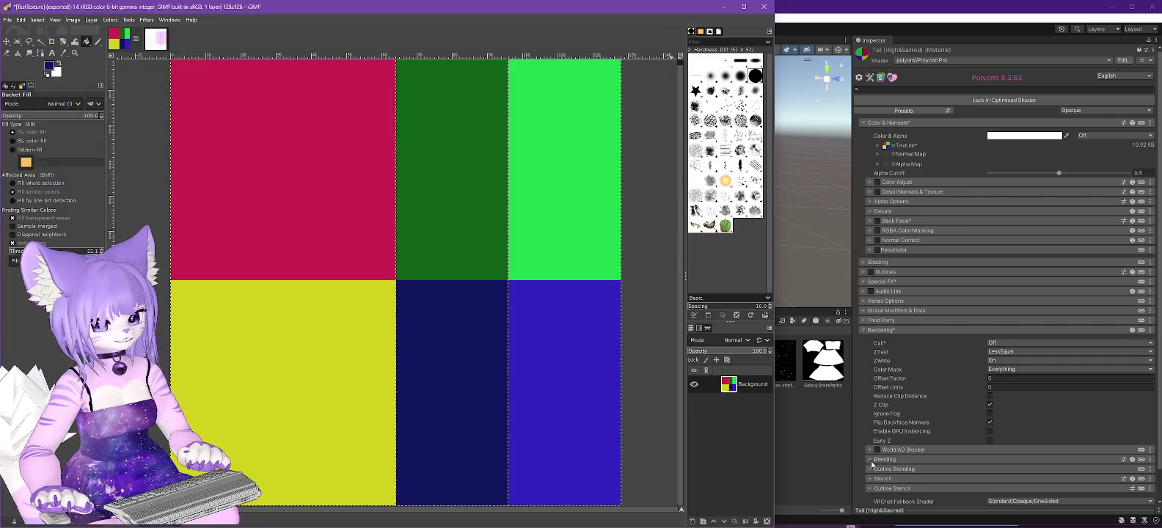
left_click(7, 20)
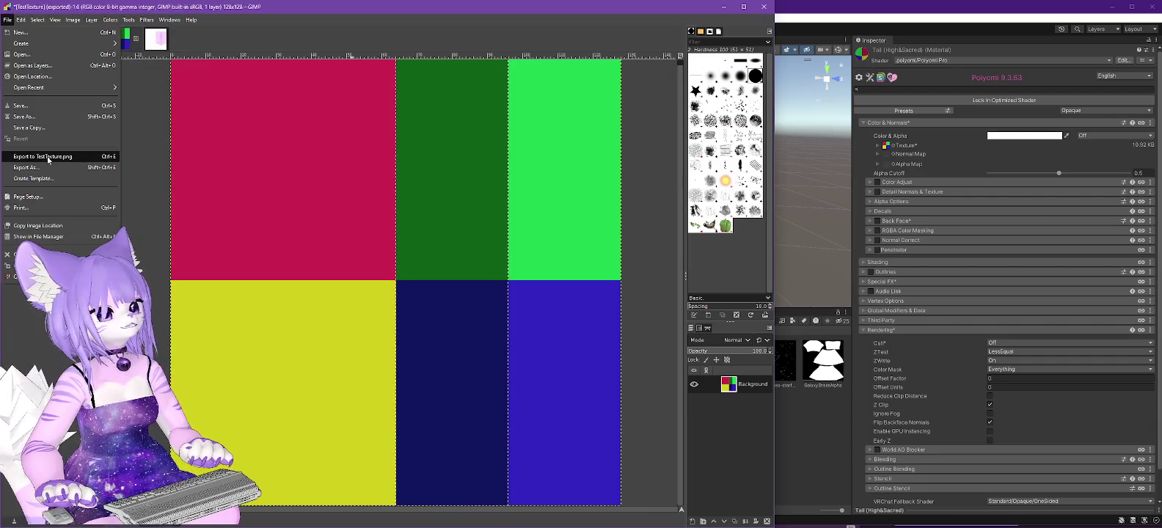
Export the image over TestTexture.png and delete the old TestTexture asset in Unity.
left_click(37, 156)
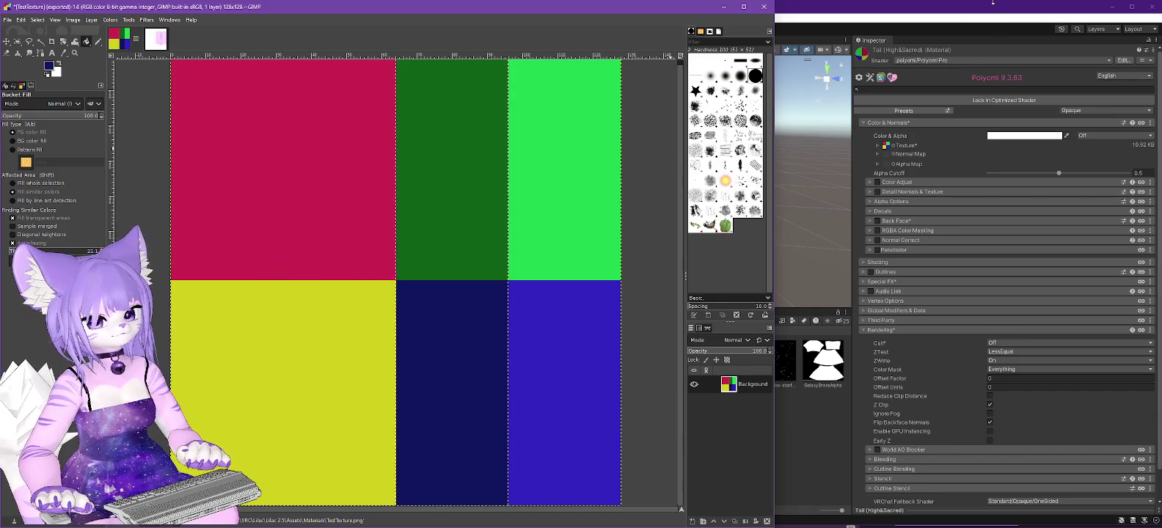
left_click(930, 11)
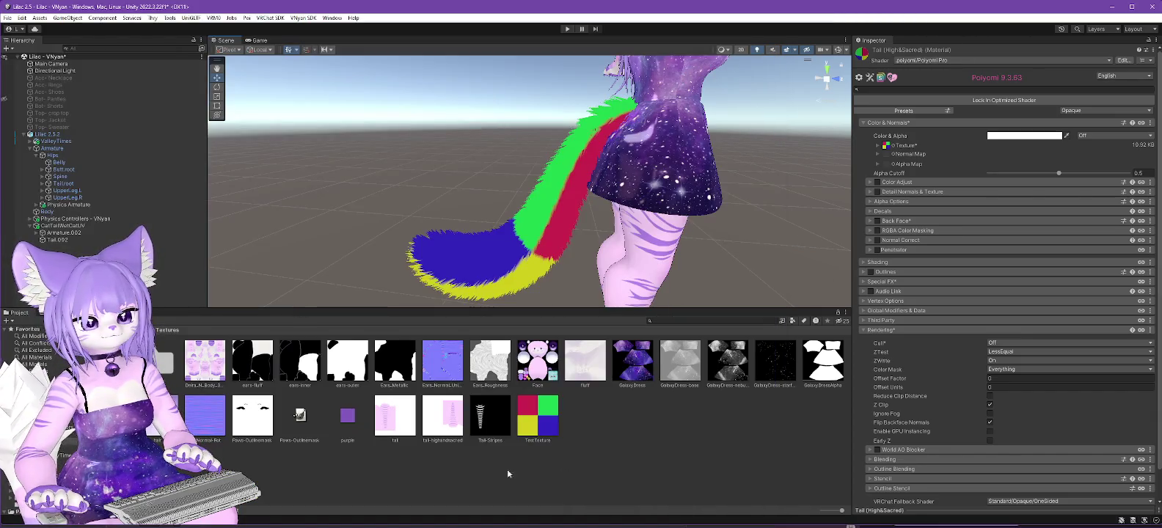
left_click(537, 421)
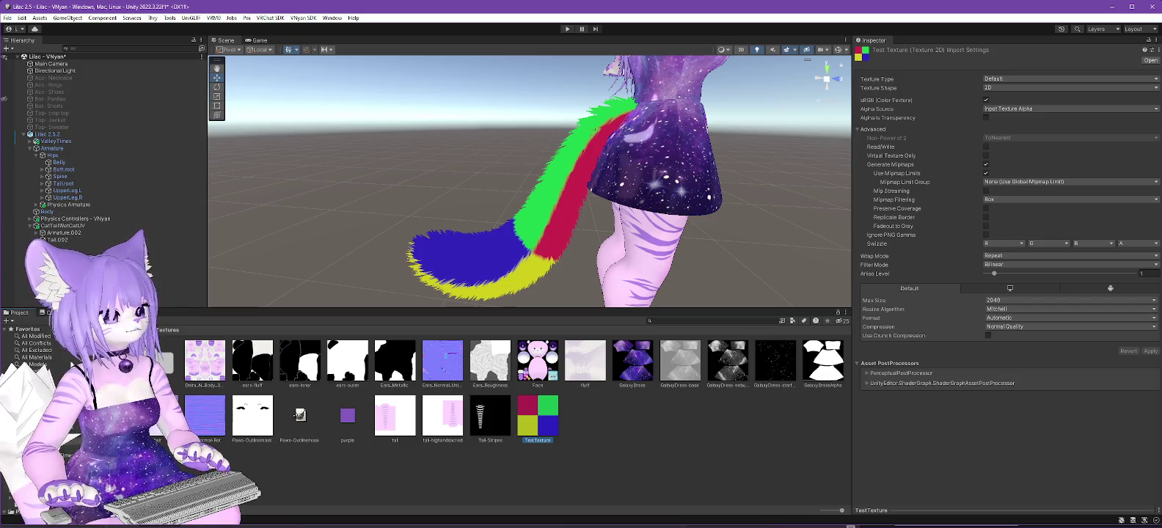
right_click(553, 426)
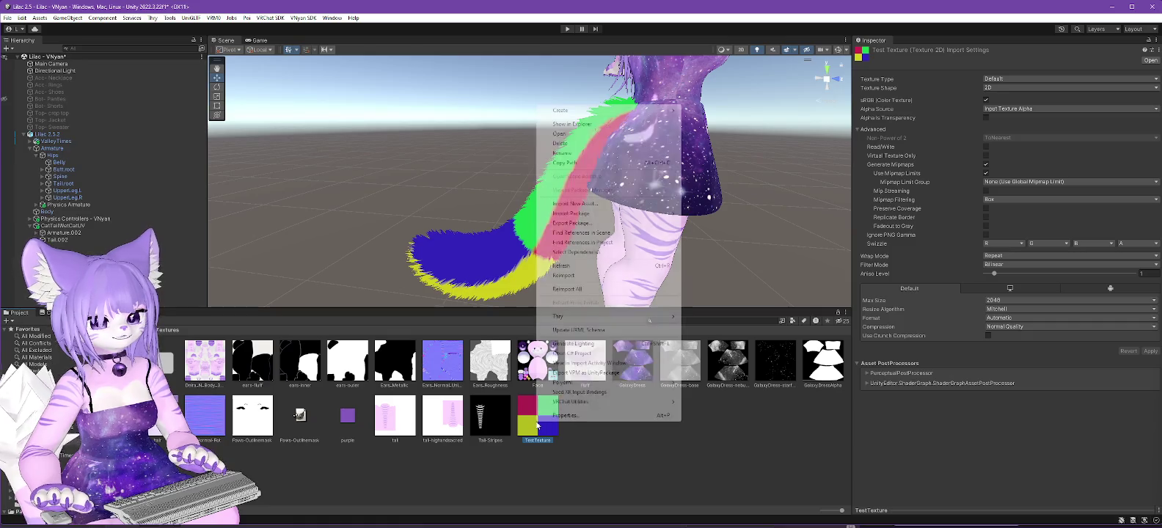
left_click(565, 144)
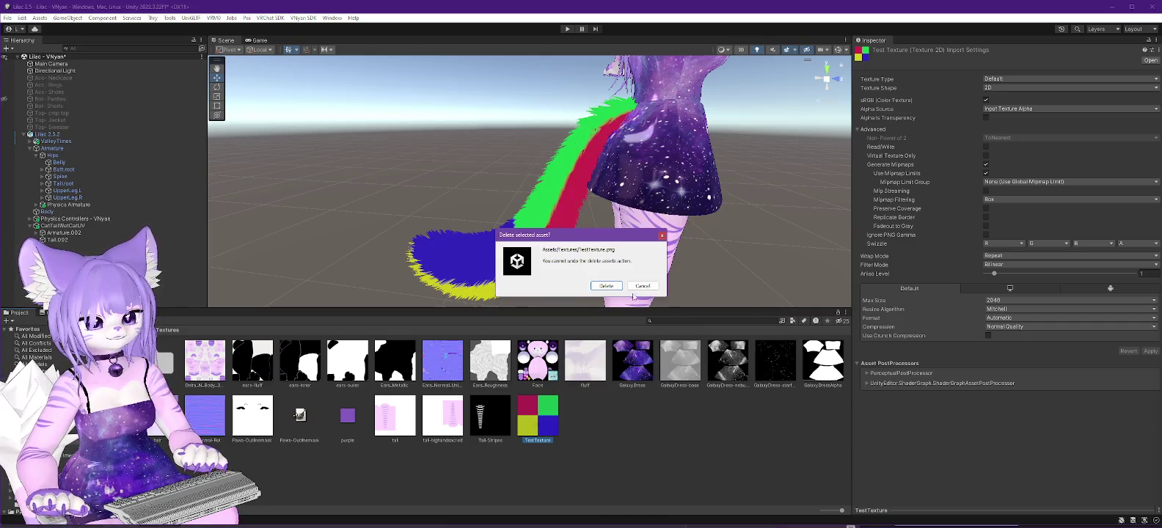
left_click(601, 286)
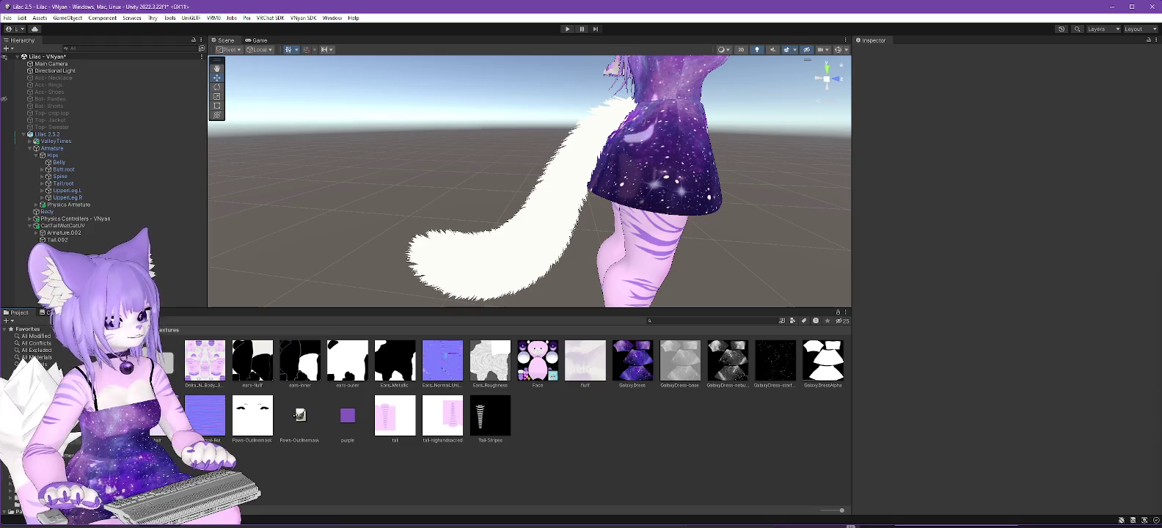
Assign TestTexture to the Tail (High&Sacred) material and check the tail's new bands.
left_click(586, 364)
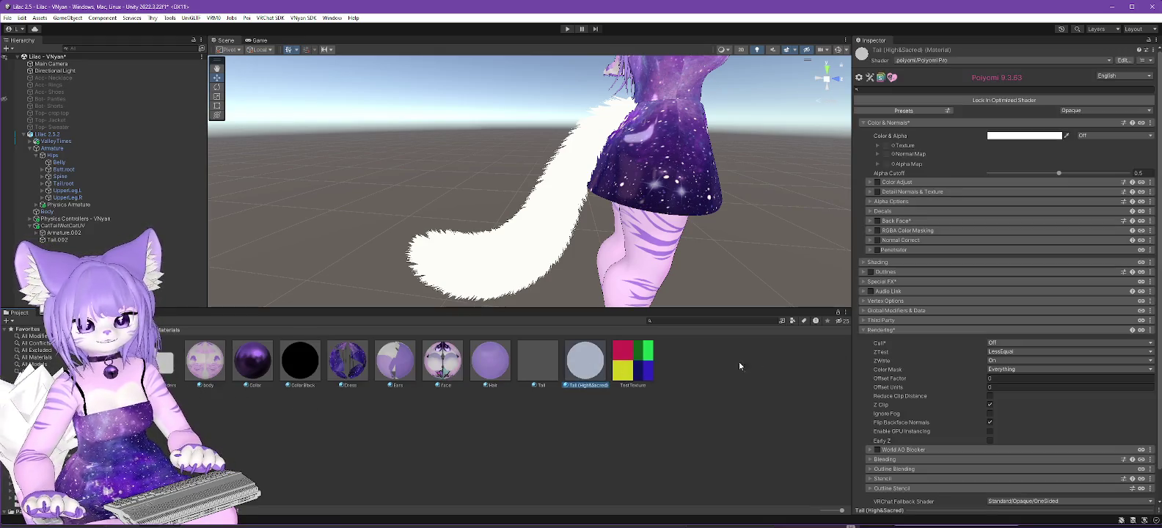
left_click_drag(886, 151, 886, 147)
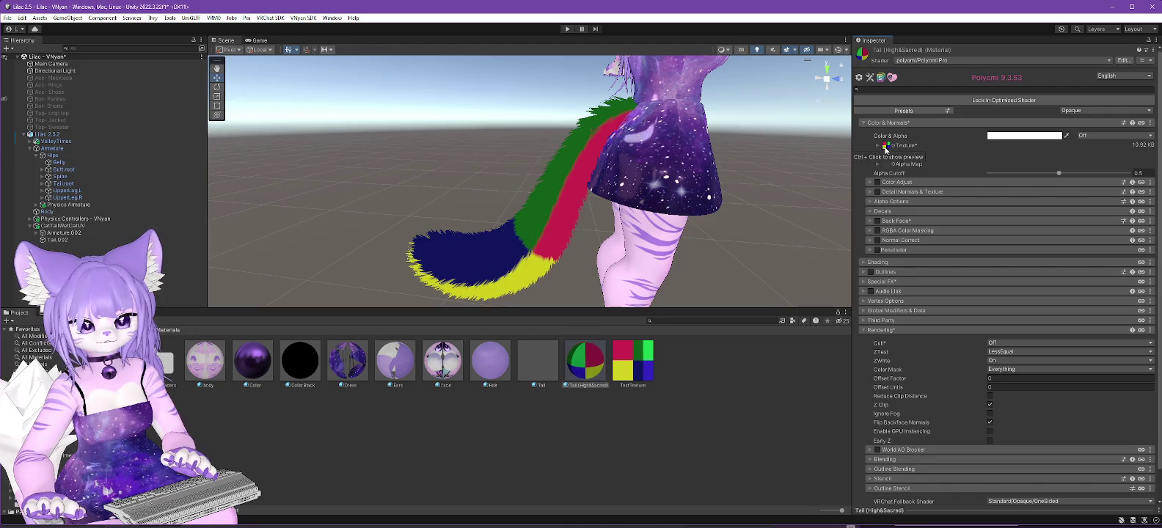
left_click_drag(733, 227, 422, 257)
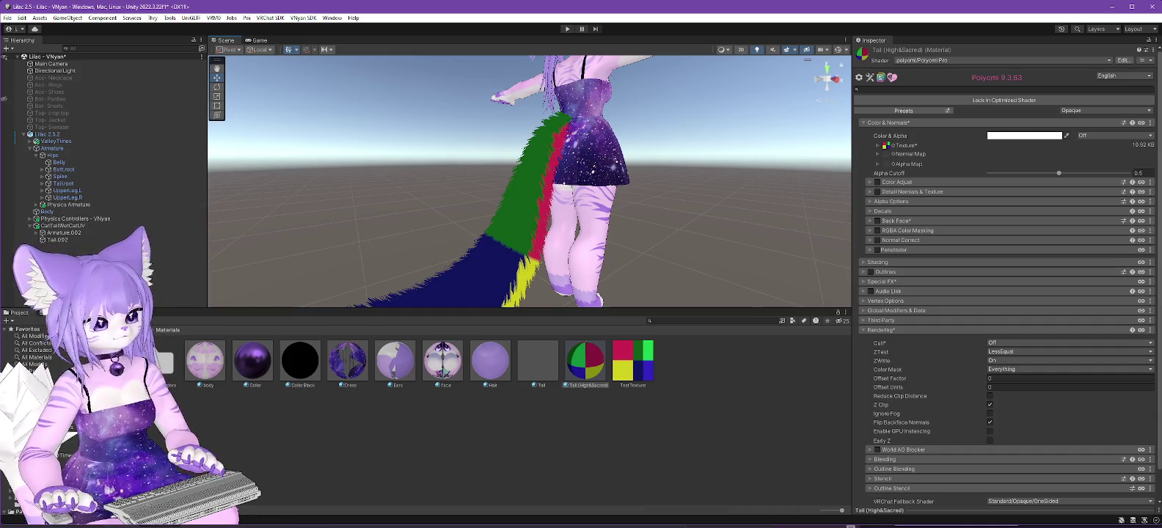
key("alt+Tab")
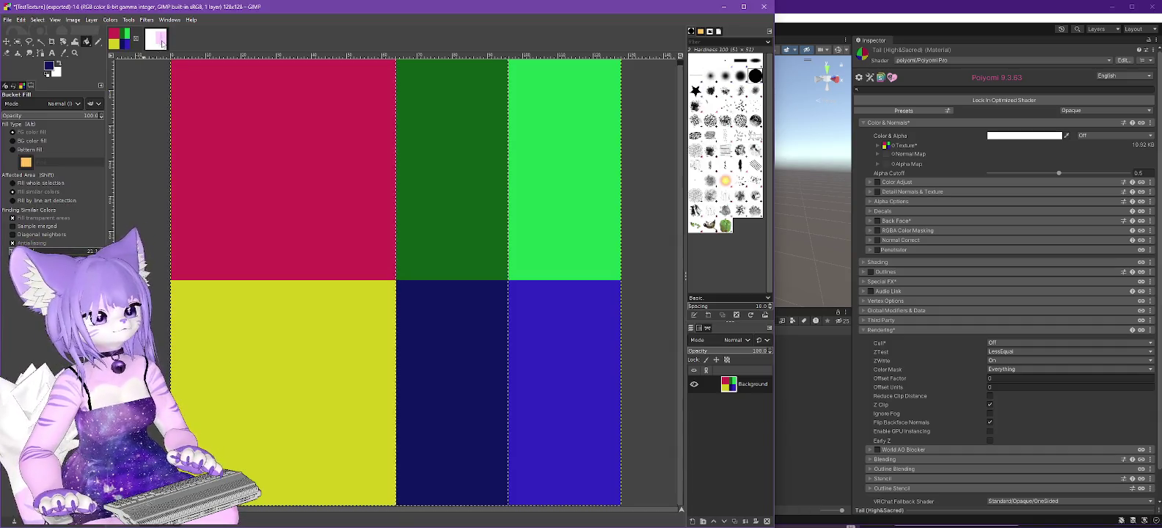
Bring up the tail-highandsacred image and pick the Crop tool.
left_click(158, 43)
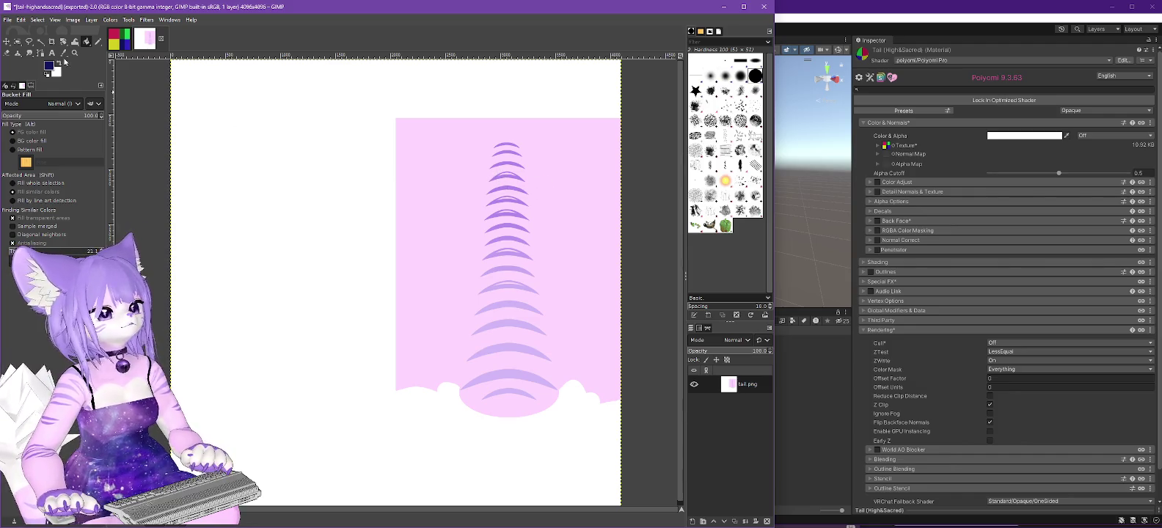
left_click(52, 41)
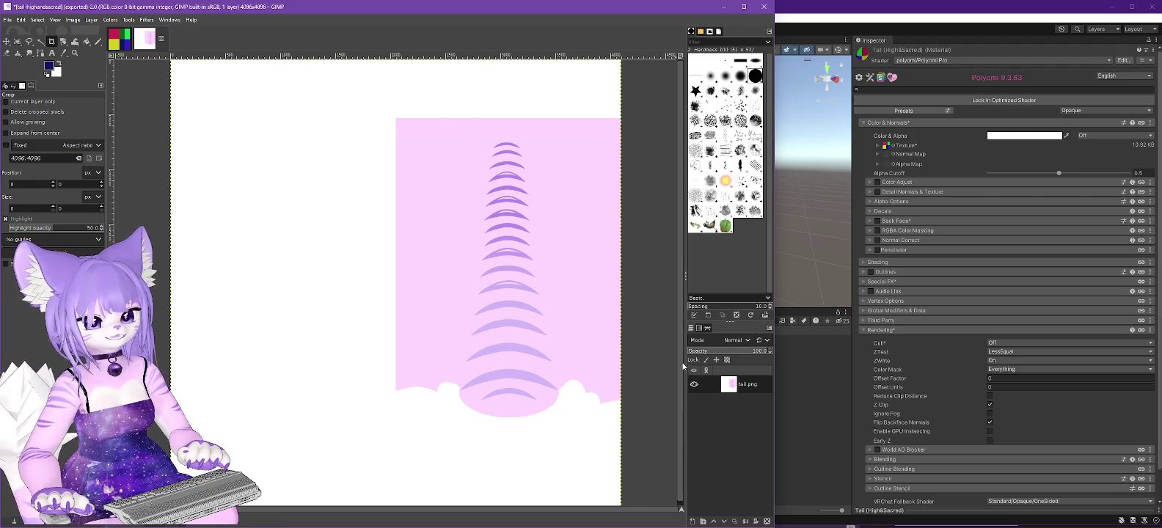
Frame the tail's stripe column with a 680×4096 crop rectangle starting at x 2572.
left_click_drag(681, 362, 681, 388)
scroll("up", 3)
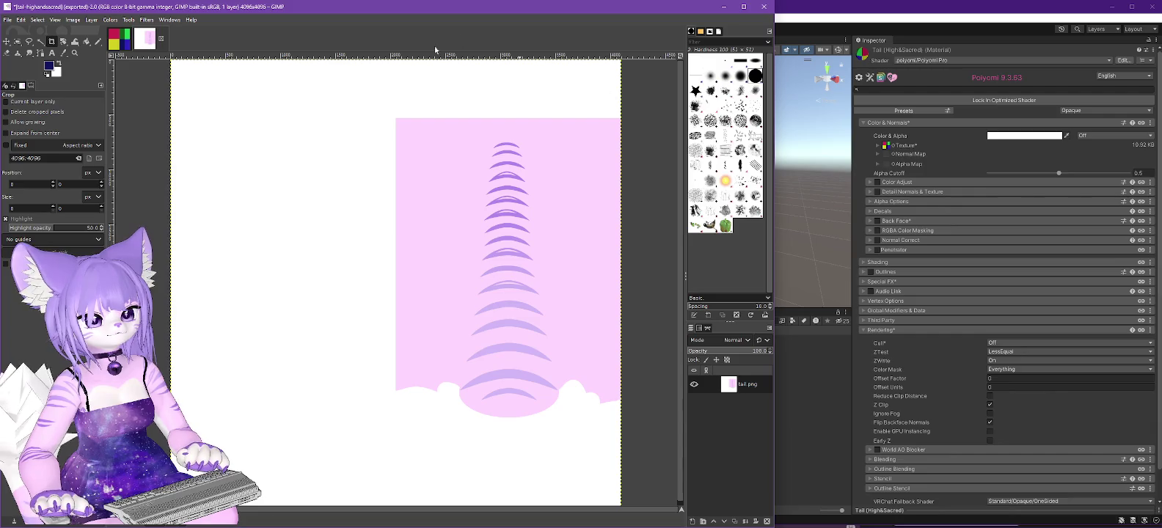
left_click_drag(416, 65, 537, 526)
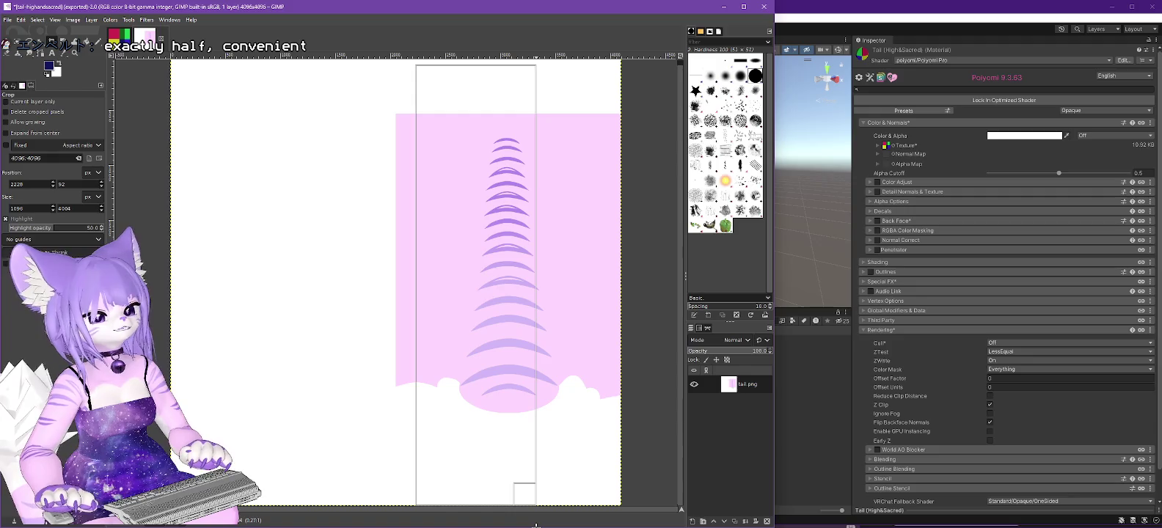
left_click_drag(537, 526, 528, 523)
left_click_drag(523, 329, 521, 328)
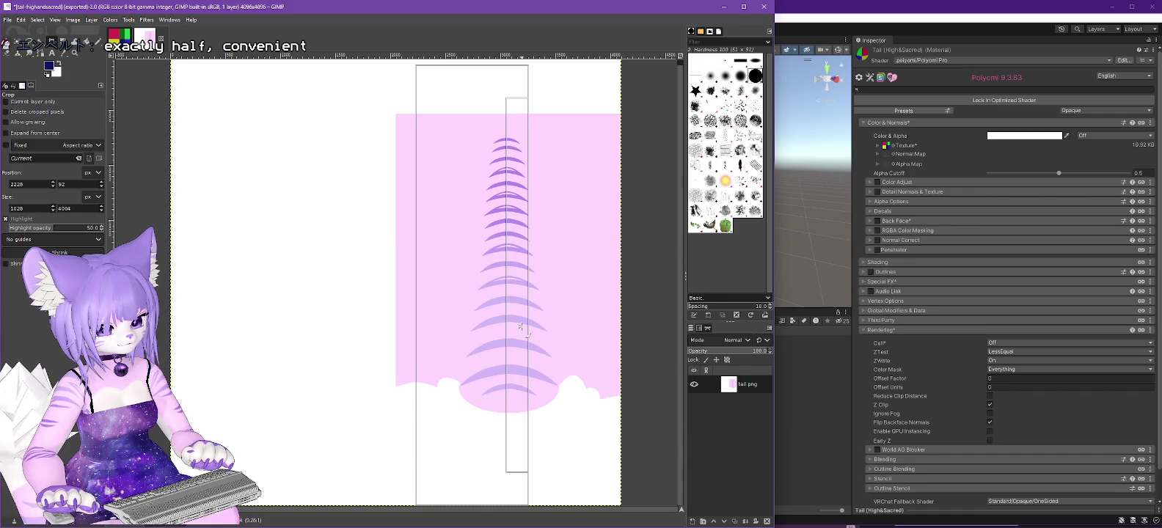
left_click_drag(521, 328, 520, 328)
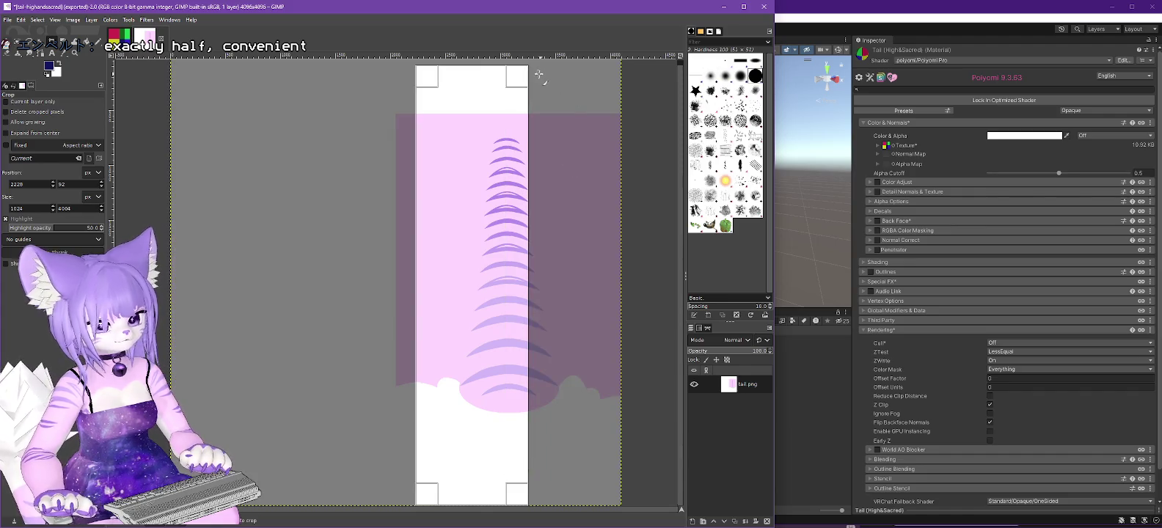
left_click_drag(478, 88, 477, 60)
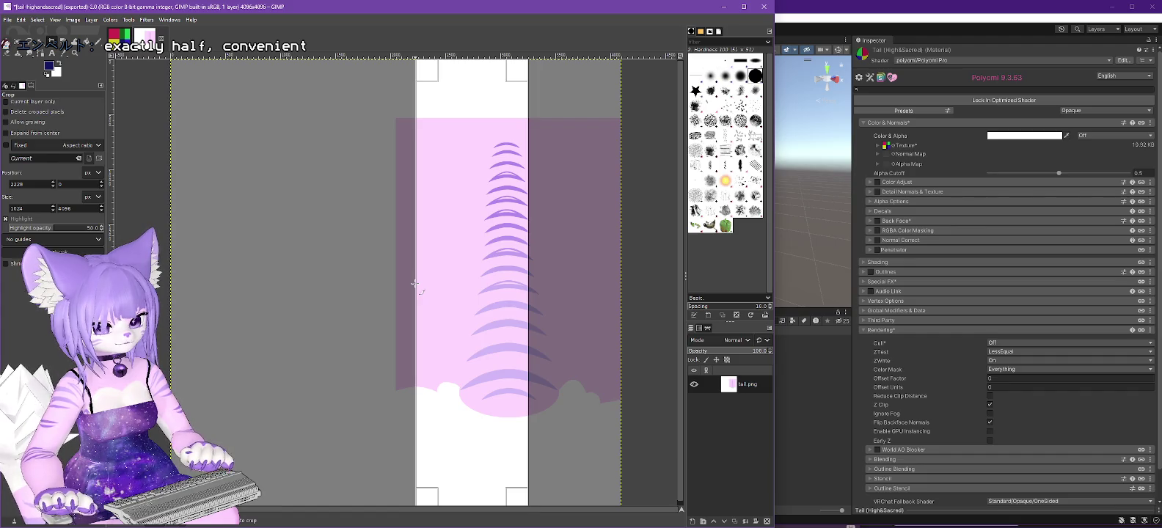
left_click_drag(415, 283, 417, 283)
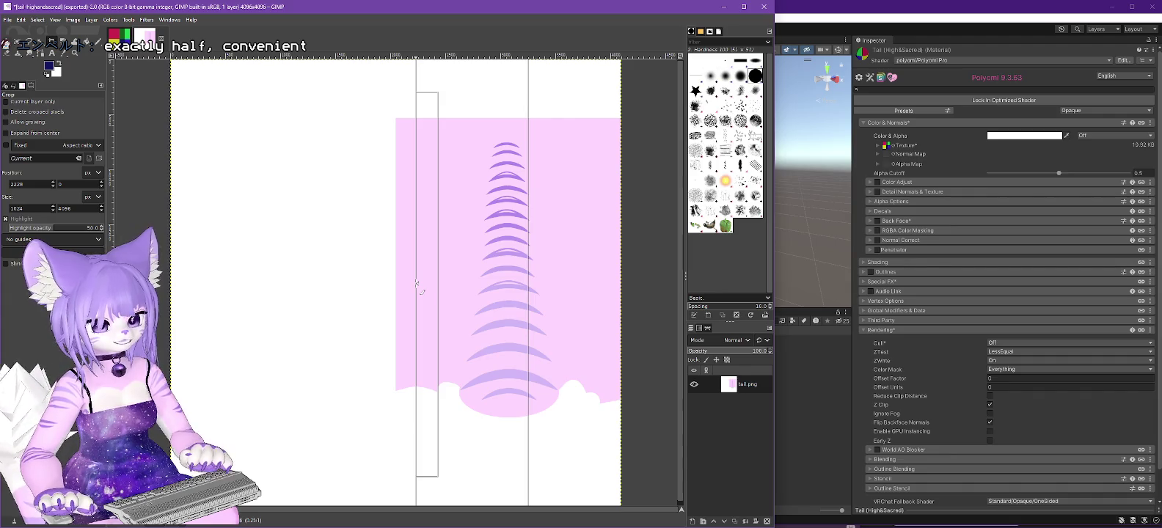
left_click_drag(416, 284, 454, 283)
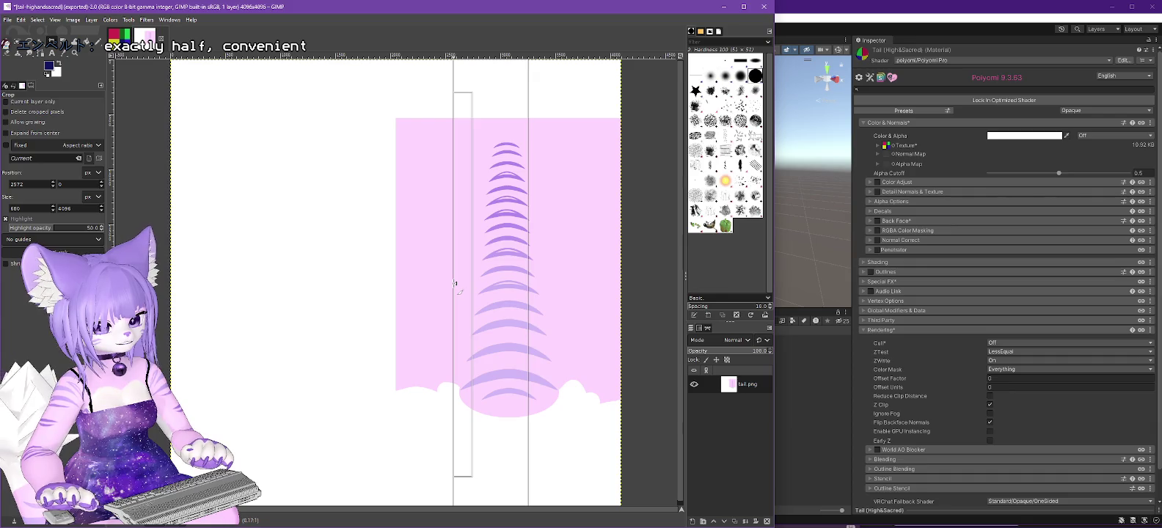
left_click_drag(454, 283, 455, 284)
scroll("up", 3)
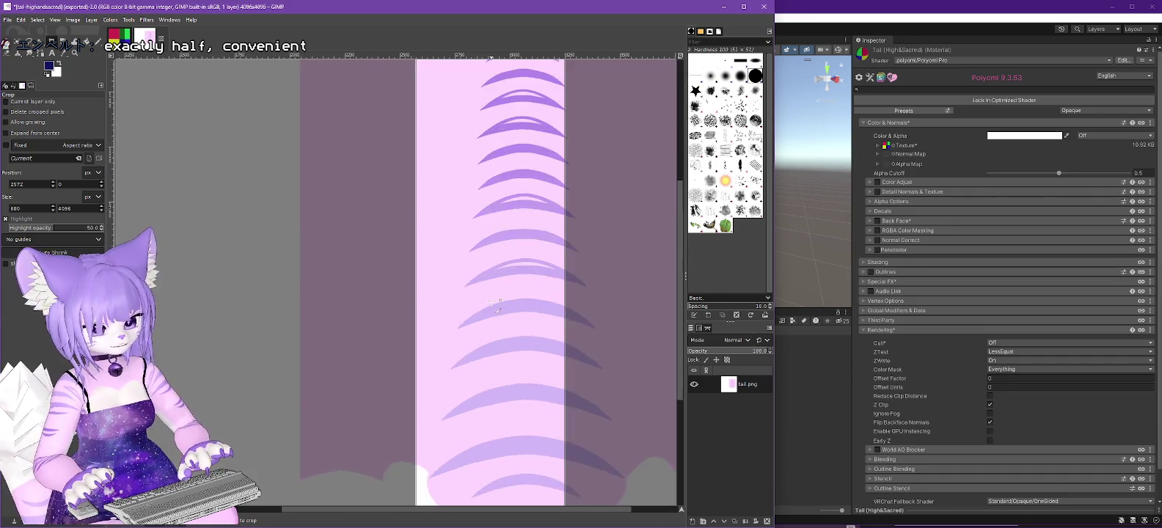
Widen the crop to 1024×4096 from x 2570 and fit the image in the window.
left_click_drag(415, 276, 392, 279)
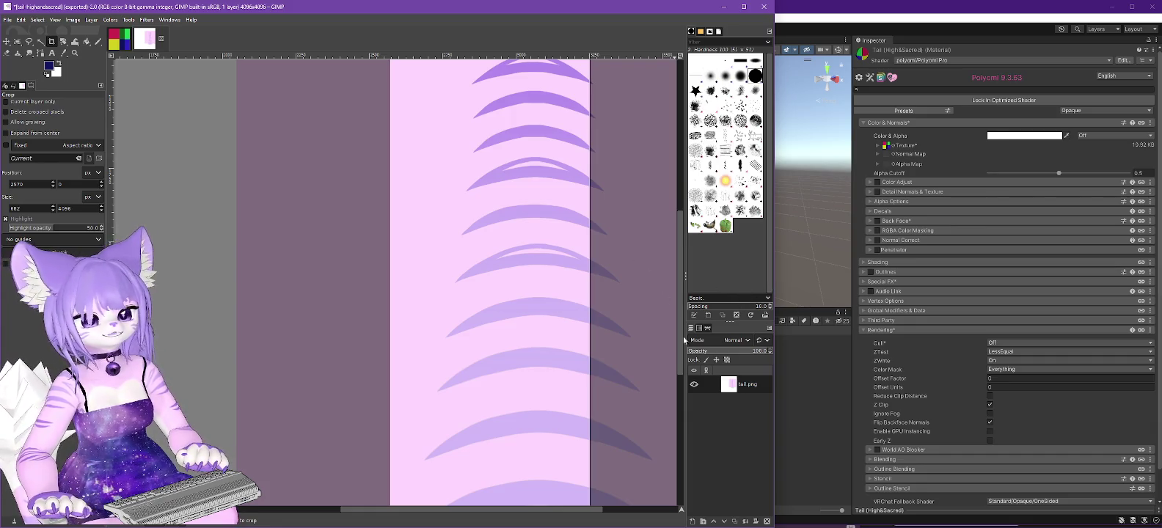
left_click_drag(572, 510, 634, 509)
left_click_drag(445, 294, 543, 318)
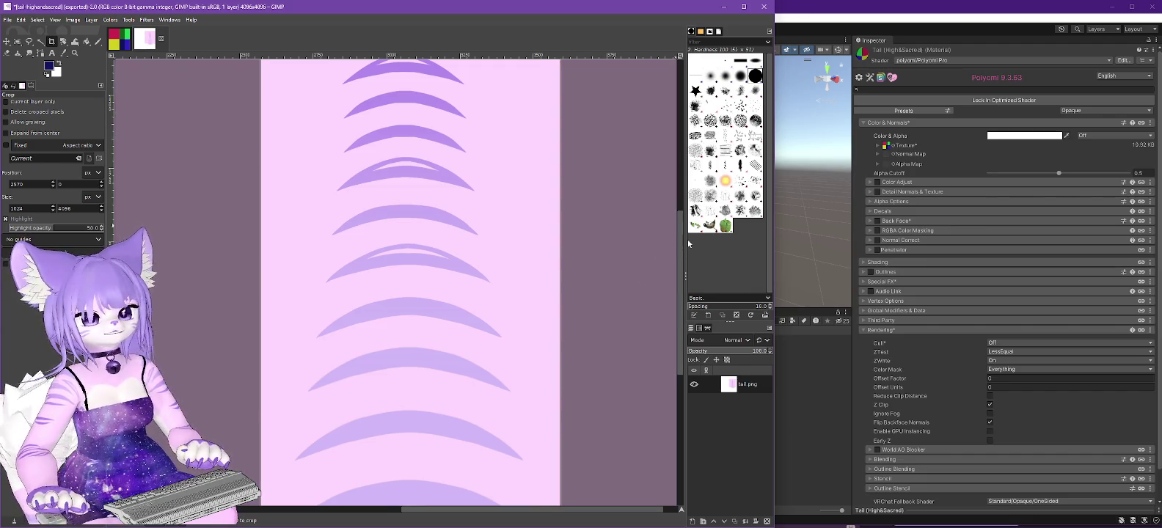
key("shift+ctrl+j")
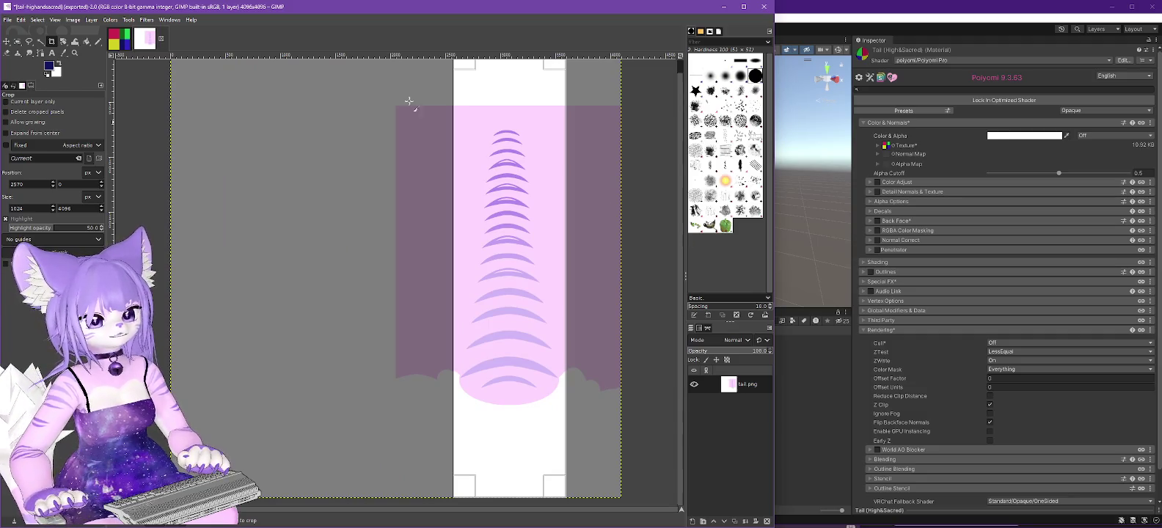
Undo the accidental Cut of the tail layer's contents.
left_click(33, 20)
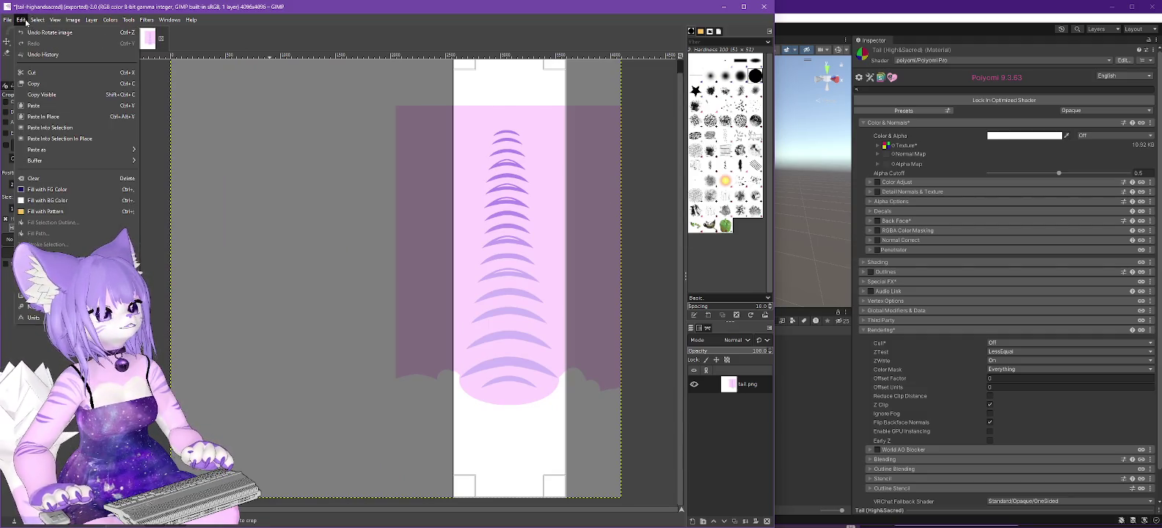
left_click(19, 33)
key("Delete")
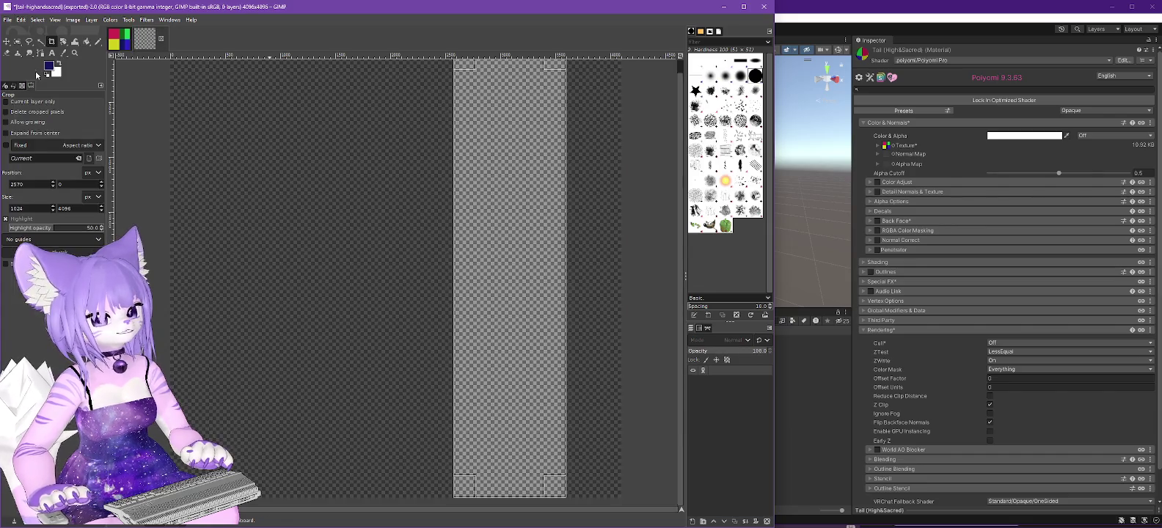
left_click(21, 20)
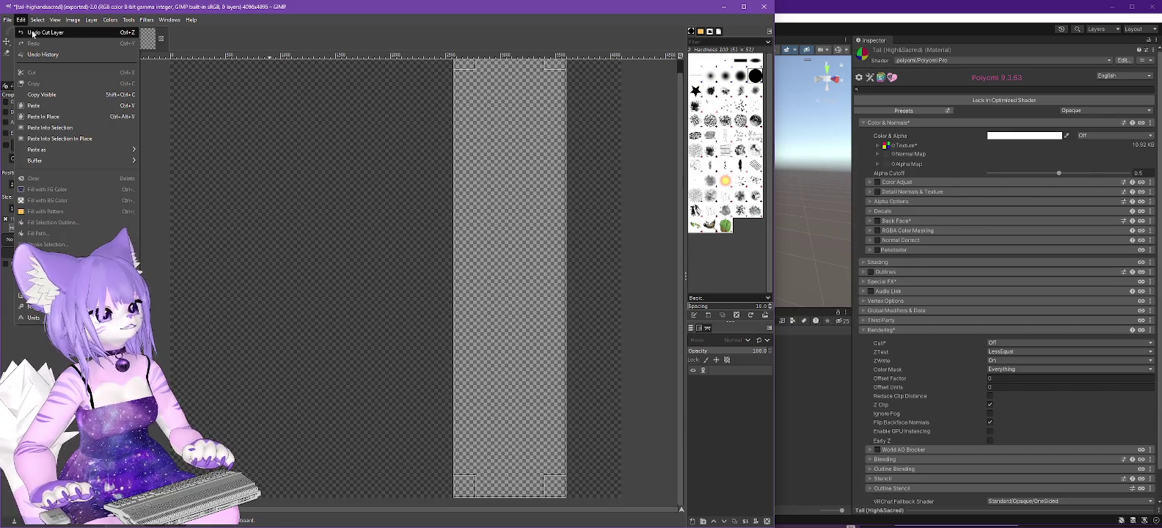
left_click(33, 33)
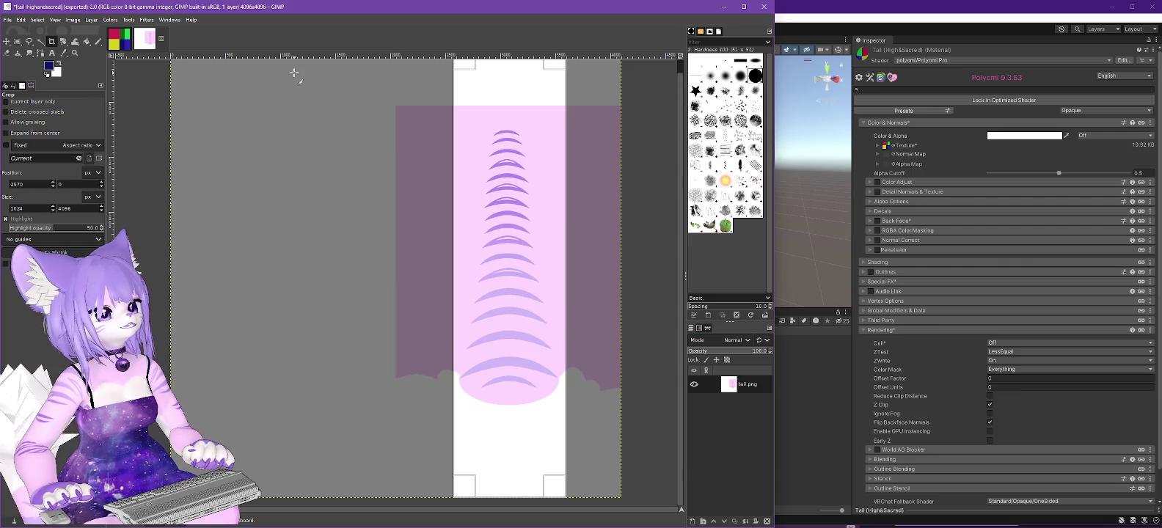
scroll("up", 3)
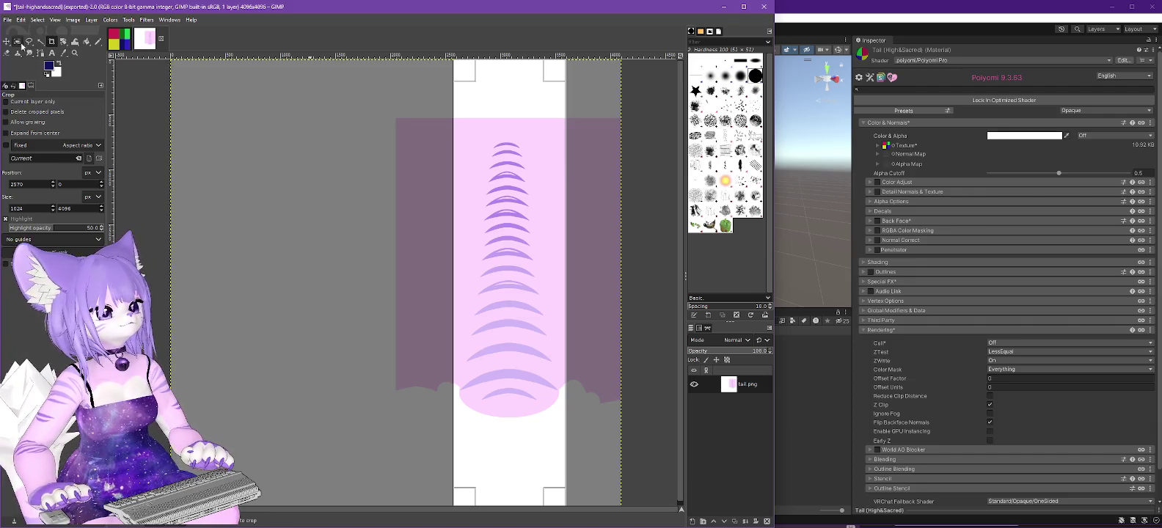
Apply the 1024×4096 crop and copy the strip to the clipboard.
left_click(17, 41)
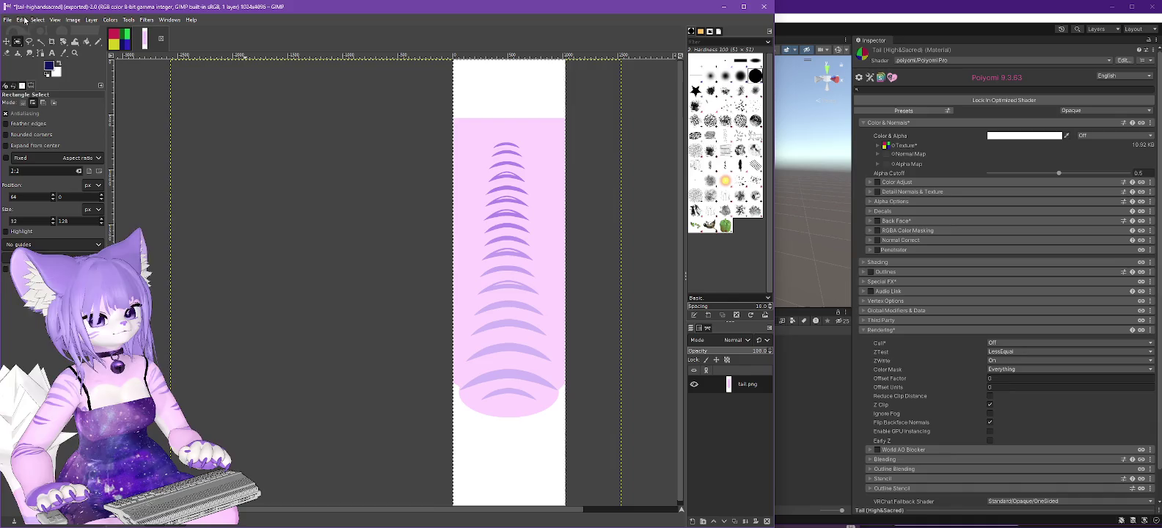
left_click(21, 20)
left_click(40, 86)
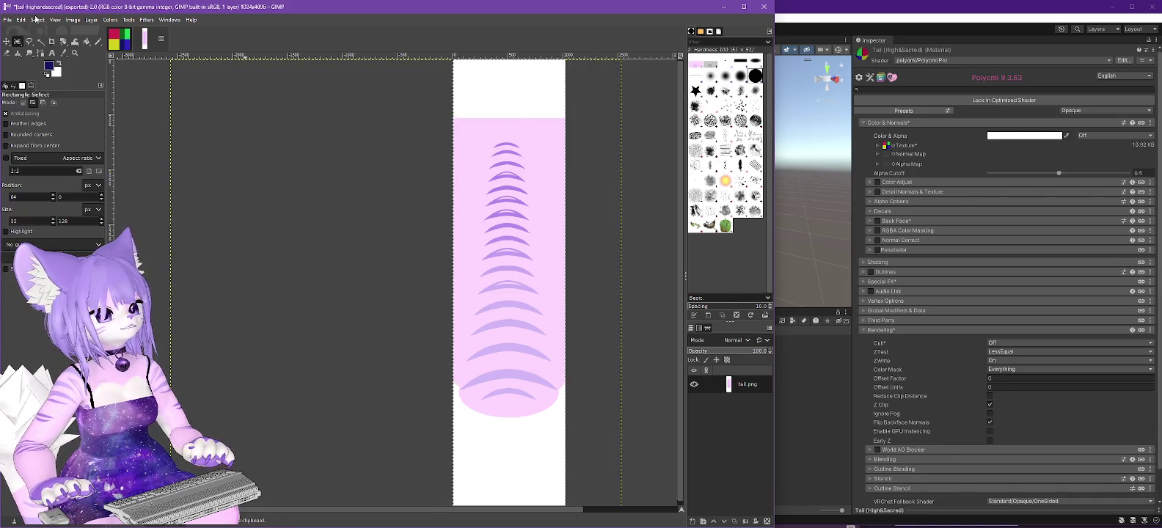
Undo the crop back to 4096×4096 and paste the strip as a new layer.
left_click(22, 20)
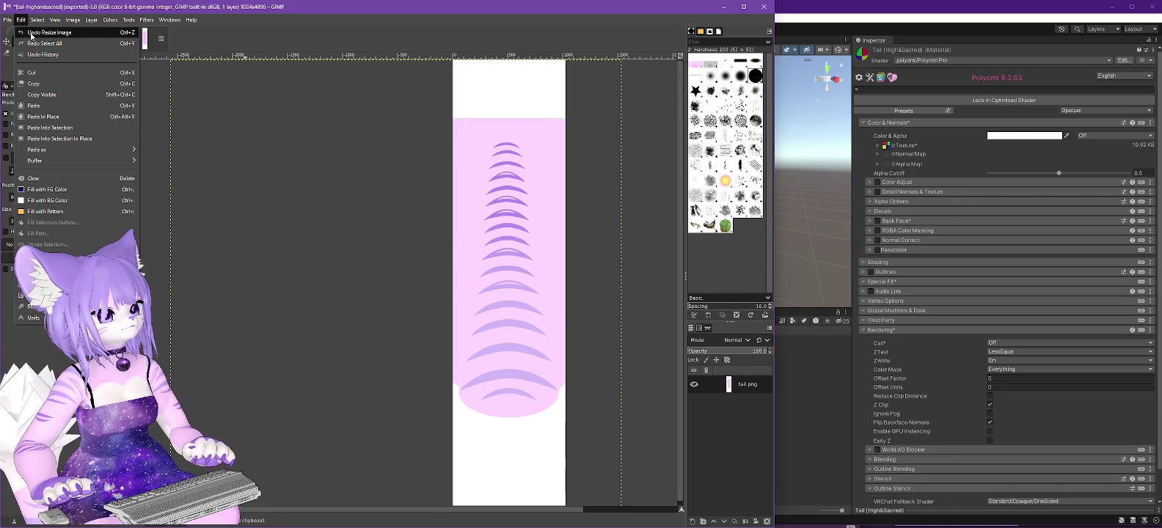
left_click(31, 33)
left_click(21, 20)
mouse_move(42, 150)
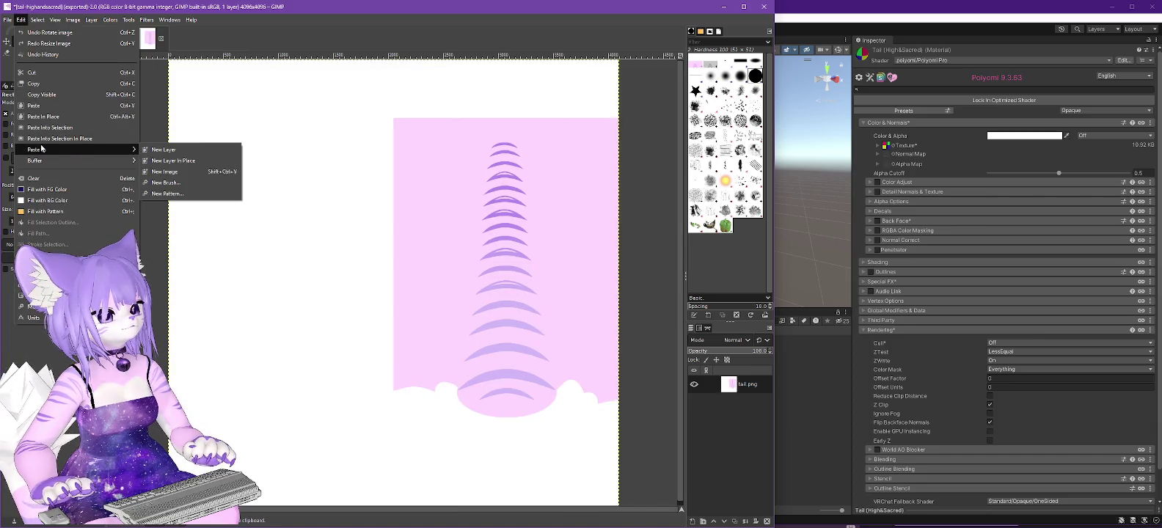
left_click(168, 151)
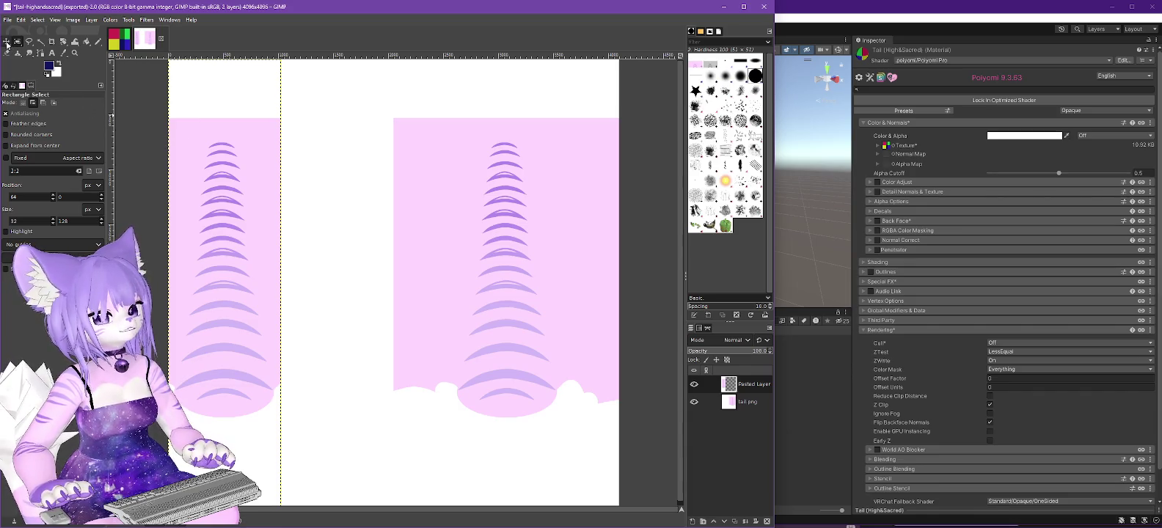
Move the pasted strip over the second tail, nudging it to line up with the pink edge.
left_click(6, 43)
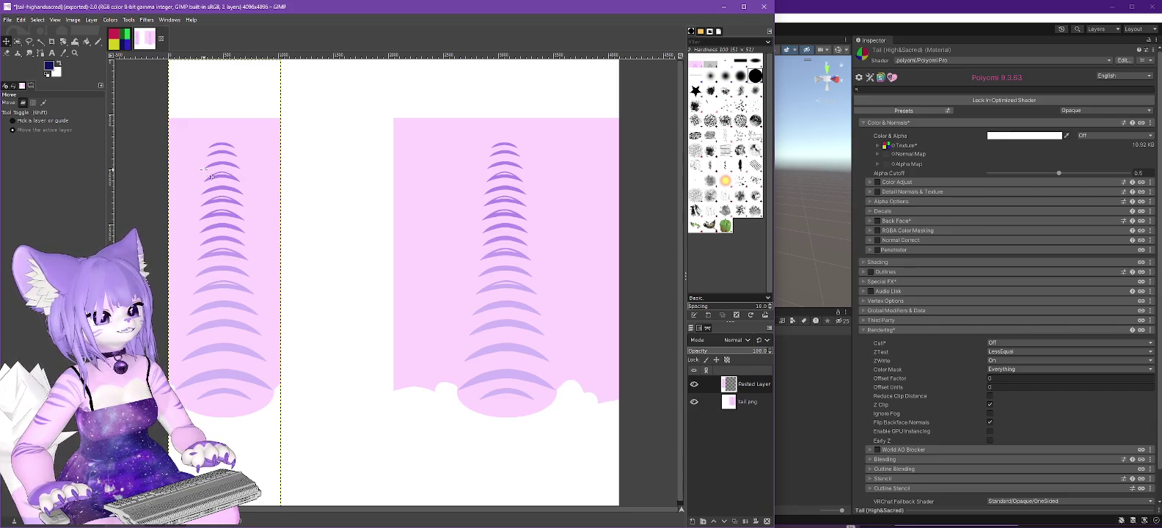
left_click_drag(202, 174, 434, 177)
scroll("up", 3)
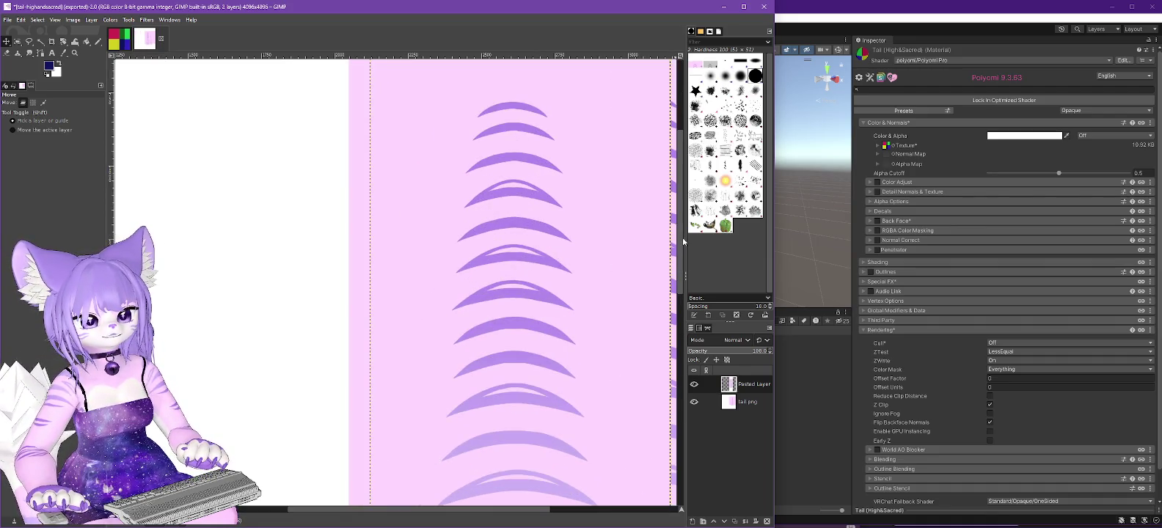
scroll("up", 3)
left_click_drag(417, 258, 391, 256)
key("Left")
key("Left")
key("Down")
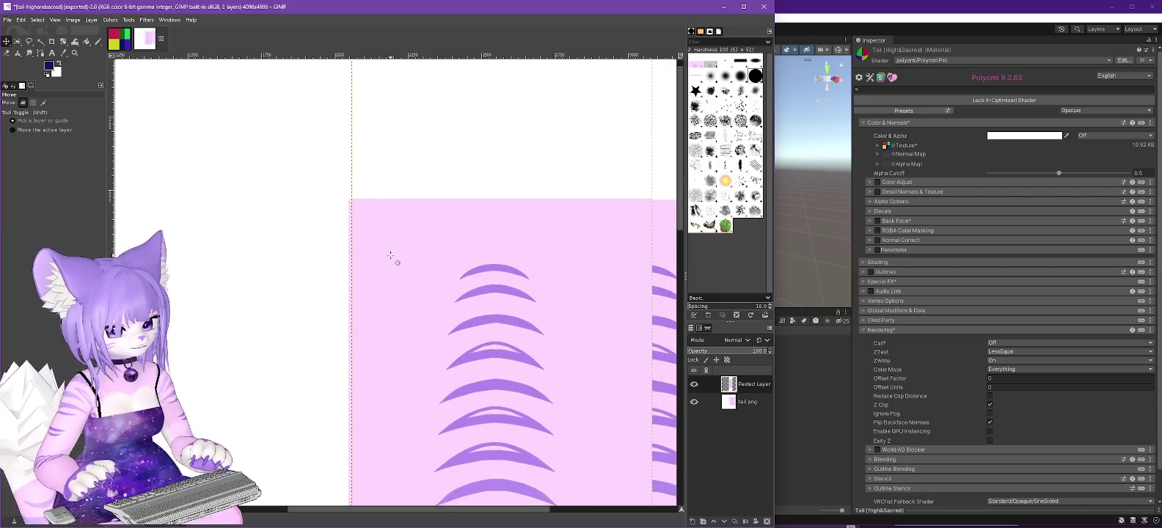
key("Left")
key("Left")
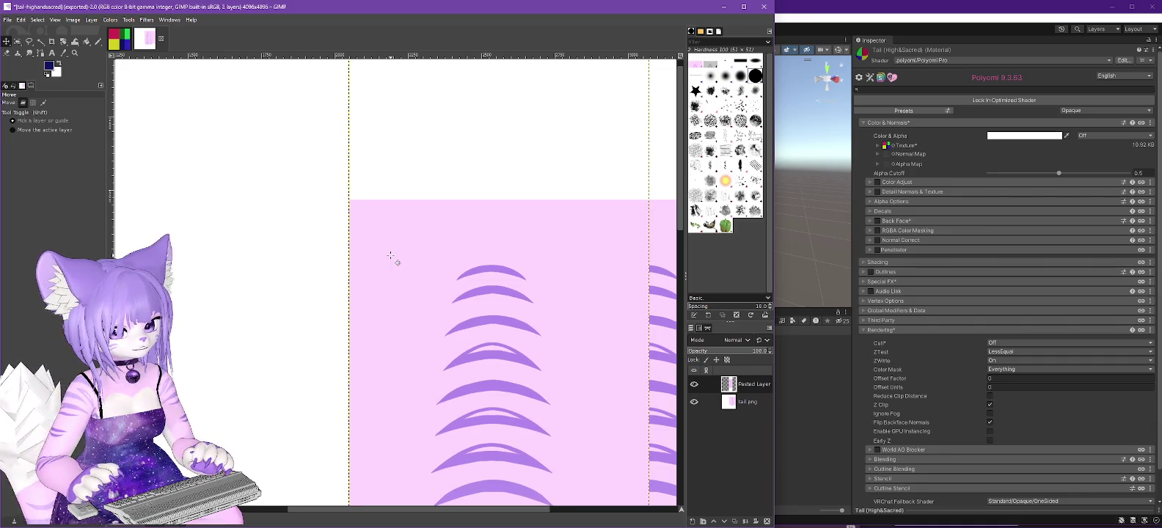
scroll("down", 3)
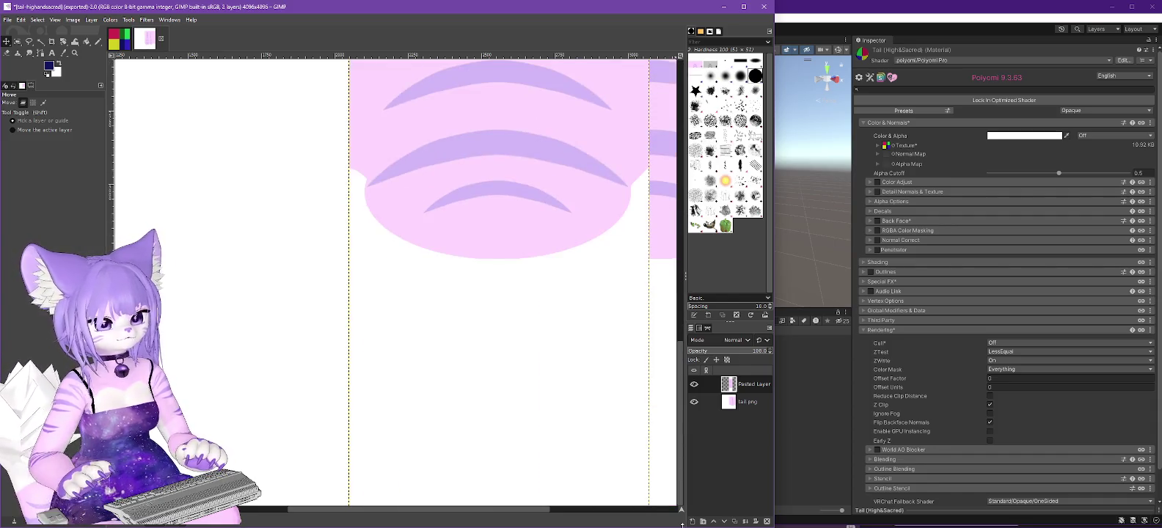
scroll("up", 3)
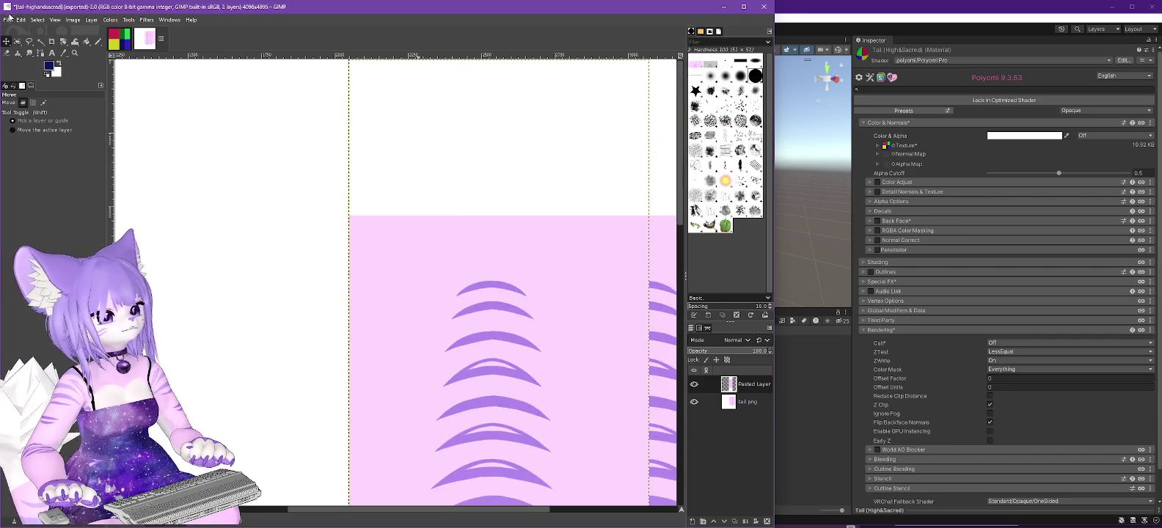
left_click(8, 21)
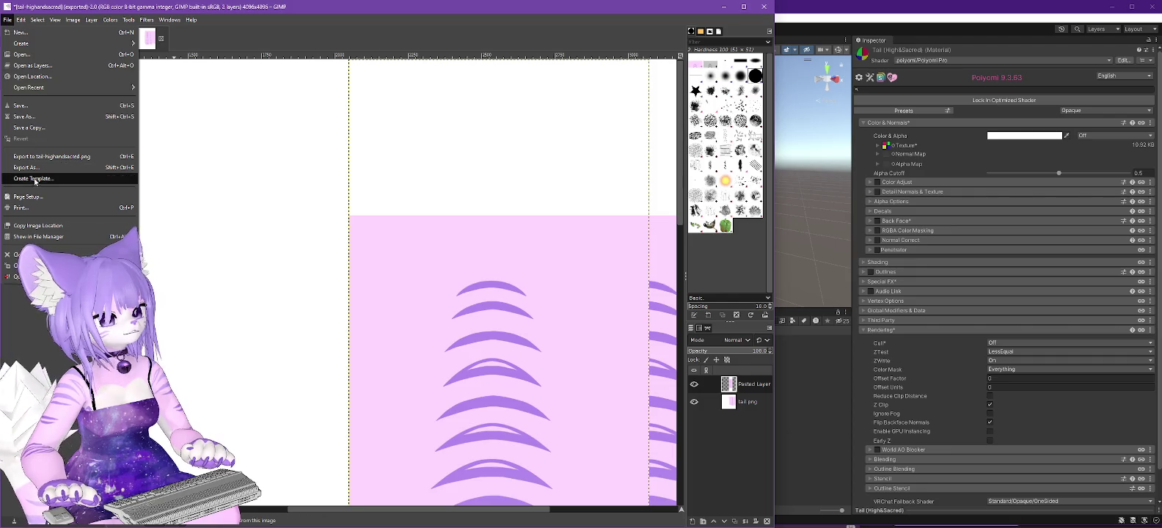
Export over tail-highandsacred.png and return to the Unity window.
left_click(44, 157)
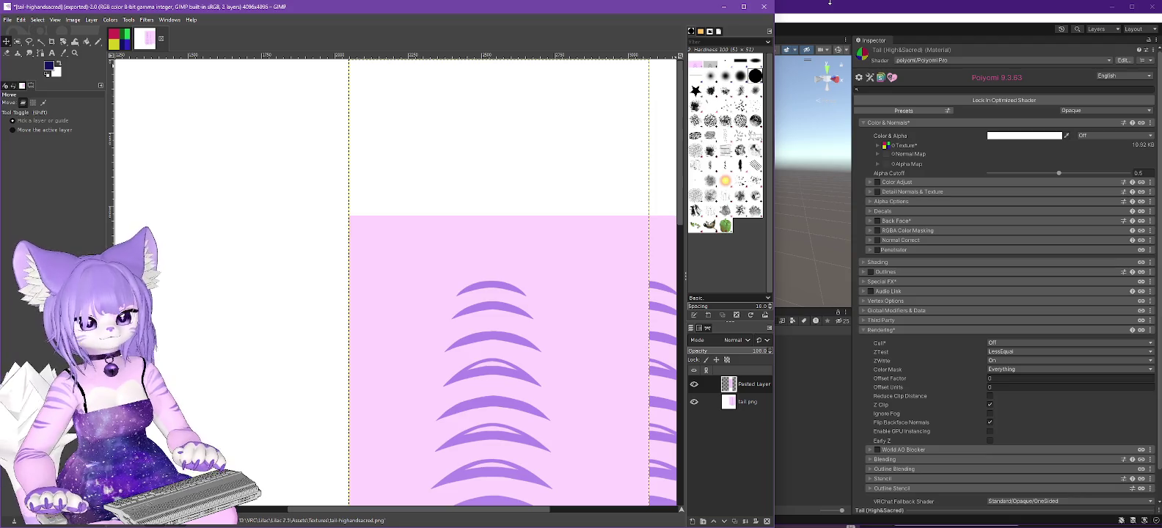
left_click(842, 11)
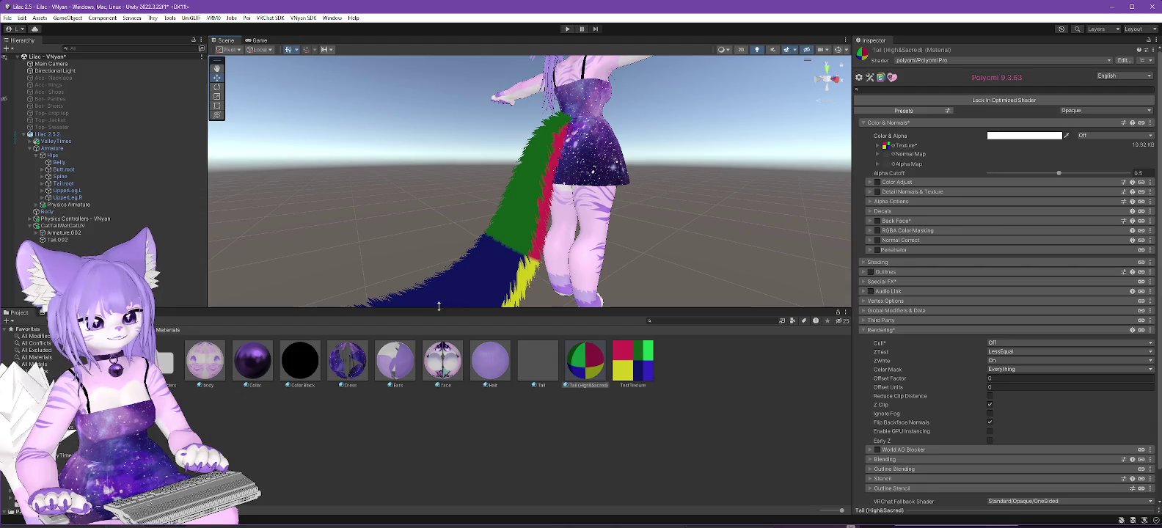
Assign tail-highandsacred from Textures to the tail material and orbit to view the striped tail.
left_click(51, 470)
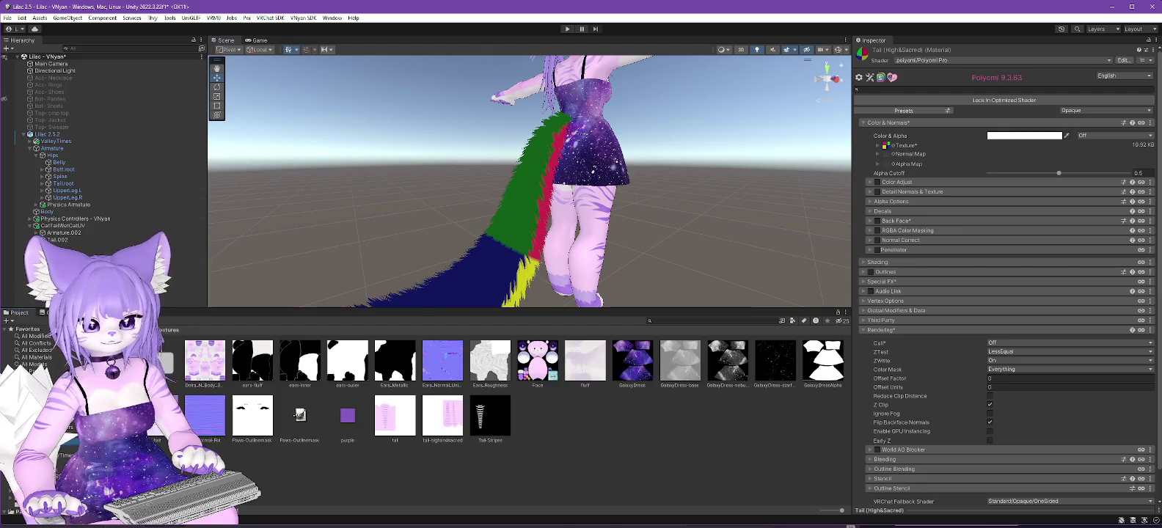
left_click_drag(453, 430, 889, 148)
left_click_drag(558, 184, 325, 176)
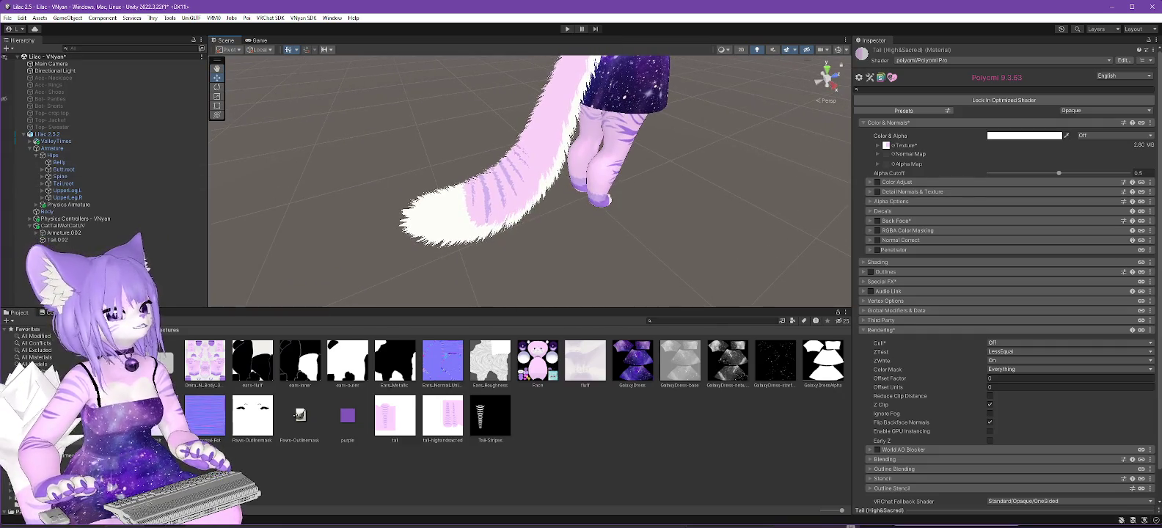
key("alt+Tab")
scroll("down", 3)
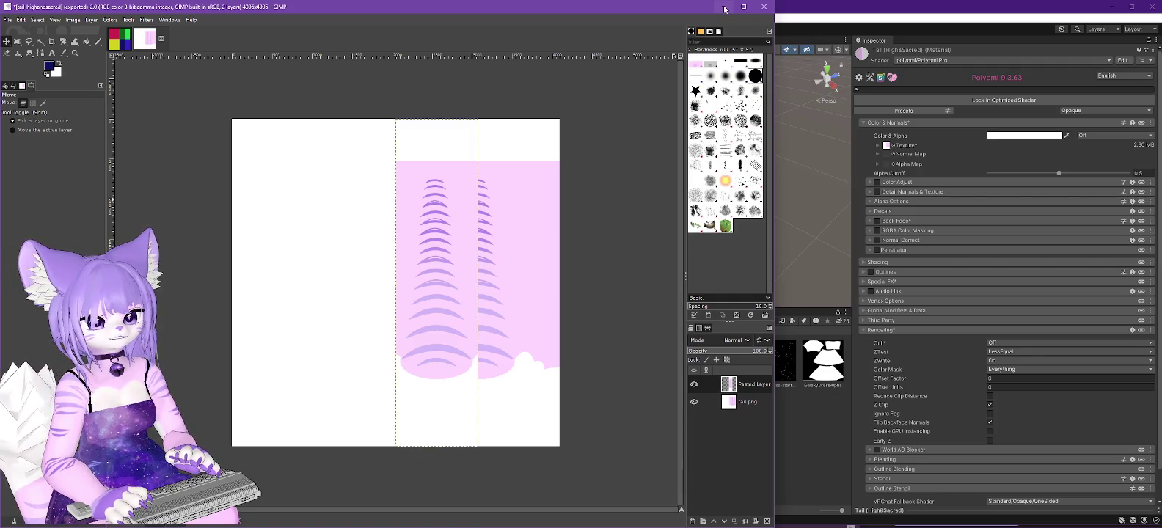
left_click(726, 9)
left_click_drag(628, 226, 402, 171)
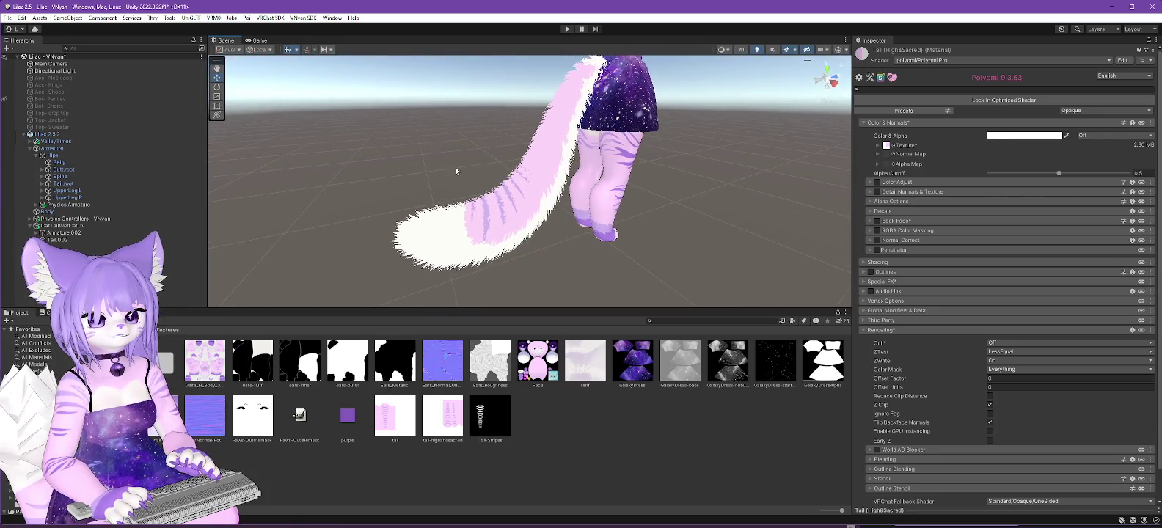
left_click_drag(717, 174, 670, 238)
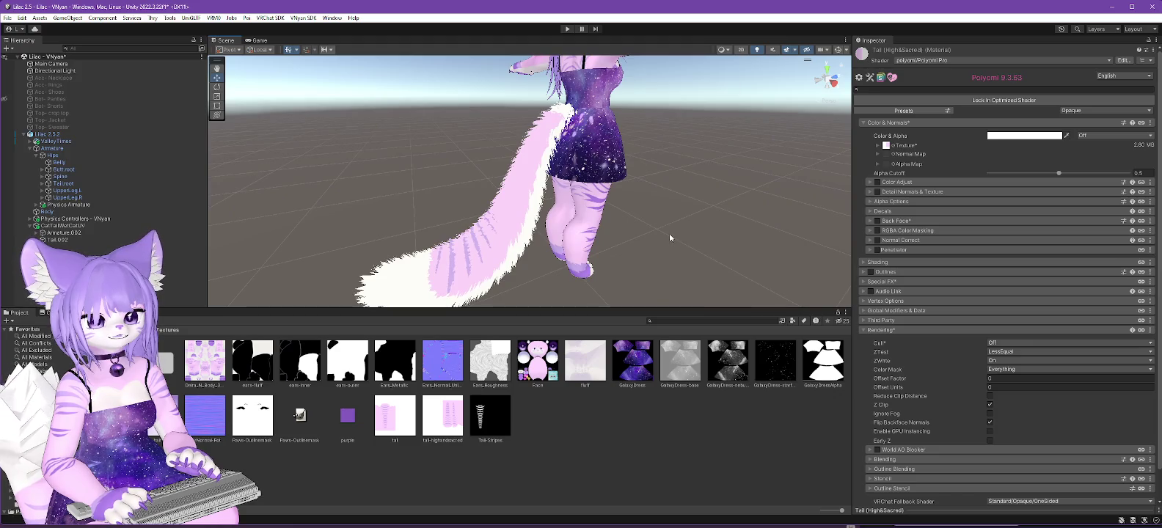
left_click_drag(664, 187, 936, 189)
left_click_drag(733, 220, 521, 170)
scroll("down", 3)
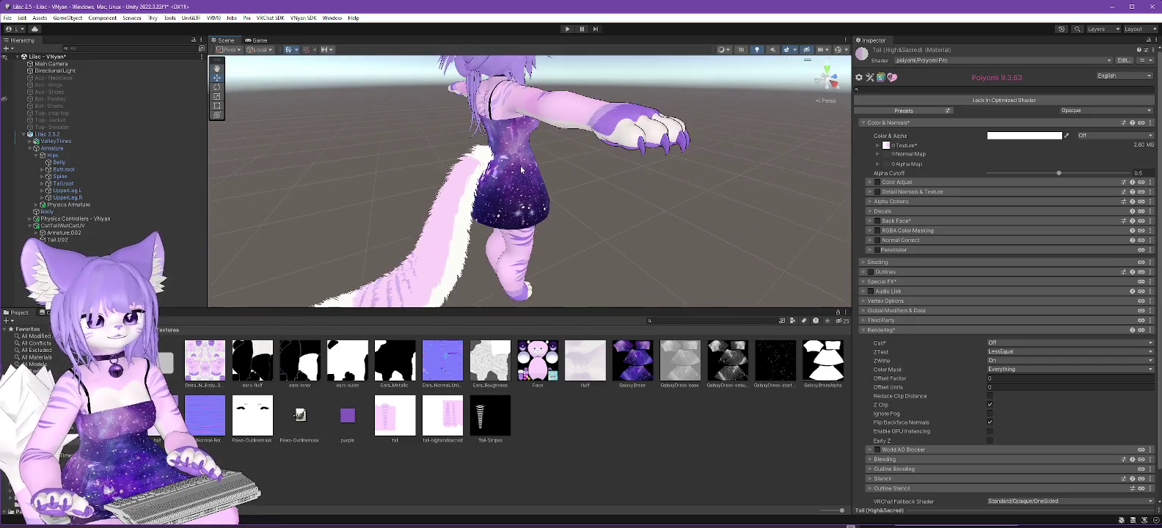
scroll("down", 3)
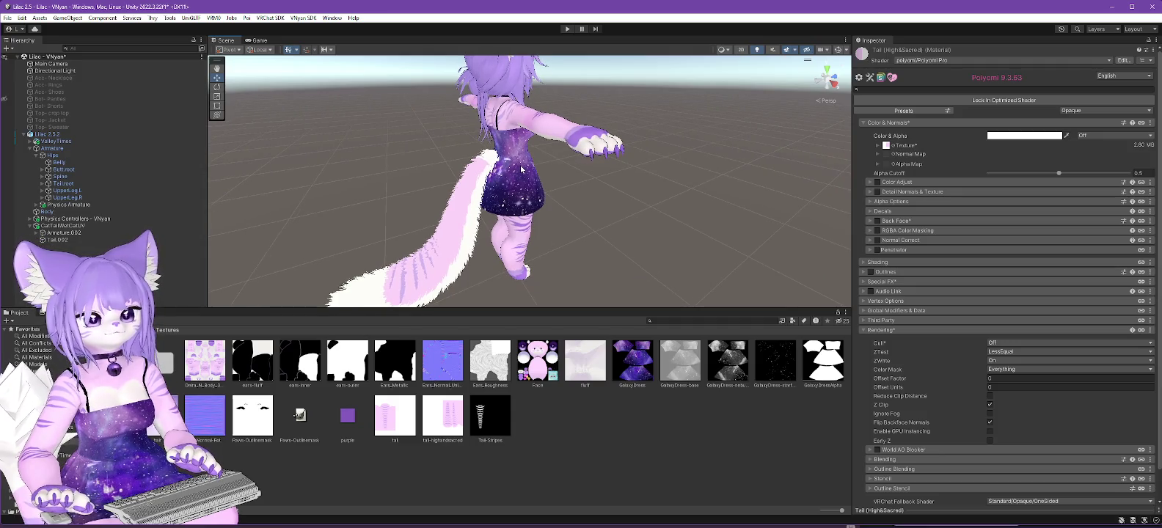
left_click_drag(587, 192, 426, 181)
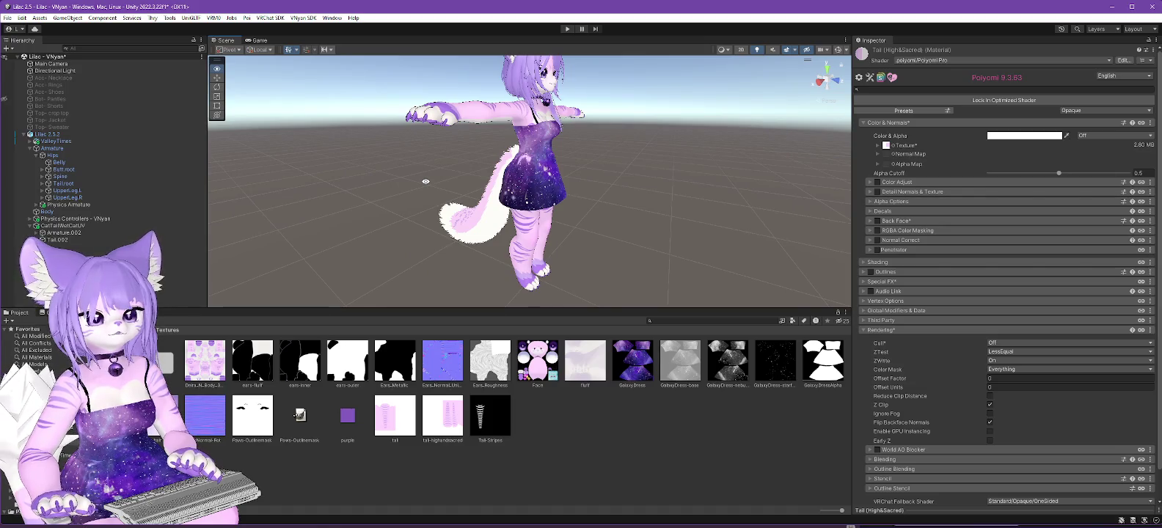
scroll("up", 3)
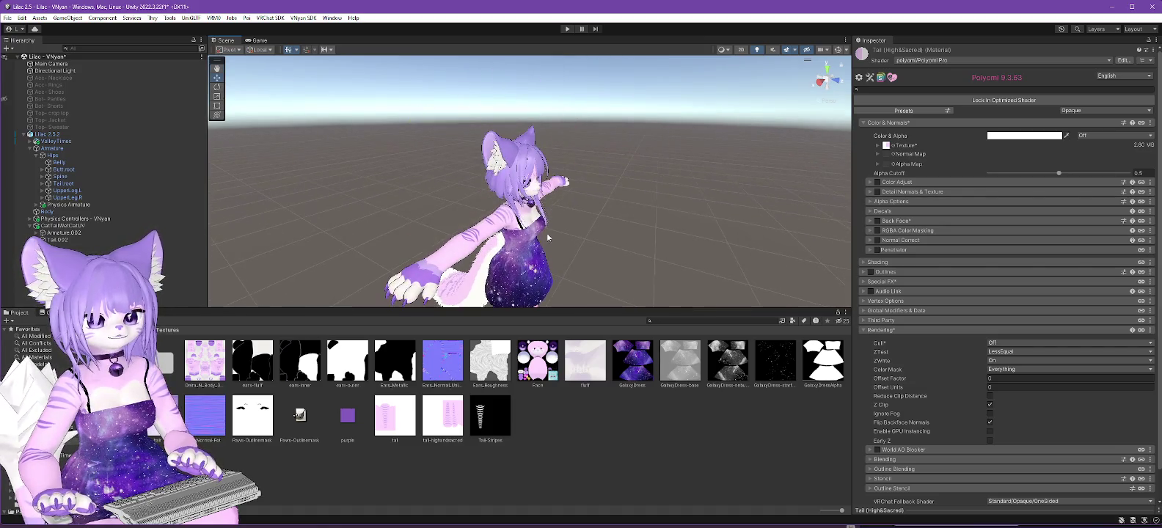
left_click_drag(547, 230, 635, 188)
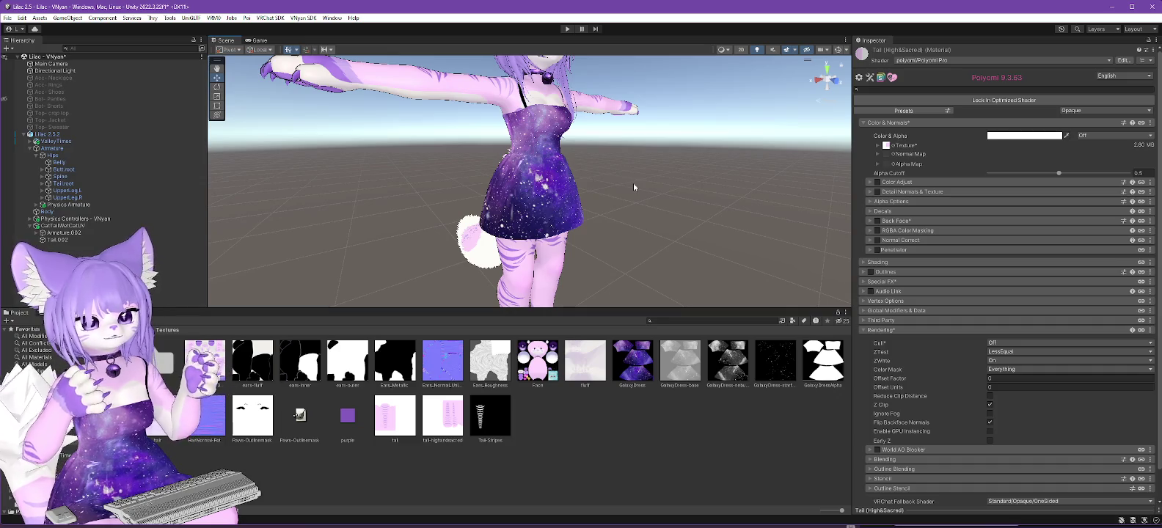
left_click_drag(634, 188, 648, 286)
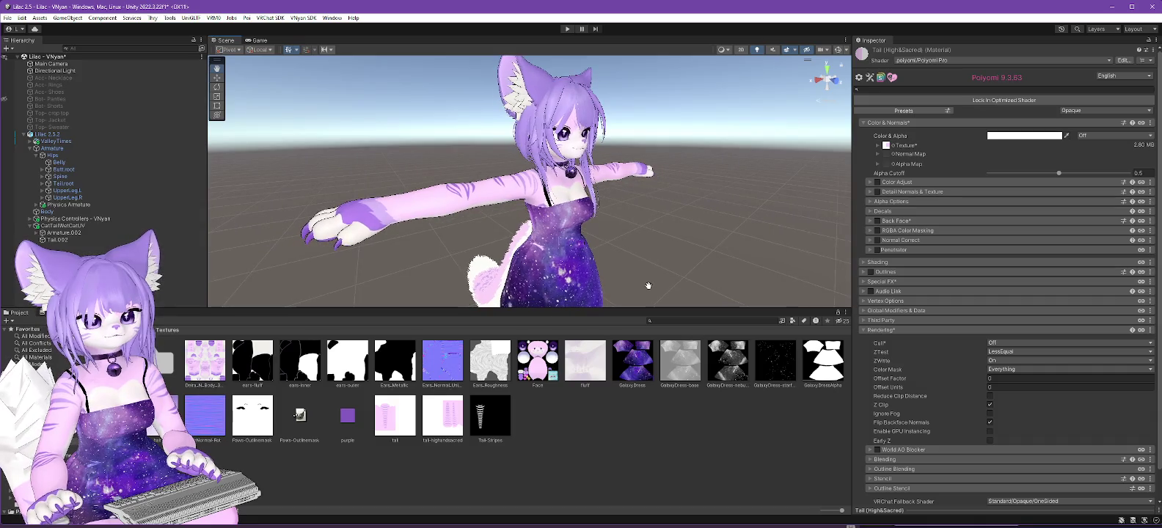
left_click_drag(649, 275, 686, 276)
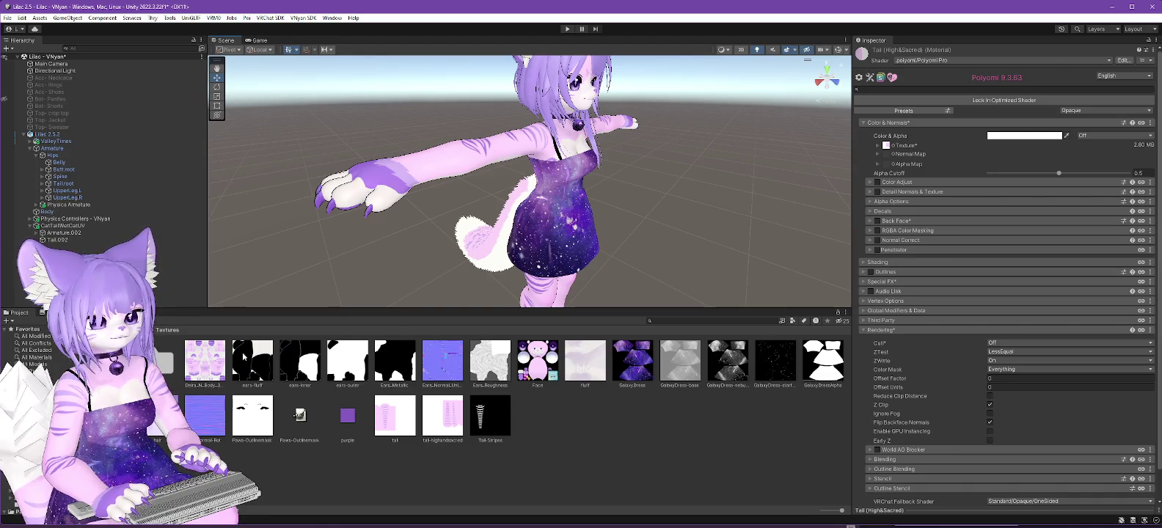
Unlock the Hair material's shader and copy its colour hex B69DF3.
left_click(36, 382)
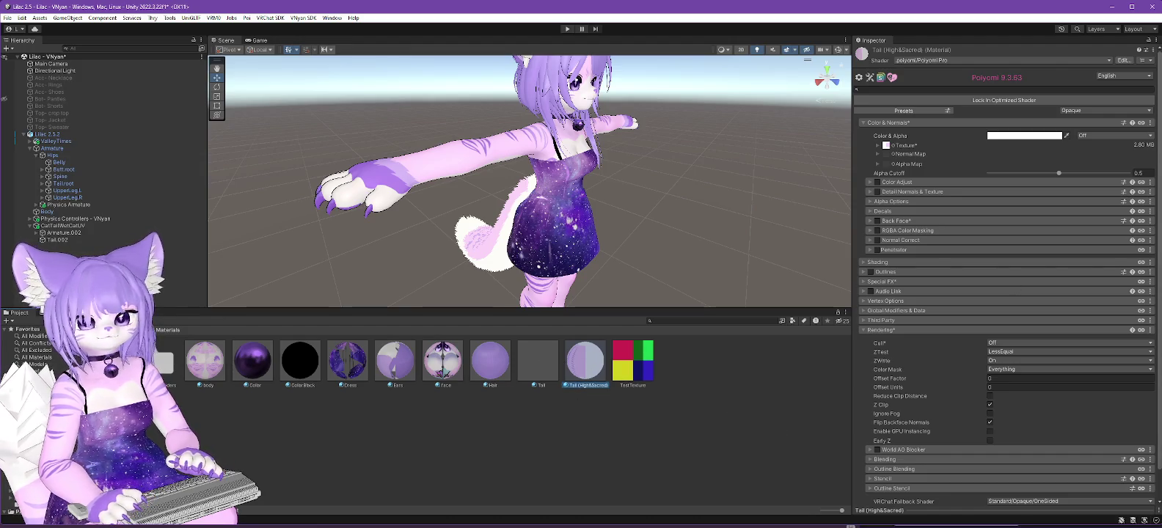
left_click(490, 360)
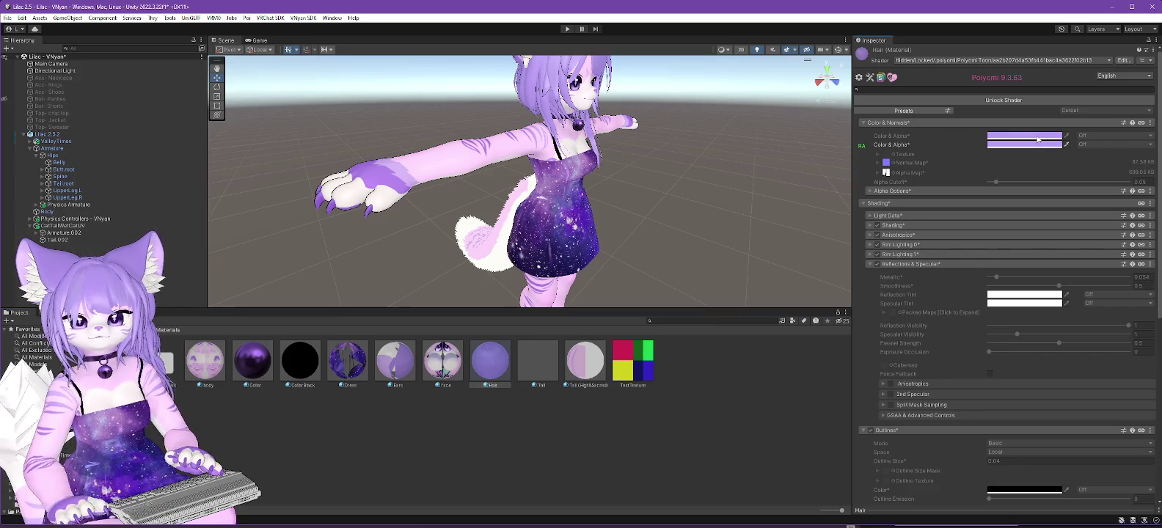
left_click(1027, 100)
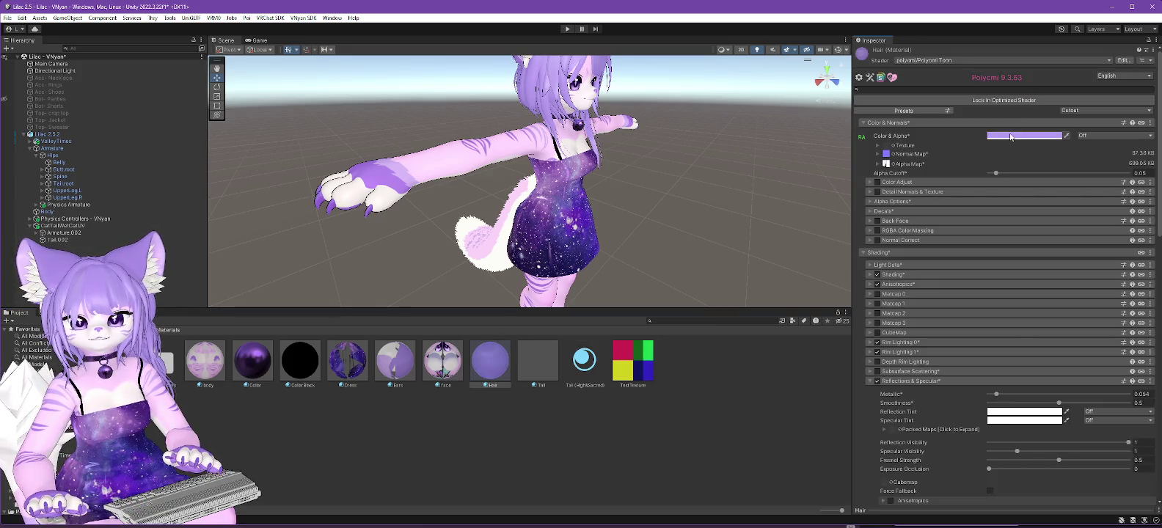
left_click(1012, 137)
left_click(1092, 317)
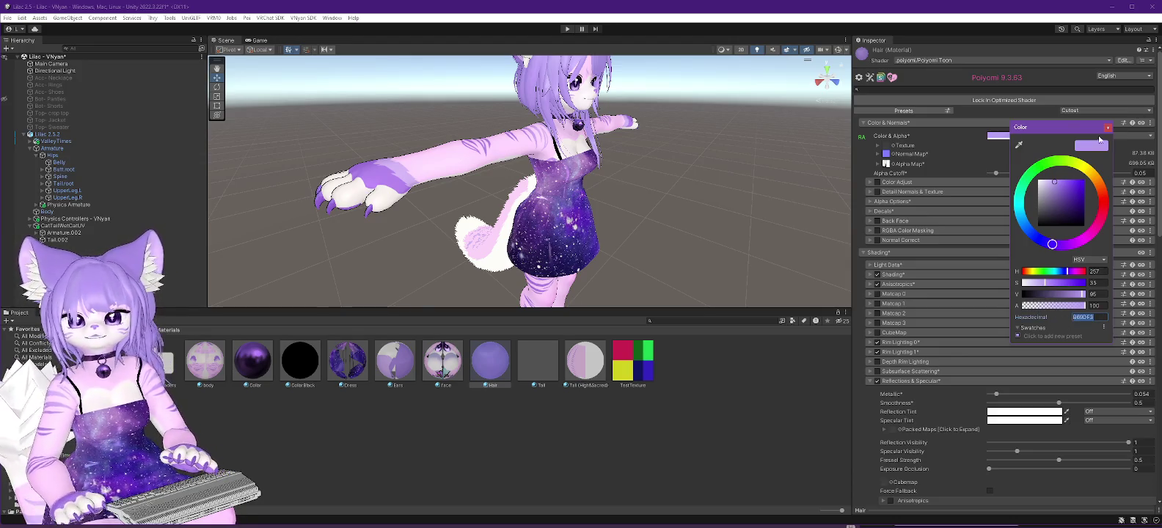
left_click(1108, 128)
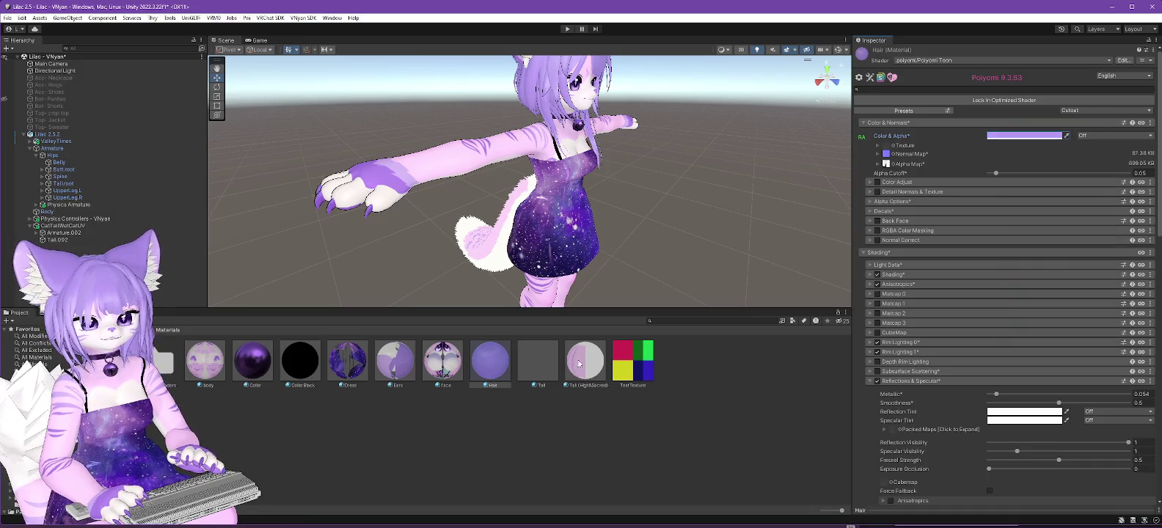
Set the Tail (High&Sacred) texture to None and paste B69DF3 into its colour.
left_click(581, 364)
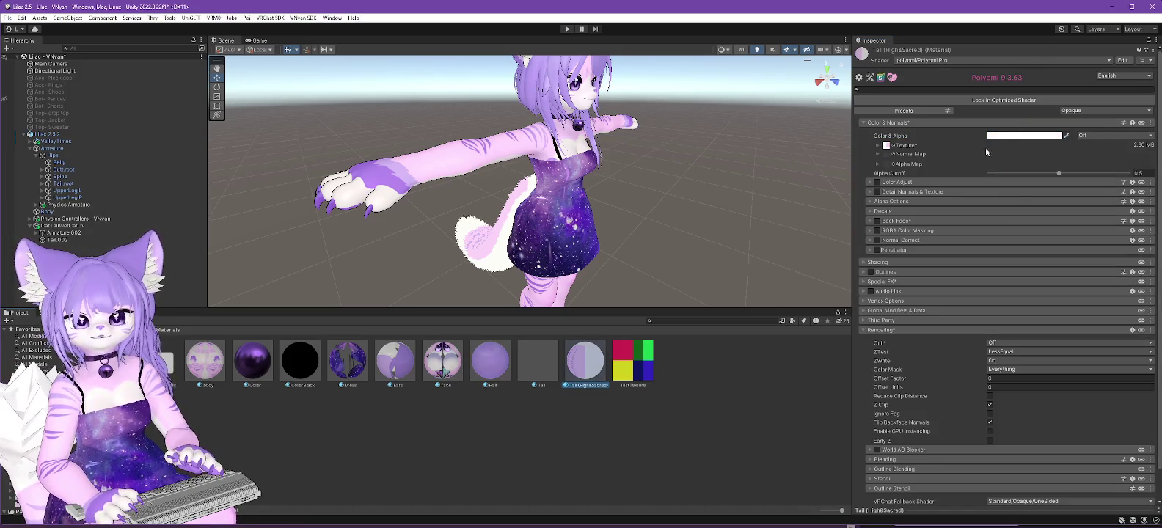
left_click(894, 145)
scroll("up", 3)
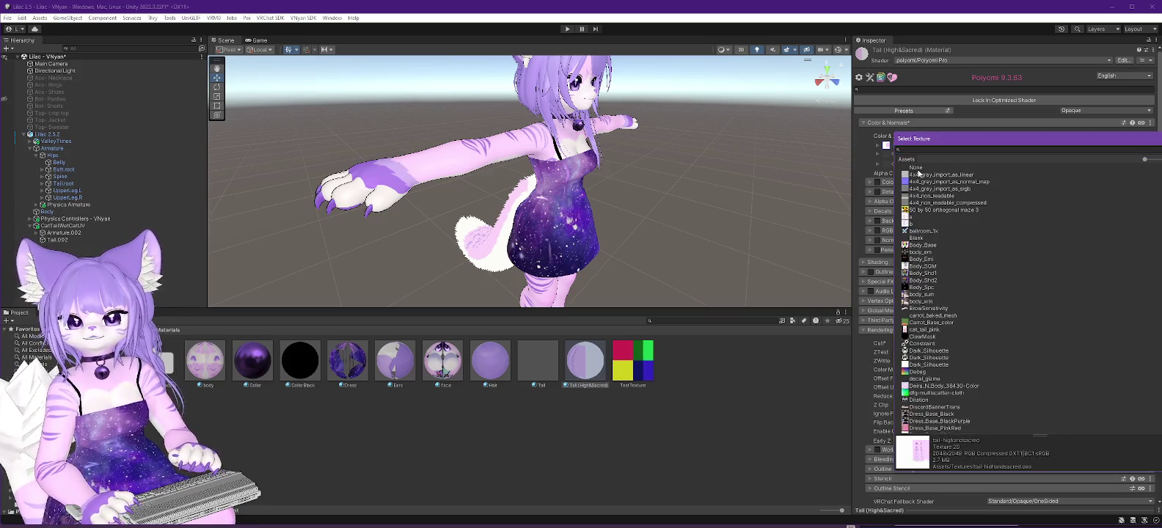
double_click(916, 168)
left_click(1025, 137)
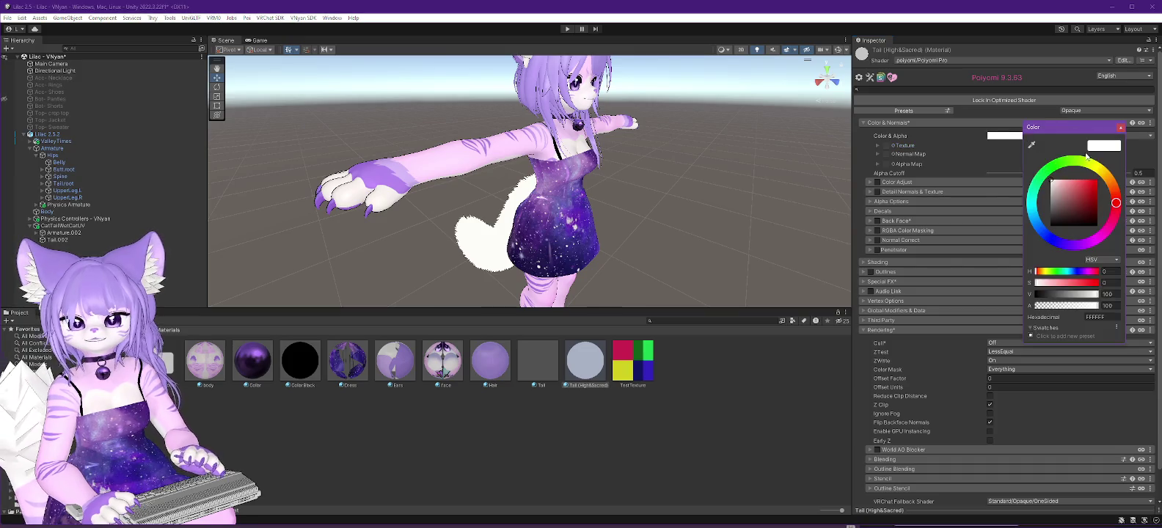
type("B69DF3")
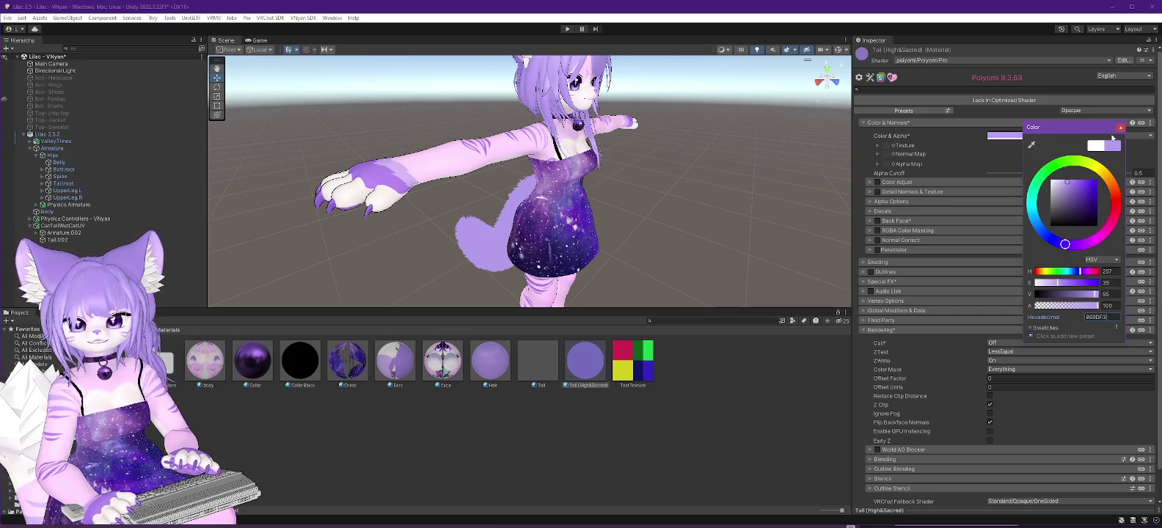
left_click(1121, 128)
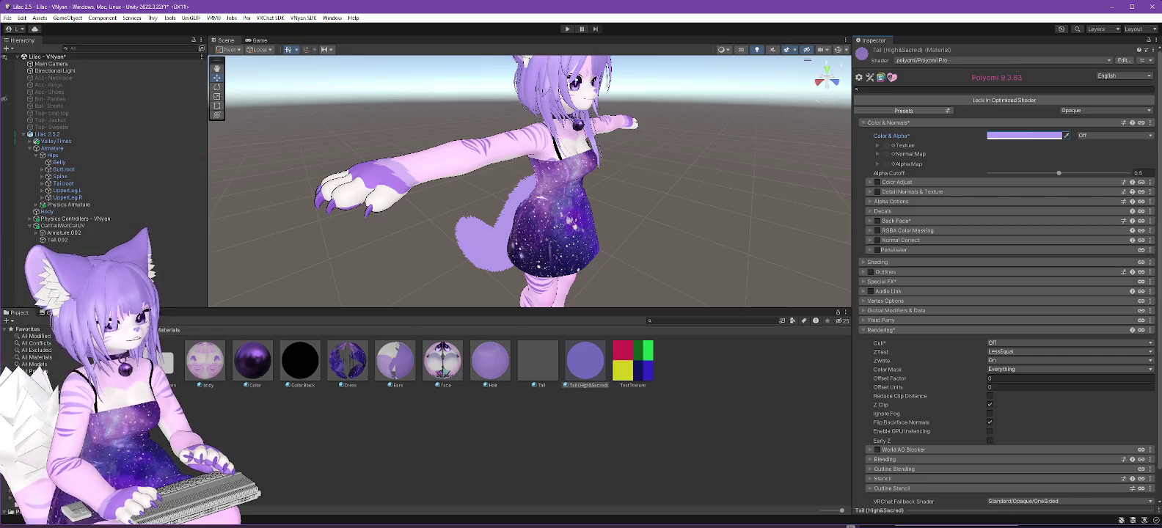
left_click(44, 381)
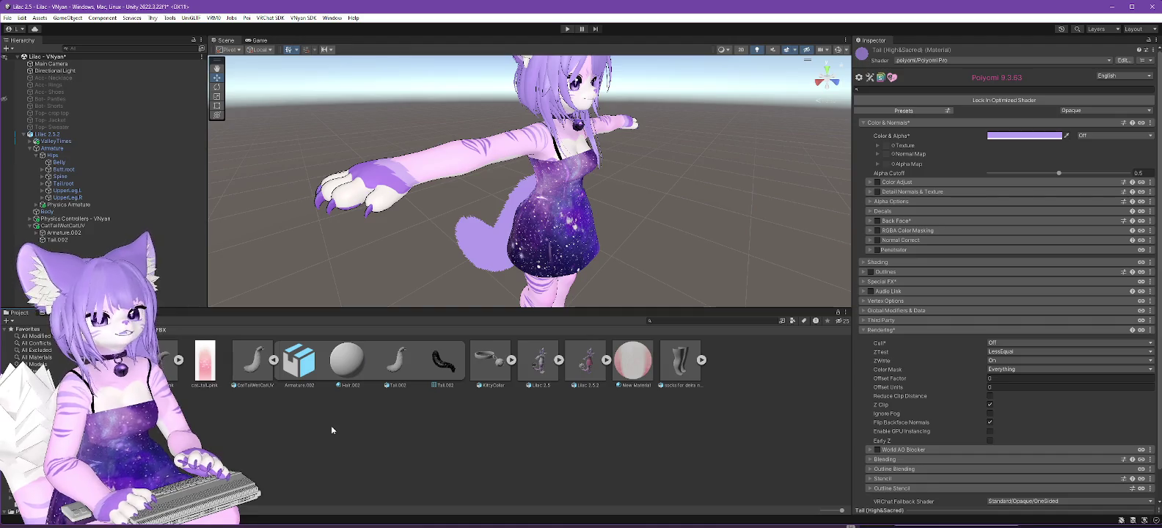
left_click(325, 441)
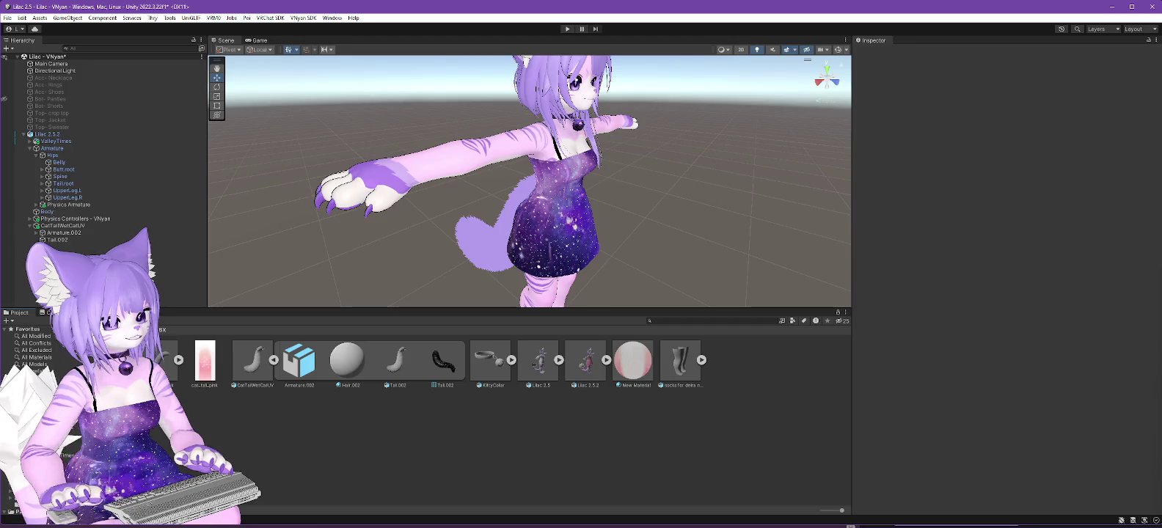
left_click(70, 441)
left_click(67, 425)
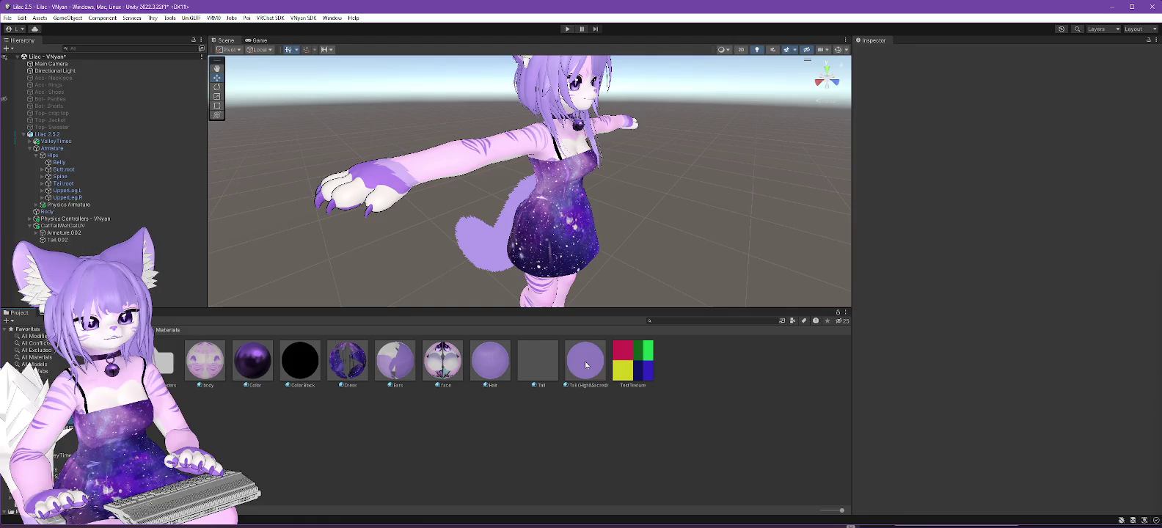
left_click(585, 365)
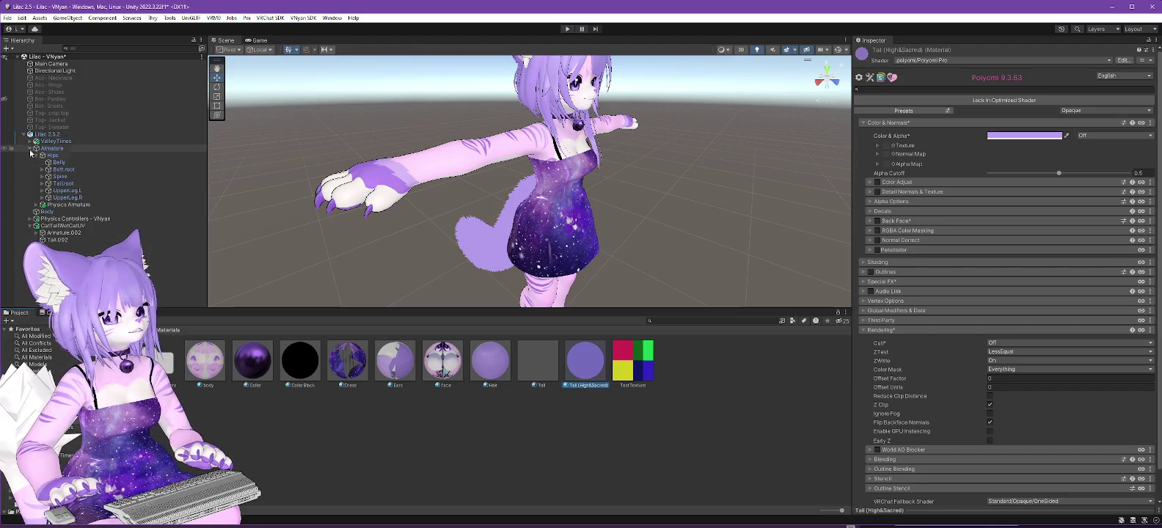
left_click(31, 150)
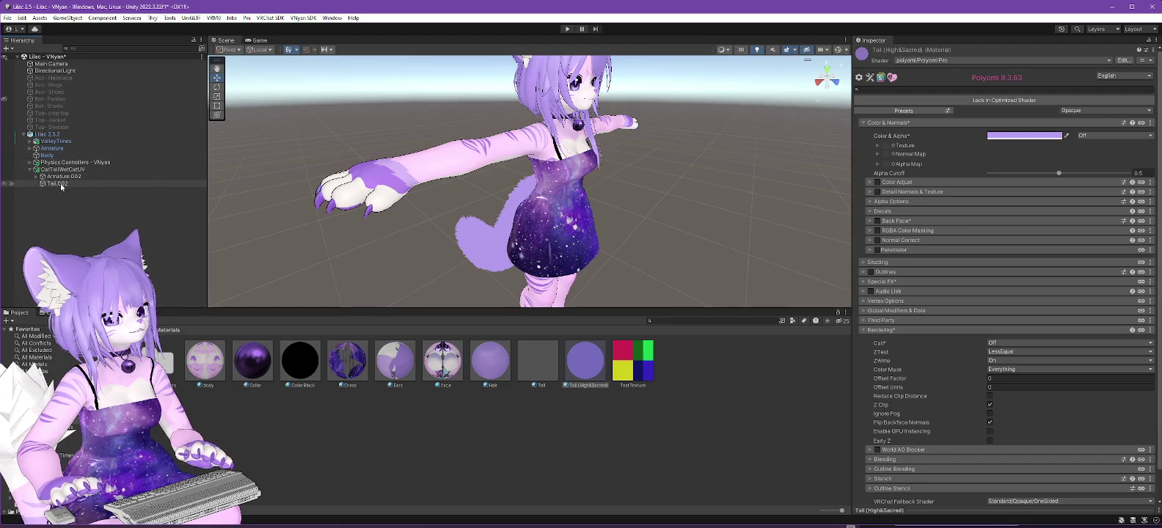
left_click(59, 184)
left_click_drag(482, 367, 1021, 222)
left_click_drag(1010, 189, 1007, 210)
left_click_drag(620, 233, 354, 229)
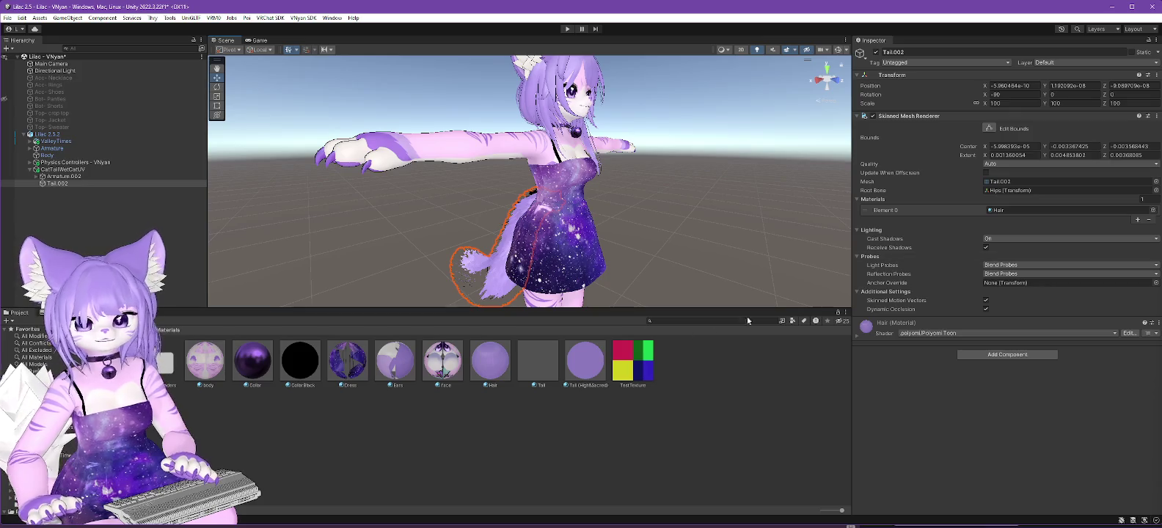
left_click_drag(593, 372, 1007, 209)
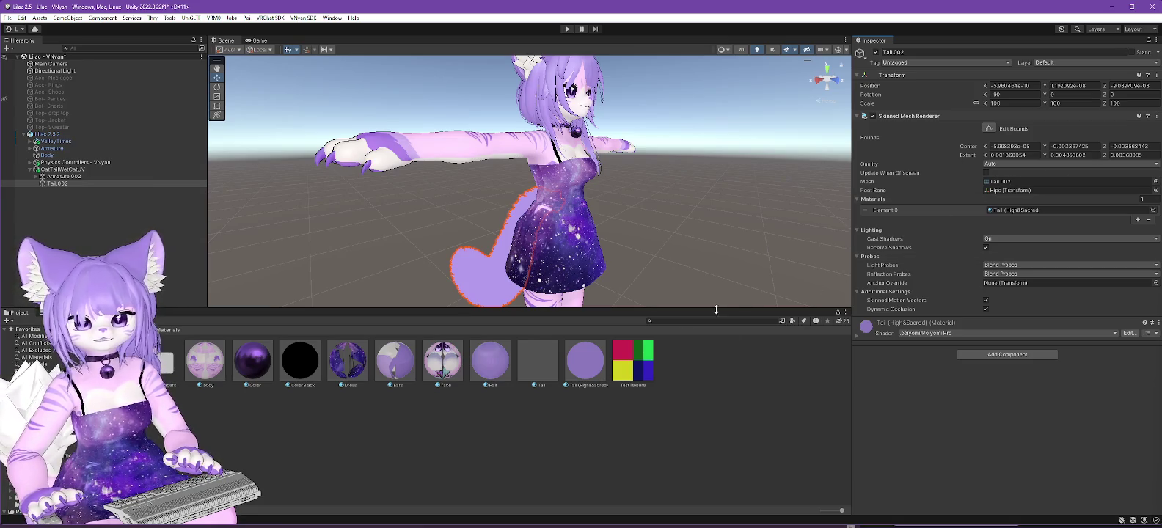
left_click(587, 367)
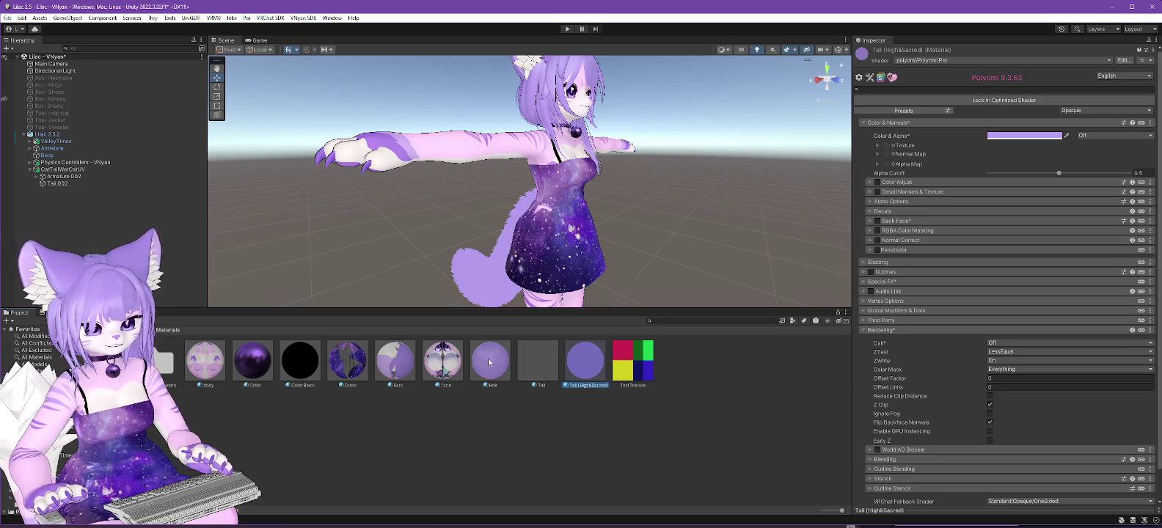
Duplicate the Hair material and rename the copy 'Tail2 (High&Sacred)'.
left_click(486, 364)
key("ctrl+d")
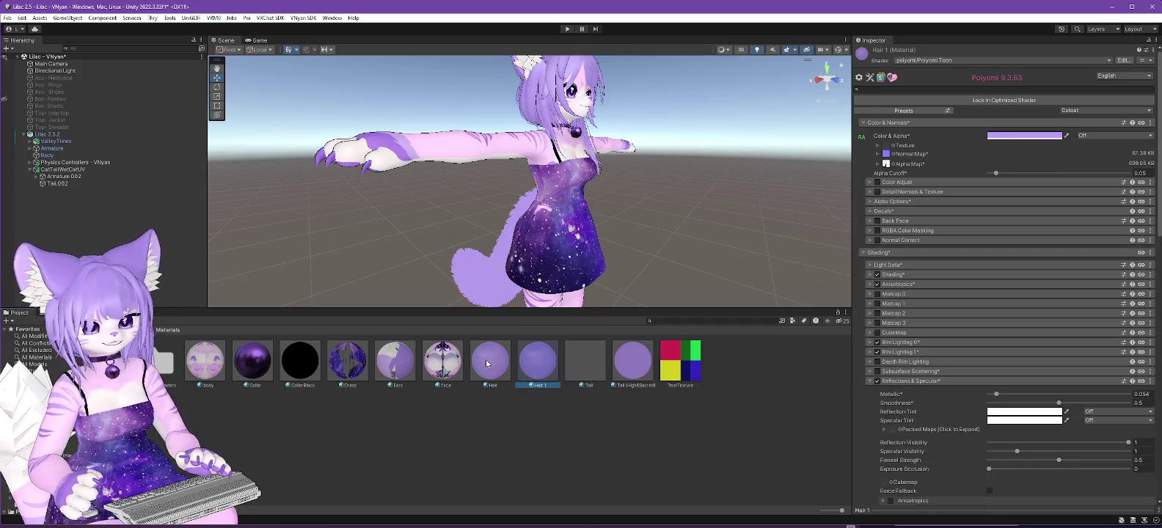
left_click(538, 380)
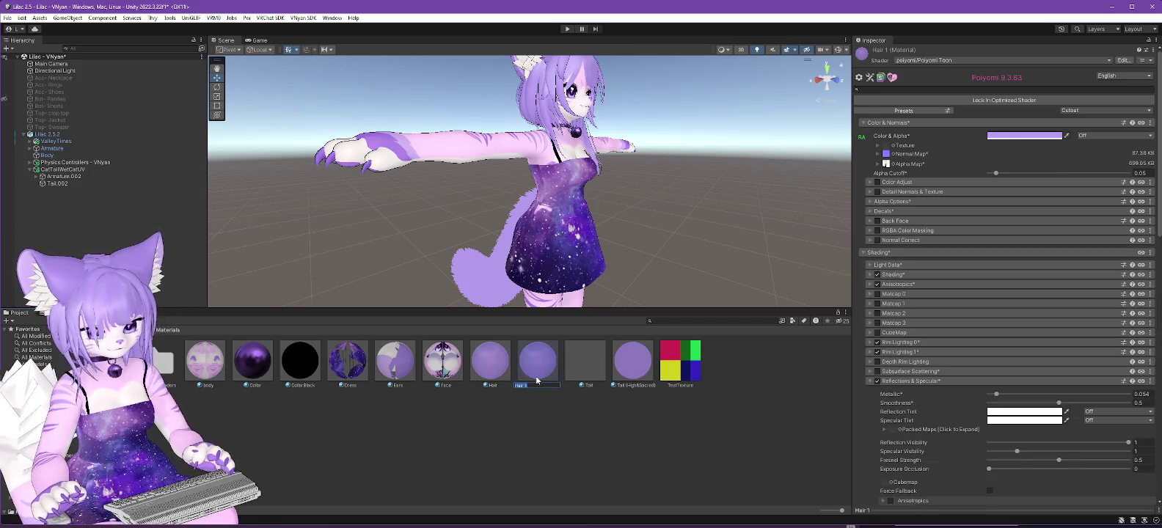
type("Tail2")
type(" (HighBa")
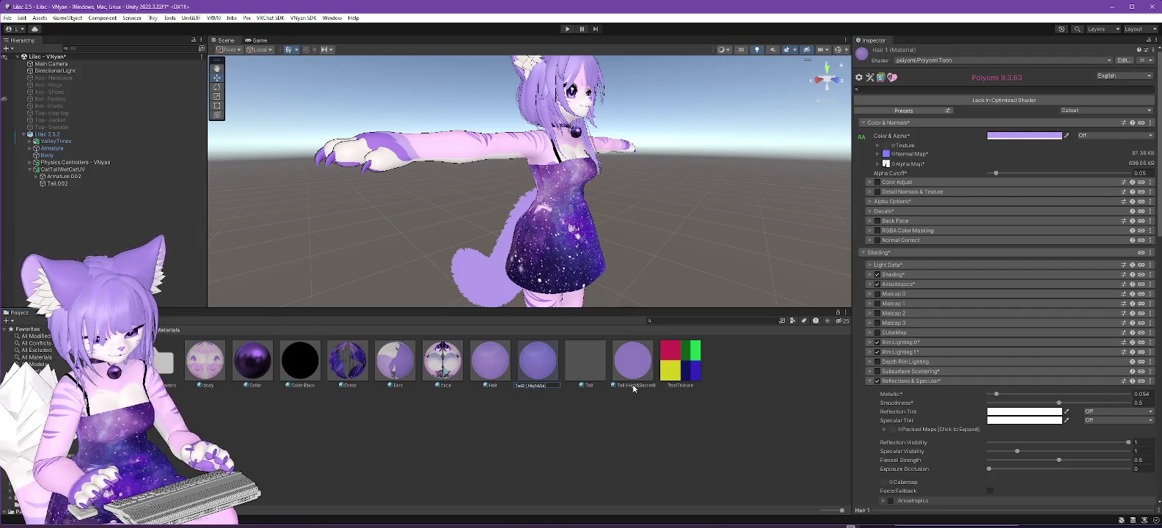
key("Return")
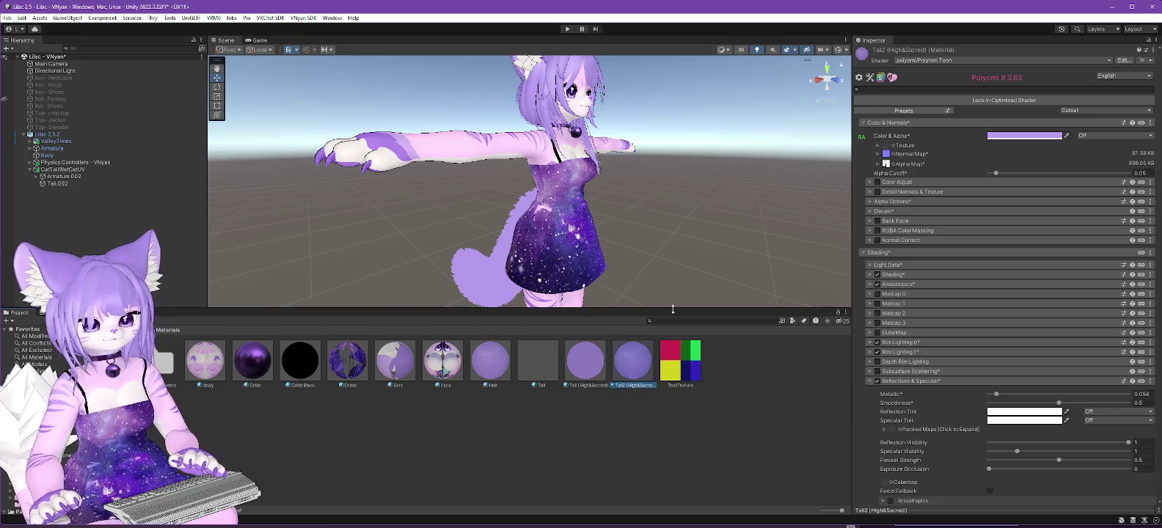
Assign the Tail2 (High&Sacred) material to the Tail.002 mesh.
left_click(62, 182)
left_click(1036, 212)
left_click_drag(1038, 213, 1037, 214)
left_click(632, 360)
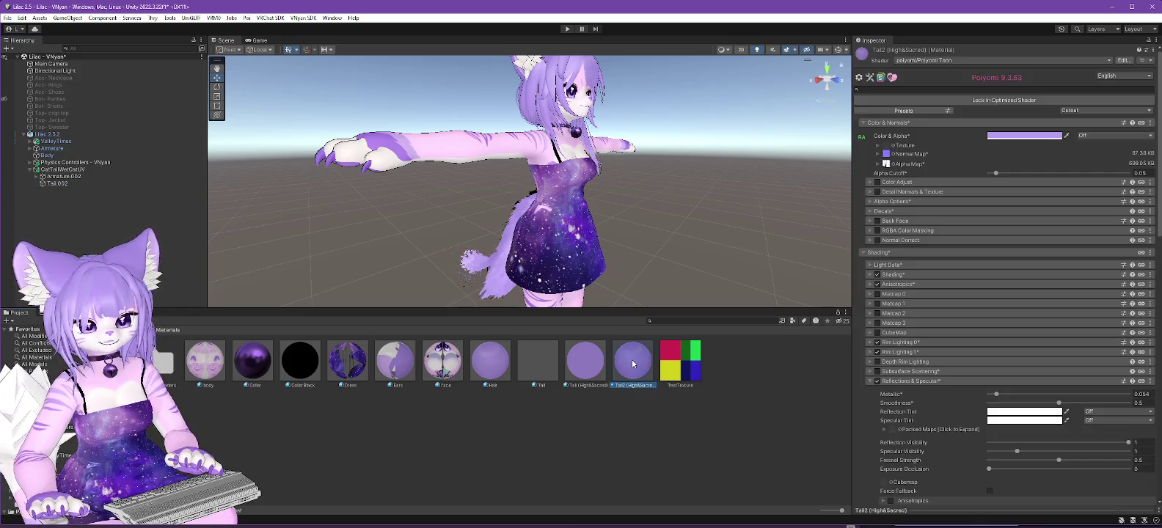
Keep the Cutout rendering mode and set the tail material's face culling mode.
left_click(1098, 109)
left_click(1098, 124)
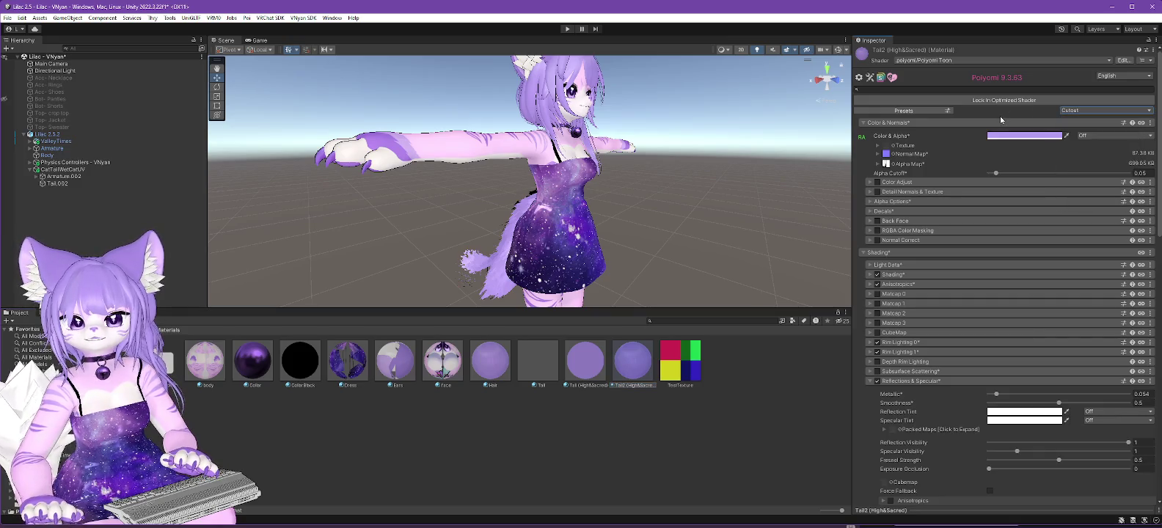
scroll("down", 3)
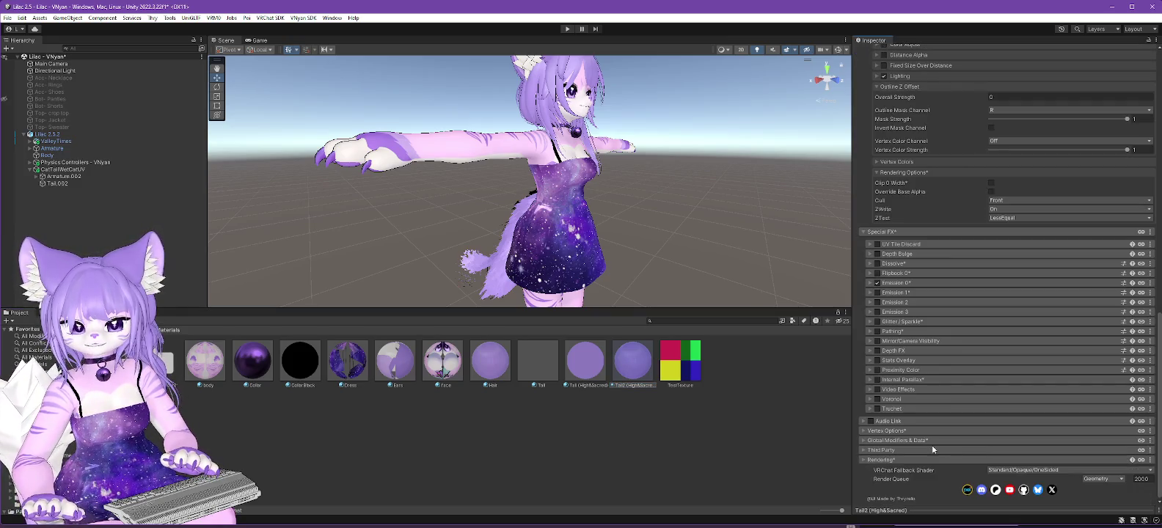
left_click(954, 460)
left_click(1005, 473)
left_click(1008, 492)
Collapse the Outlines settings and enable Back Face rendering on the Tail2 material.
scroll("up", 3)
scroll("up", 3)
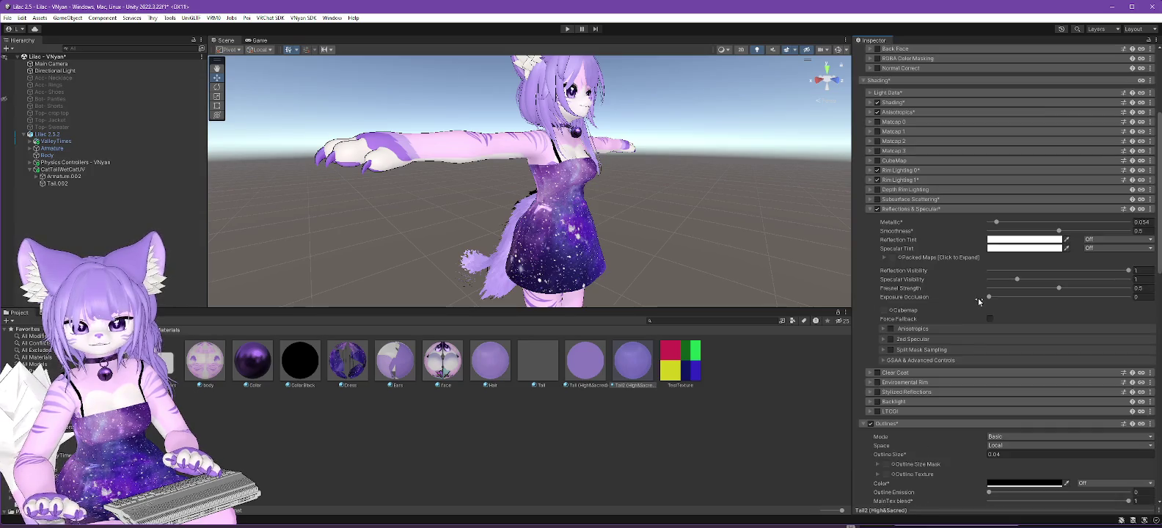
left_click(871, 423)
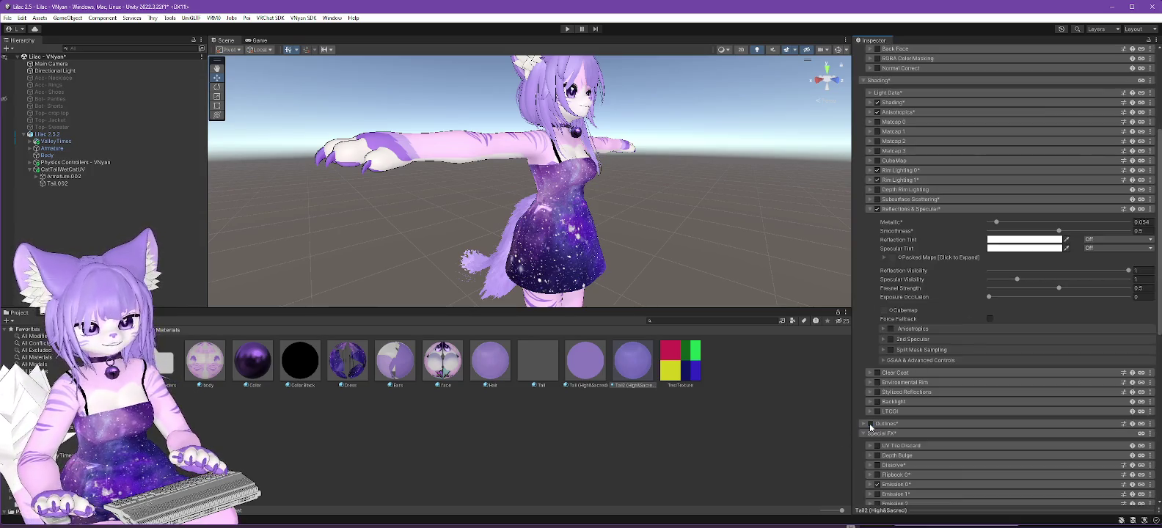
left_click_drag(612, 289, 538, 232)
scroll("up", 3)
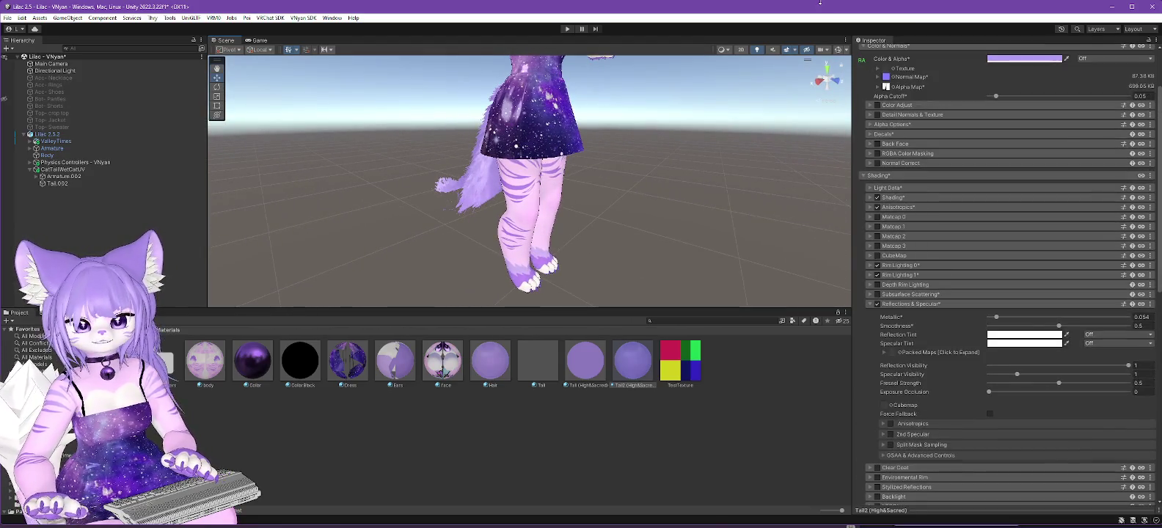
left_click(879, 145)
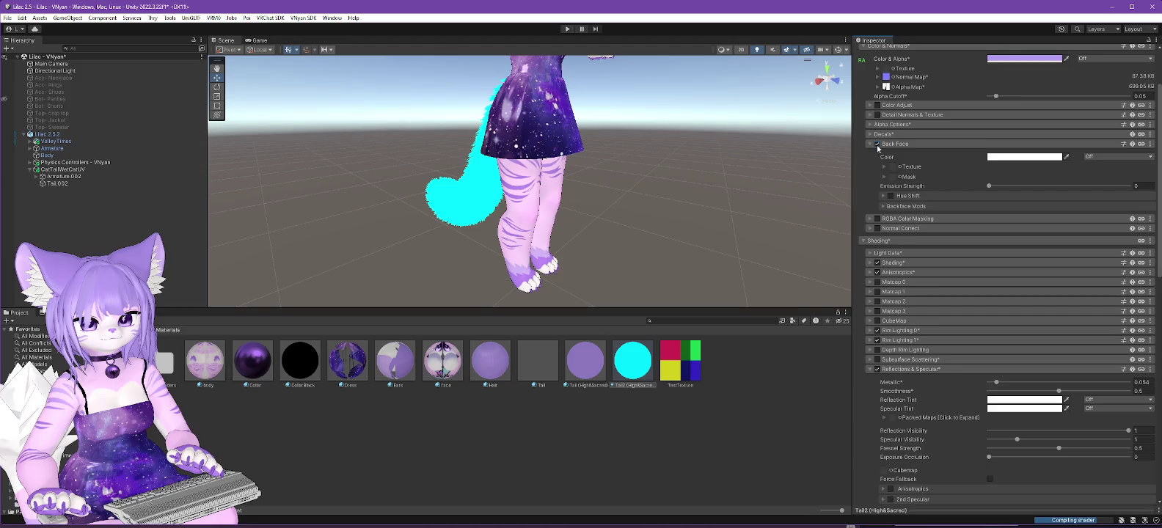
View the tail from behind, then bring up the Tail (High&Sacred) material's settings.
left_click_drag(513, 147, 549, 165)
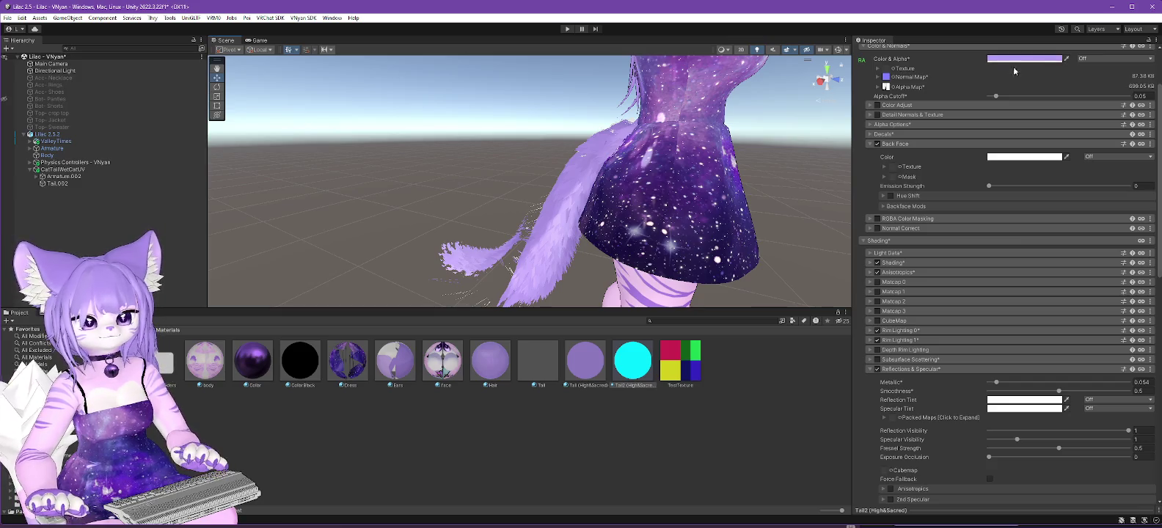
left_click(585, 367)
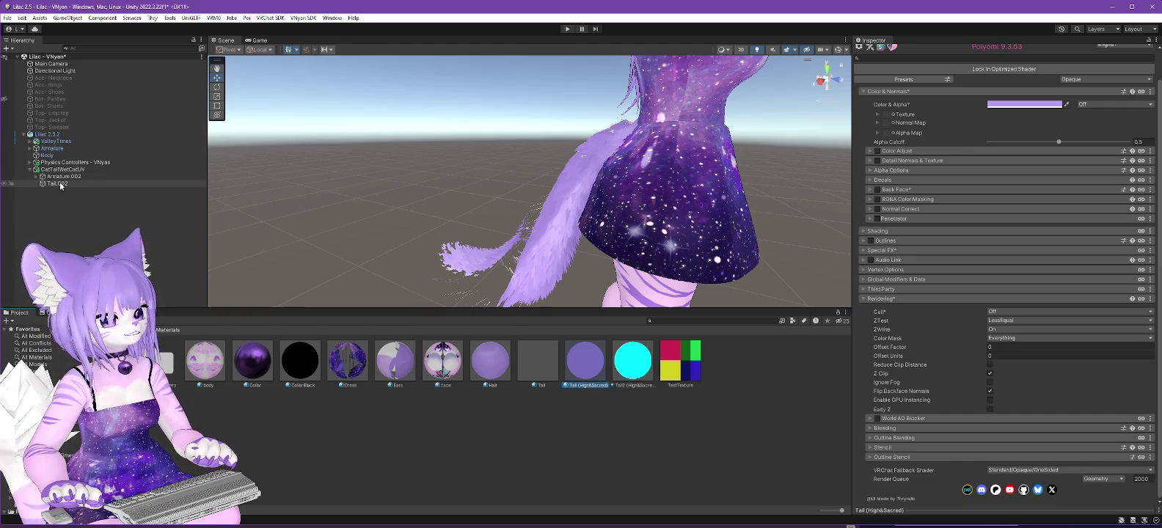
Assign the Tail (High&Sacred) material to the Tail.002 mesh.
left_click(60, 184)
left_click_drag(592, 365, 1057, 211)
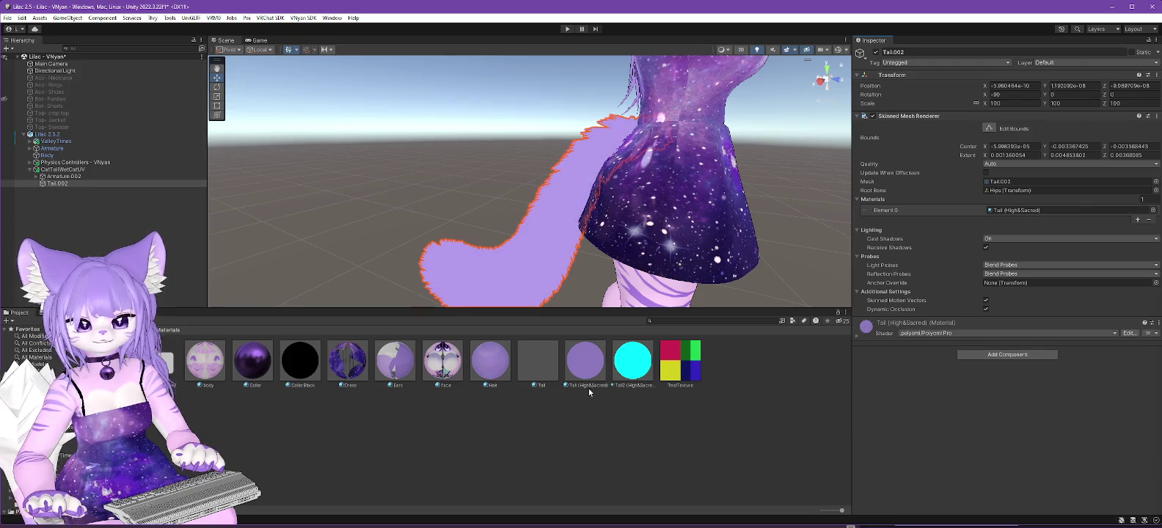
left_click(590, 367)
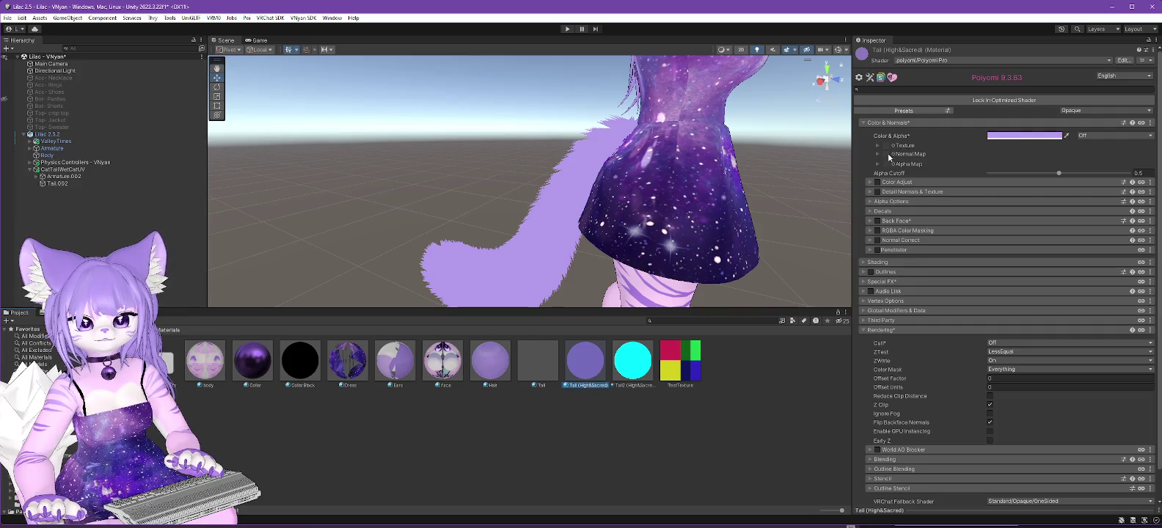
Use HairNormal as the tail's normal map and raise its intensity.
left_click(894, 155)
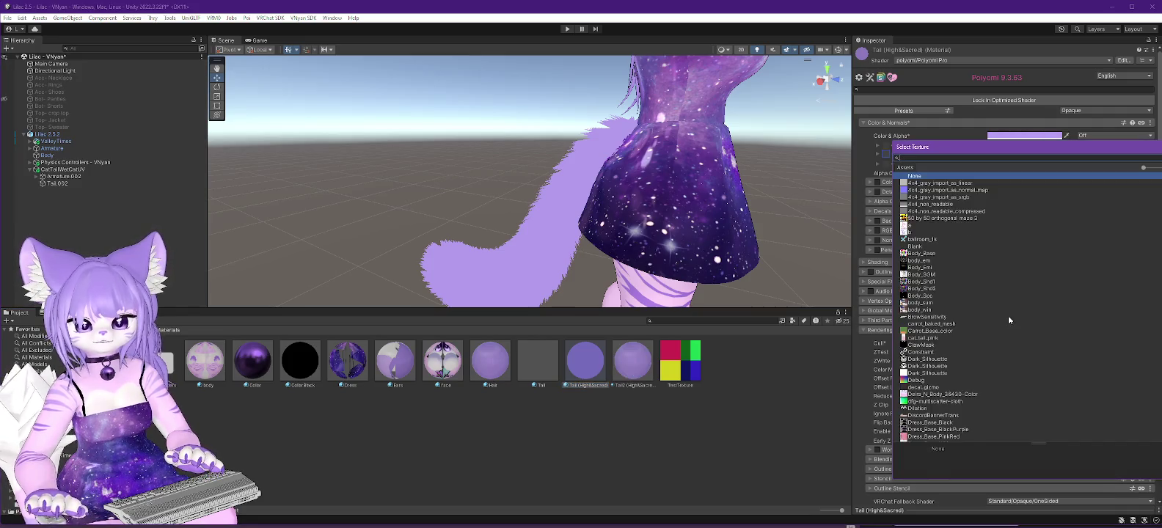
scroll("down", 3)
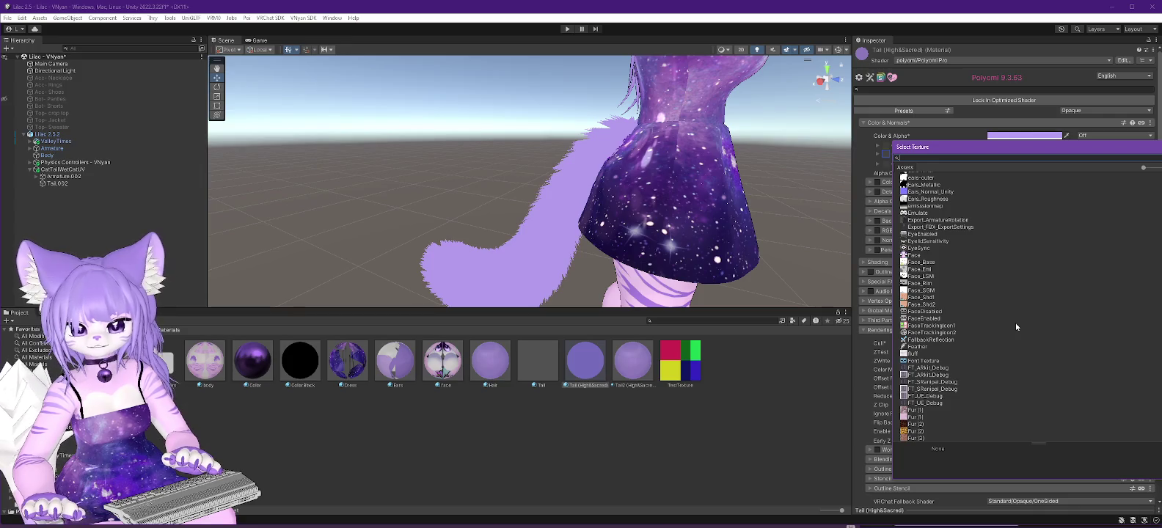
scroll("down", 3)
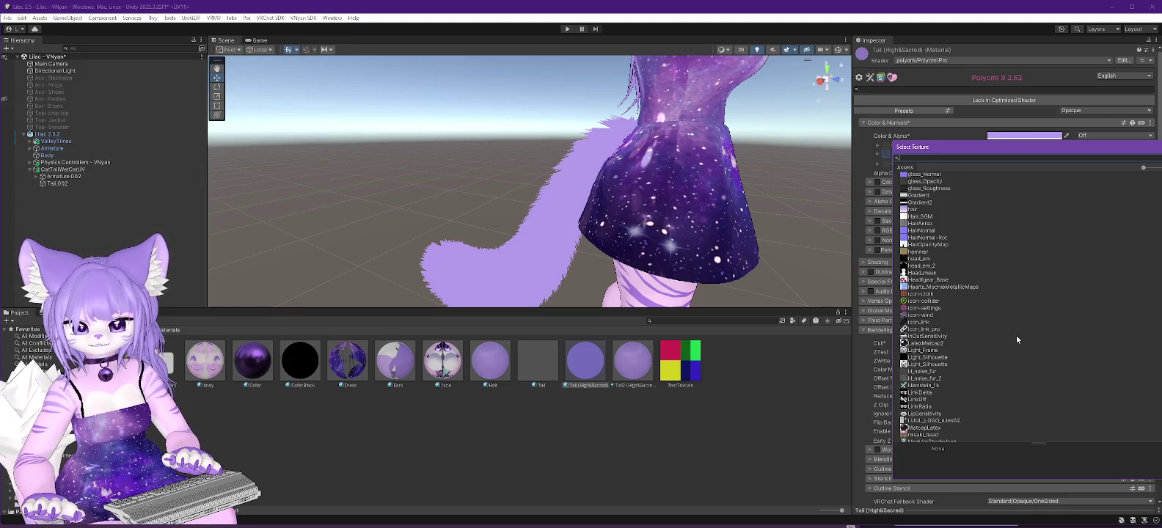
double_click(926, 232)
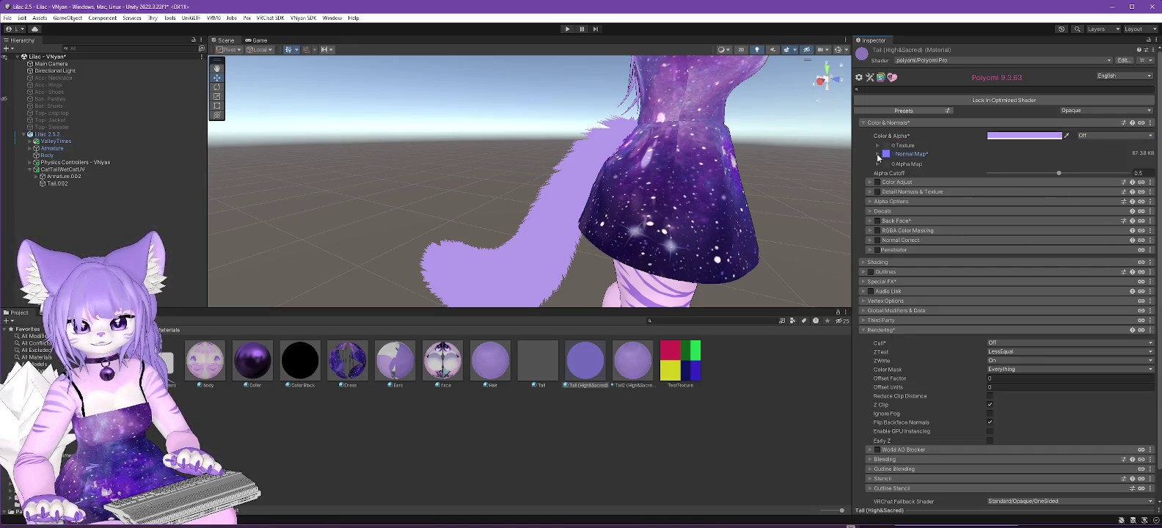
left_click(878, 154)
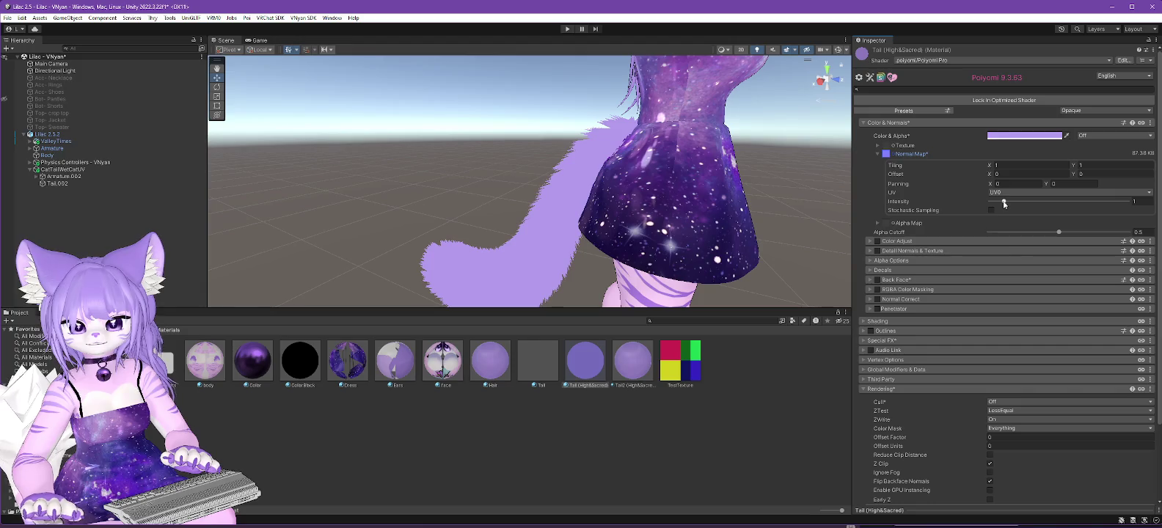
left_click_drag(1005, 202, 1066, 200)
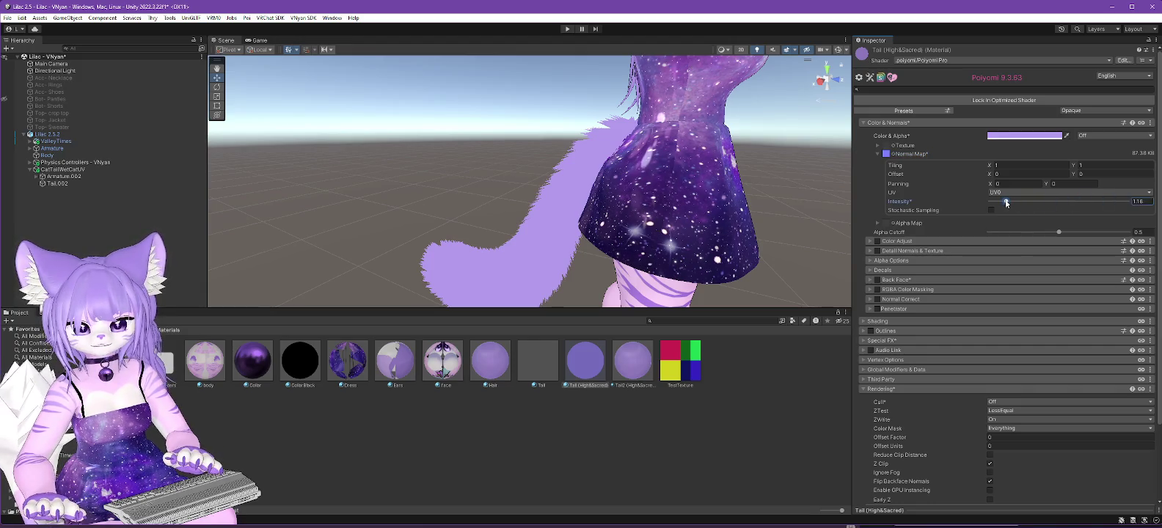
left_click(492, 364)
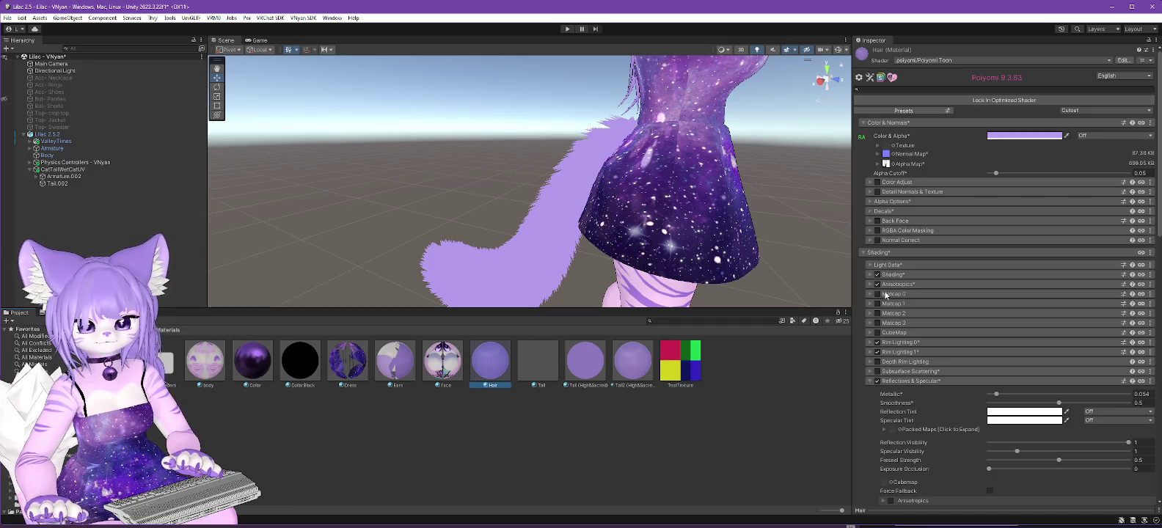
Tick Anisotropics in the Shading section of the Tail (High&Sacred) material.
left_click(870, 276)
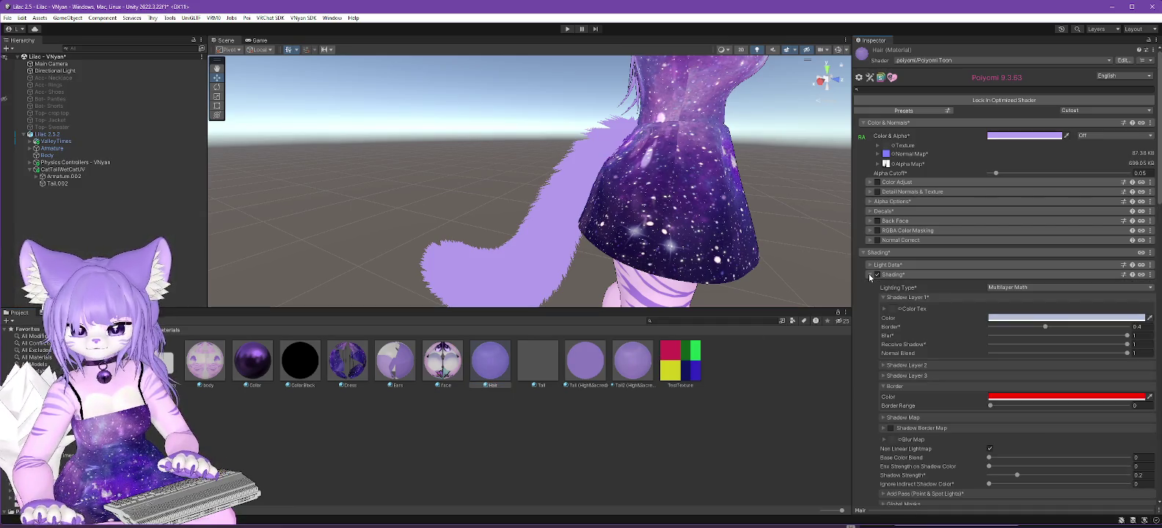
left_click(870, 276)
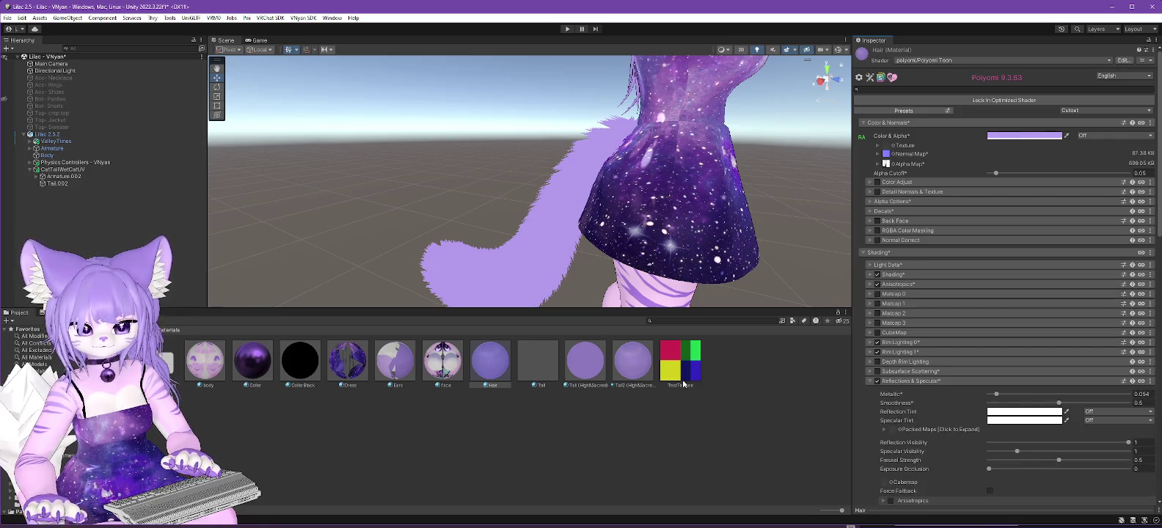
left_click(595, 368)
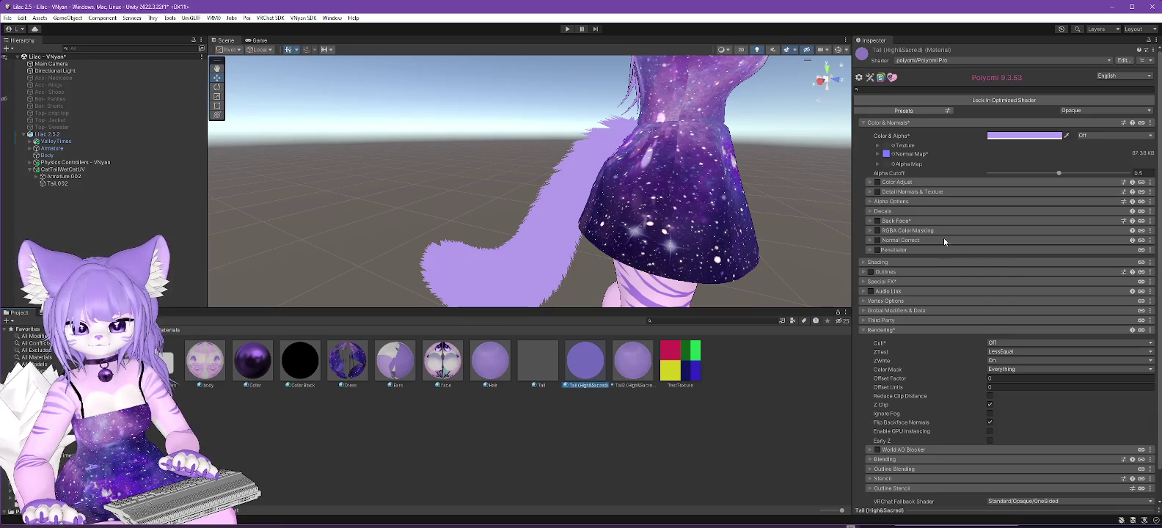
scroll("down", 3)
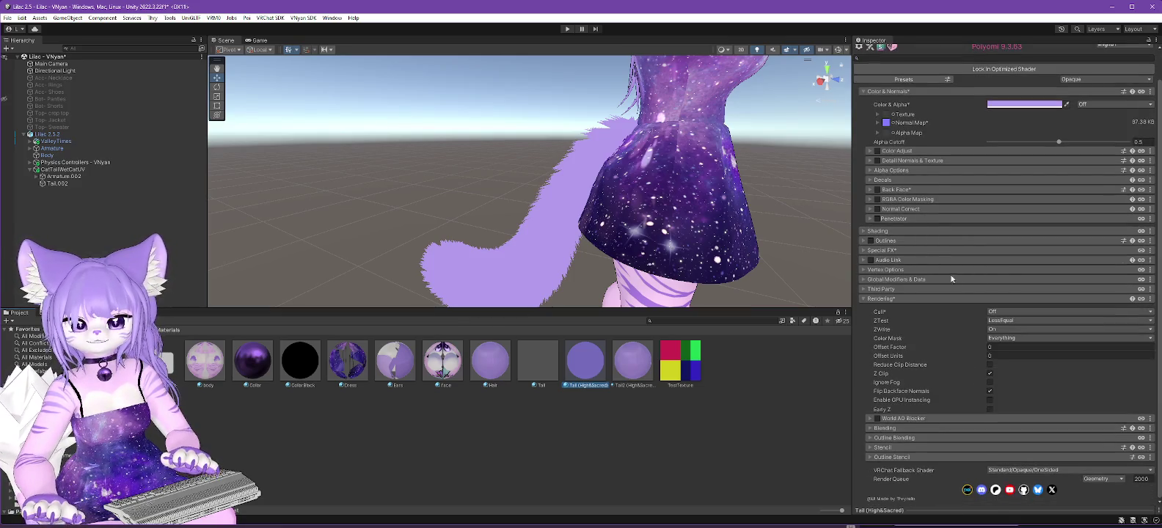
left_click(864, 233)
left_click(877, 262)
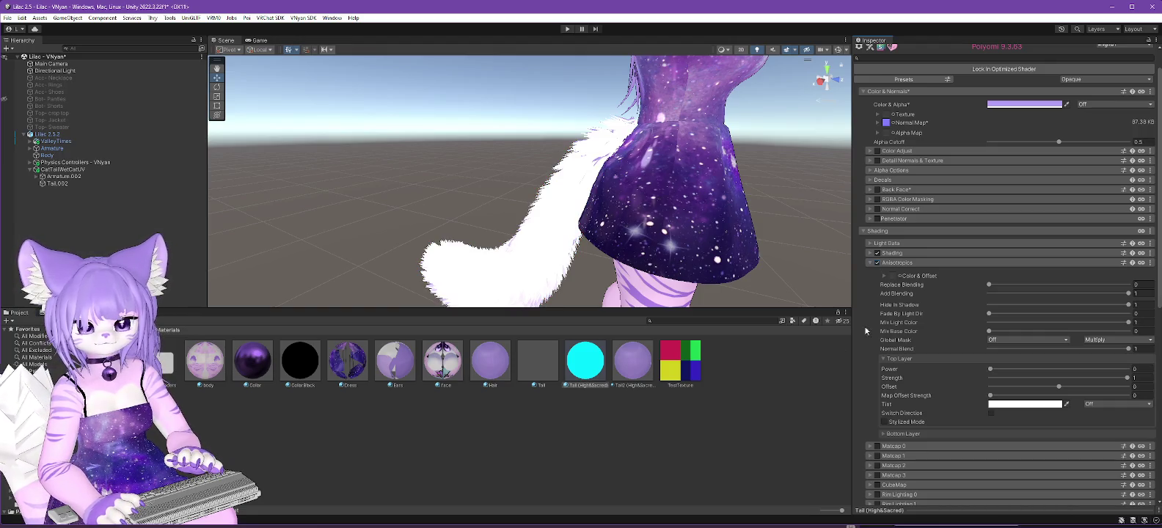
Inspect the Hair material's Anisotropics property values and compare them with the Tail material.
left_click(484, 371)
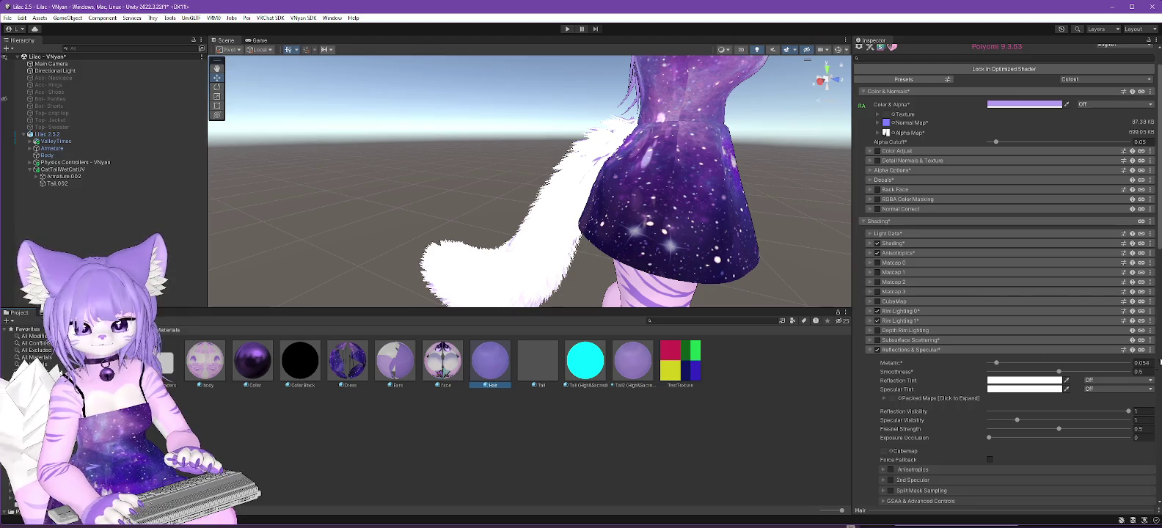
left_click(870, 254)
right_click(924, 260)
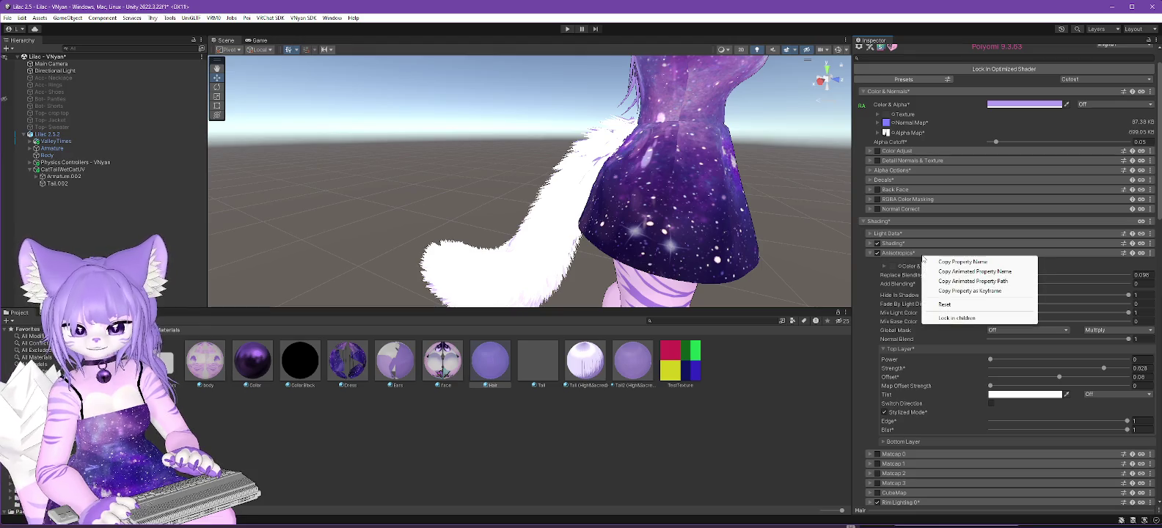
right_click(920, 257)
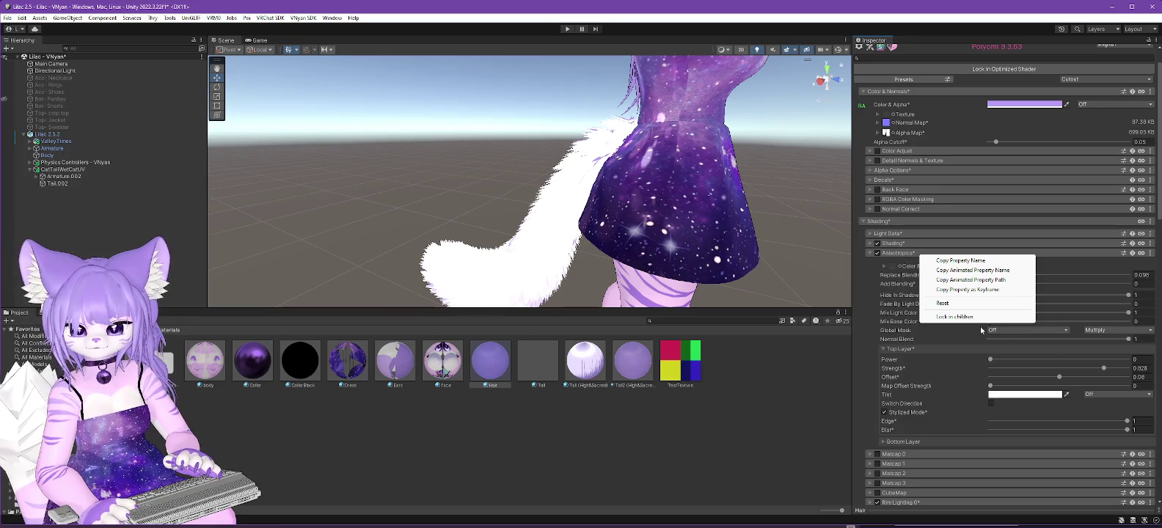
left_click(874, 285)
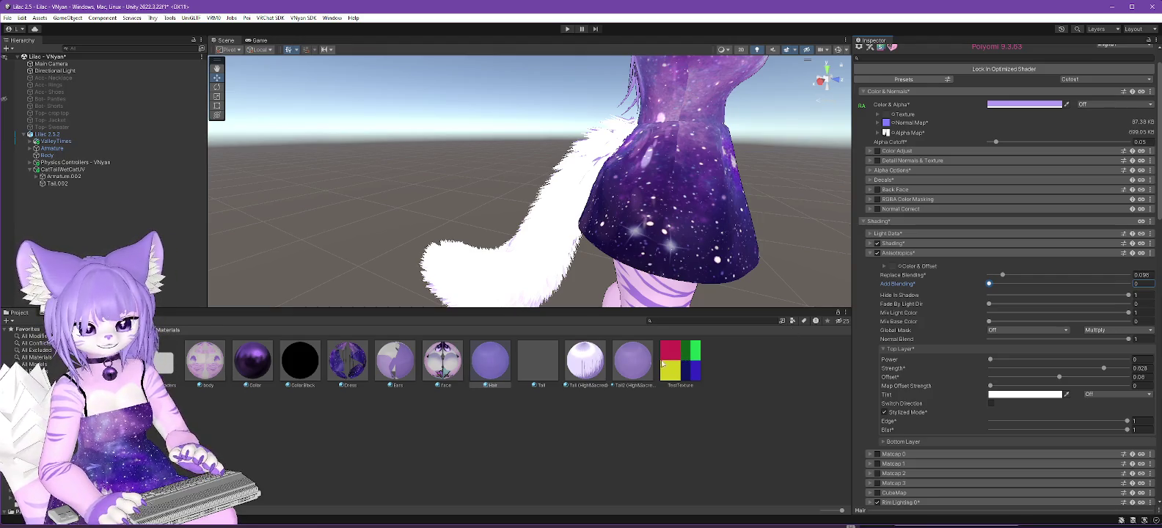
left_click(586, 365)
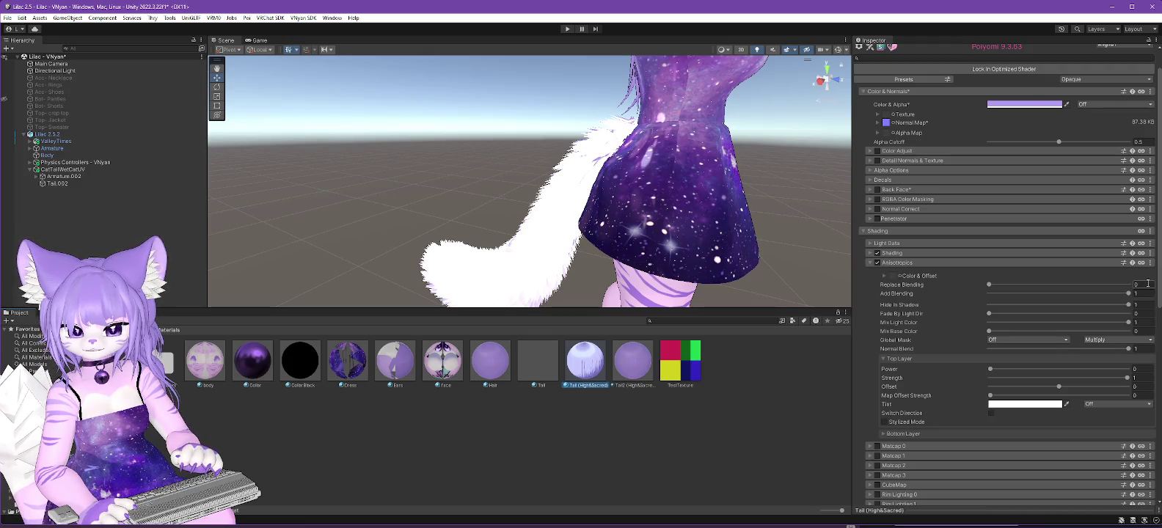
left_click(491, 360)
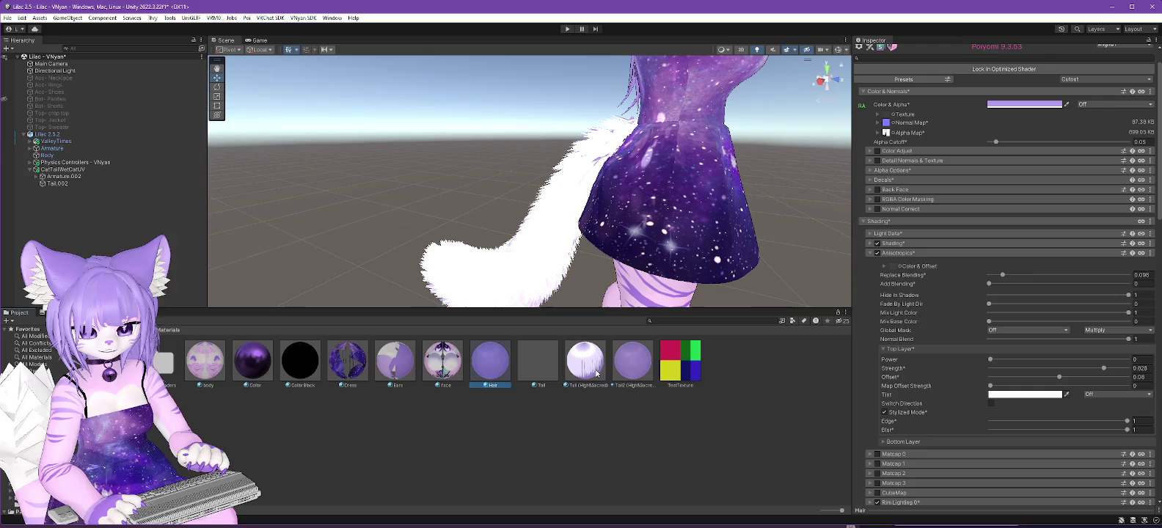
left_click(611, 372)
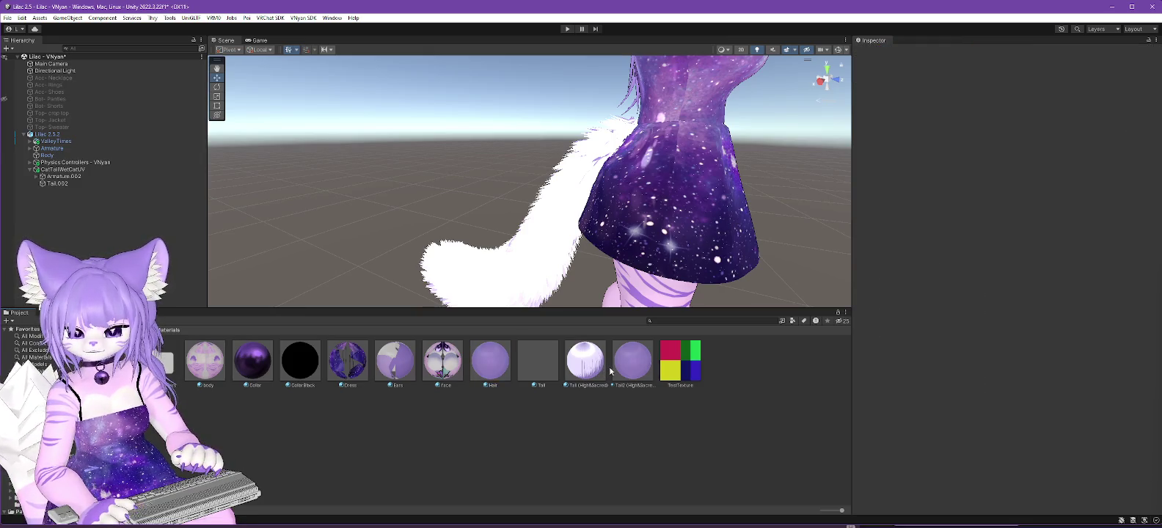
Compare the Tail and Hair materials and select the tail's anisotropic Strength field.
left_click(583, 362)
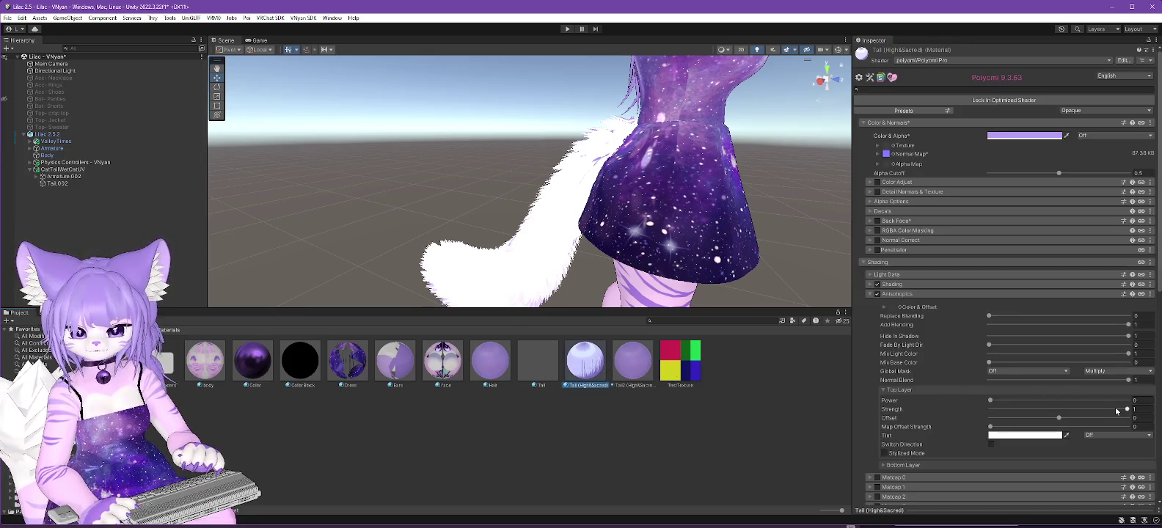
left_click(502, 381)
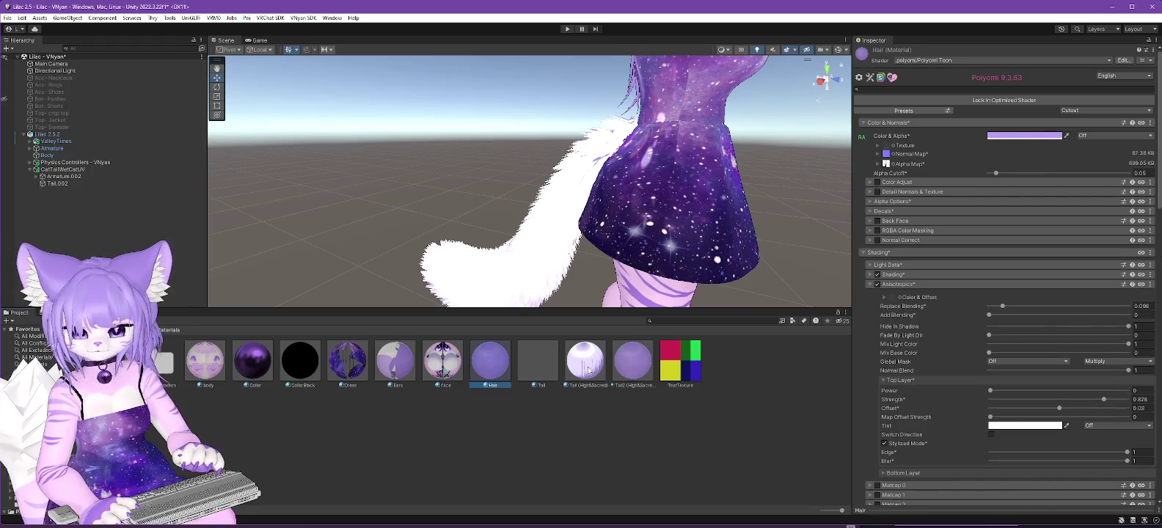
left_click(588, 370)
left_click(1136, 408)
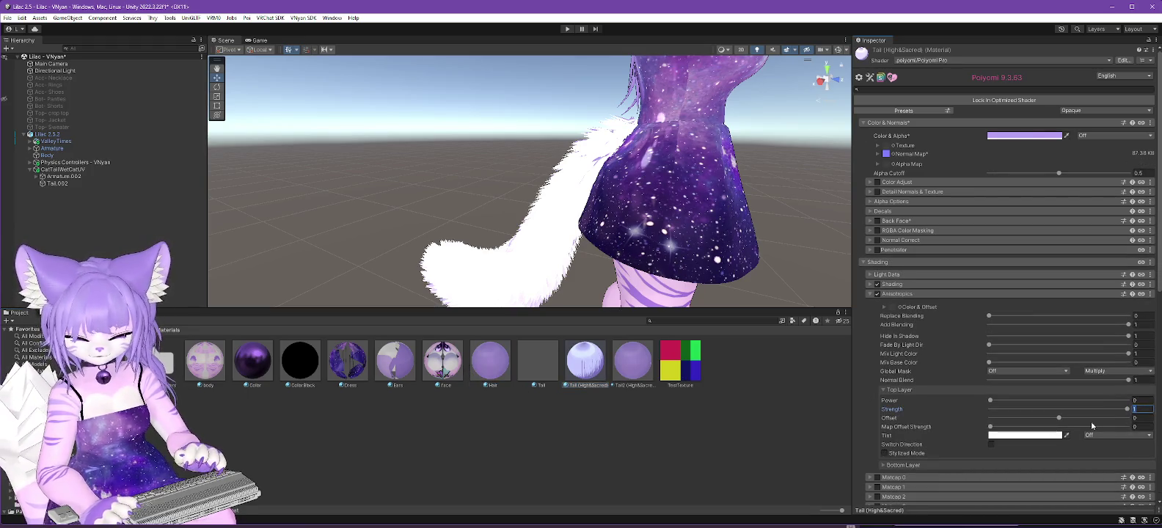
left_click(776, 393)
left_click(585, 361)
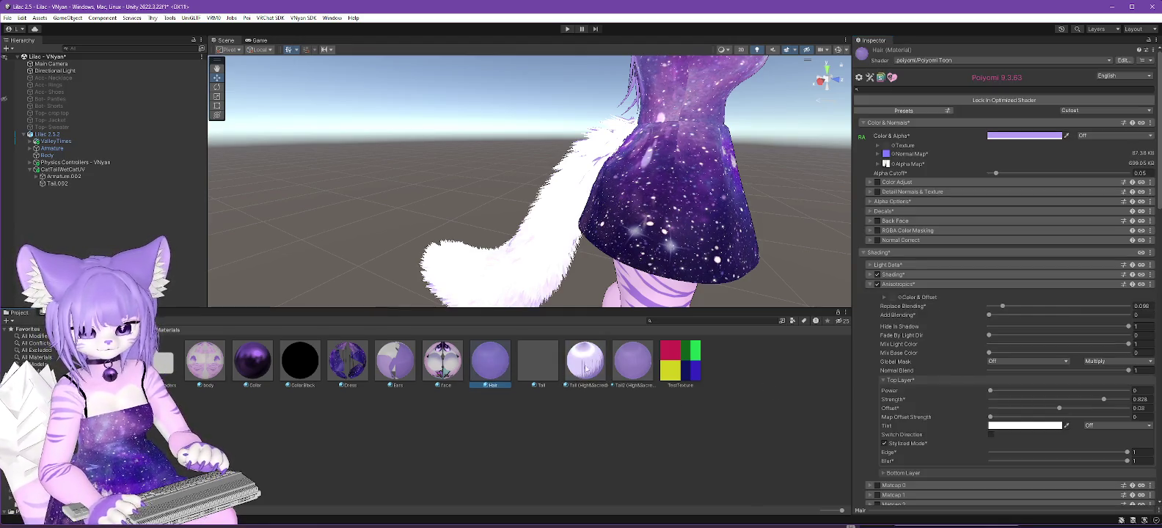
Set the tail's anisotropic Offset 0.008, Replace Blending 0.098 and Add Blending 0.
left_click(1141, 418)
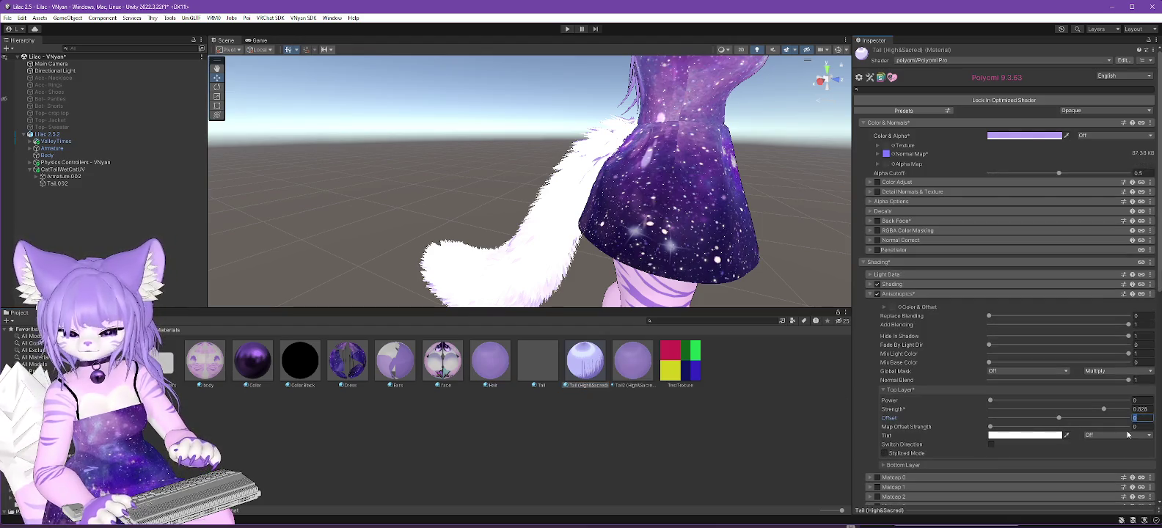
type("3")
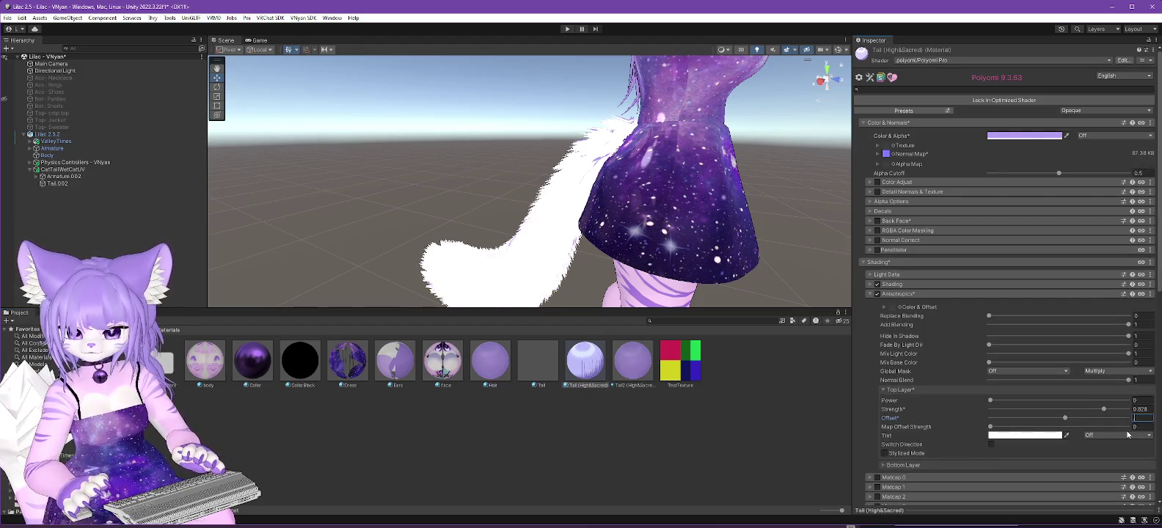
type("0.008")
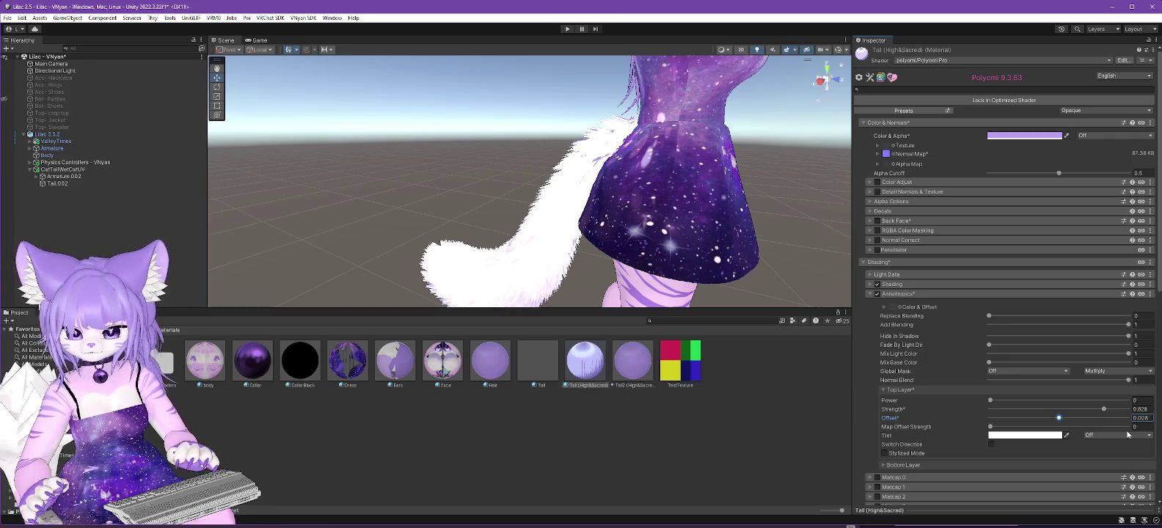
key("Return")
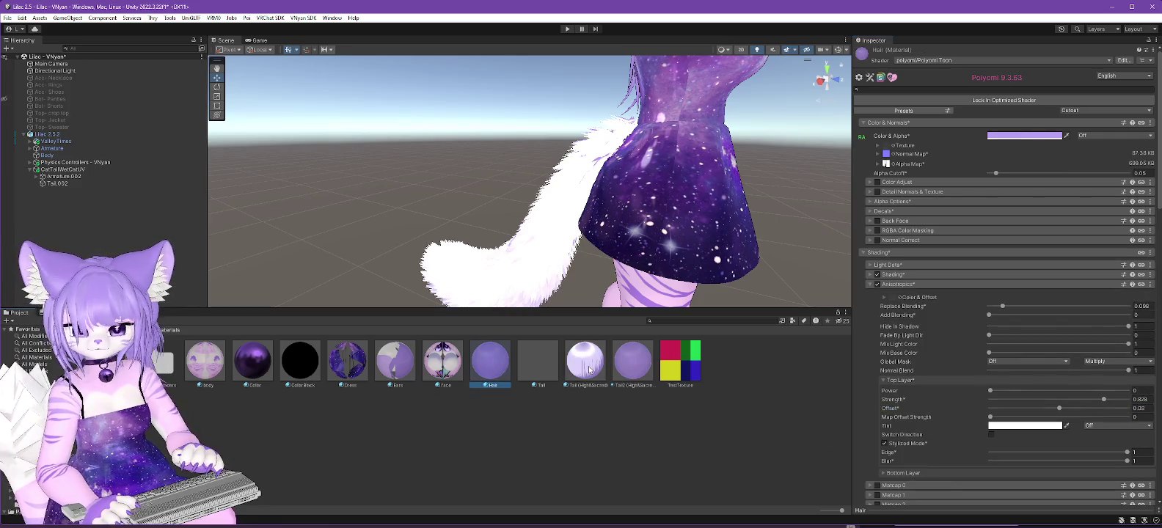
left_click(1136, 316)
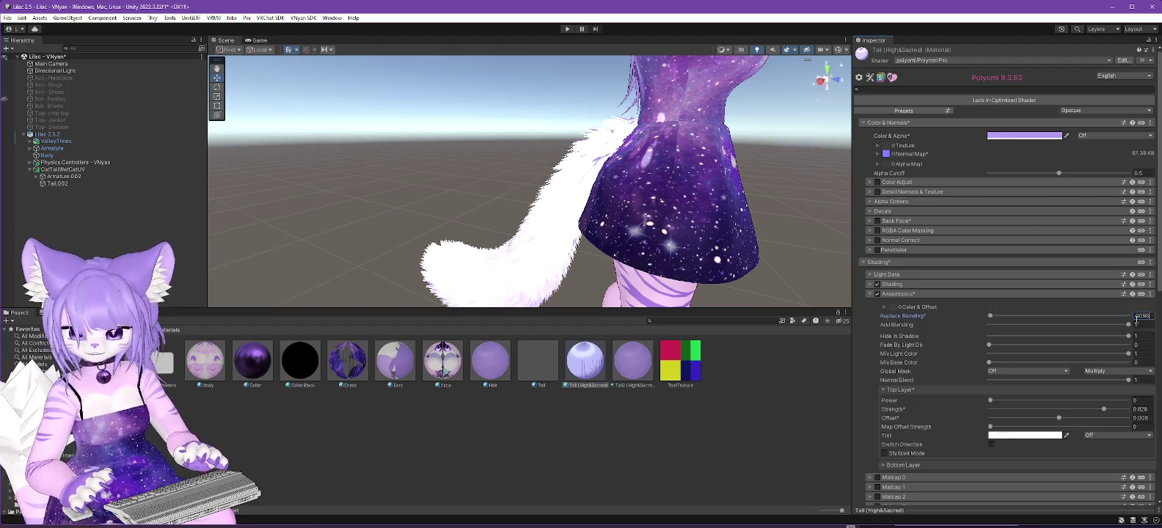
type("0.098")
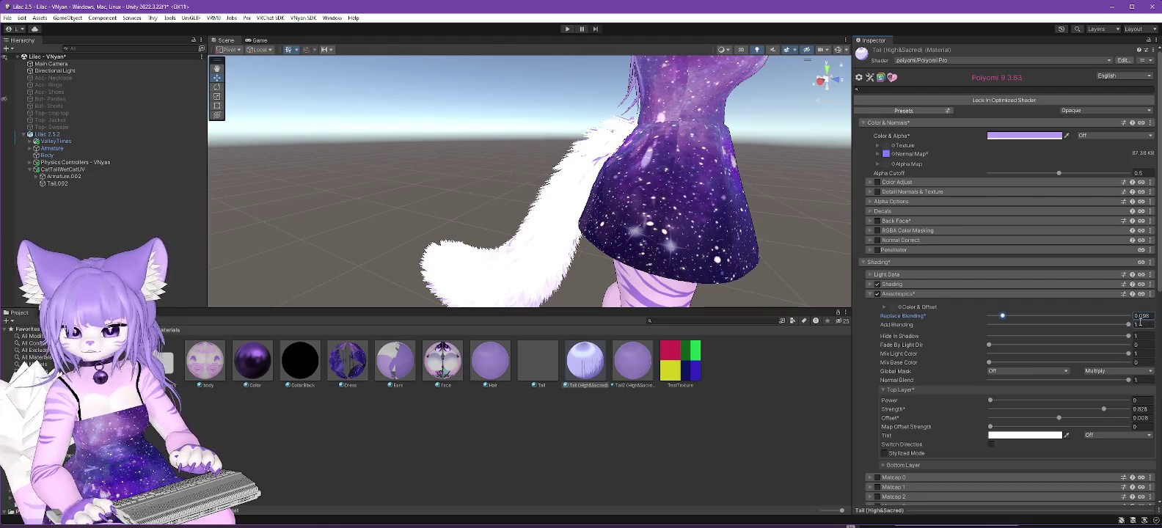
left_click_drag(1127, 329, 989, 326)
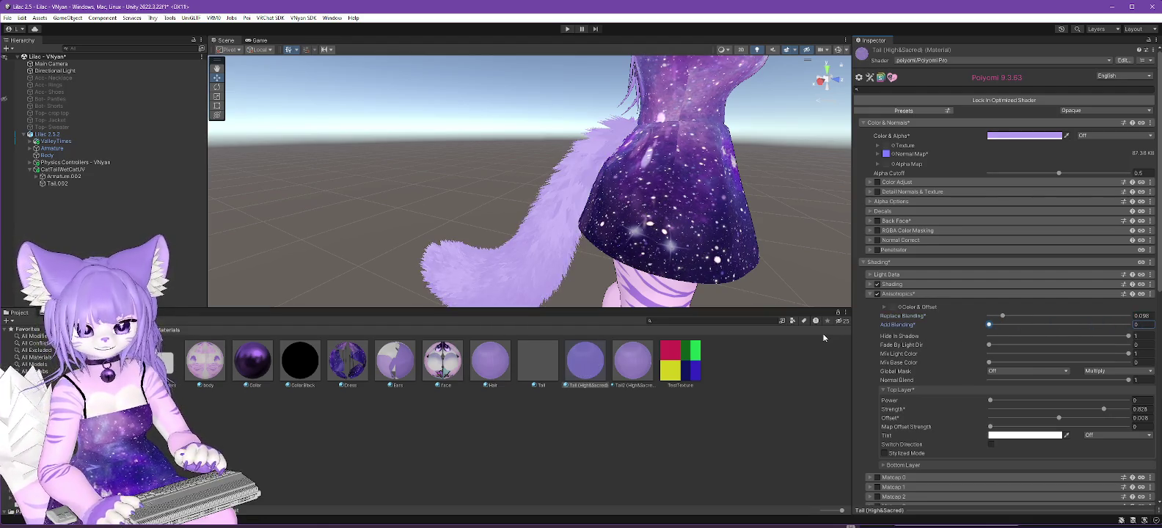
left_click_drag(766, 248, 547, 213)
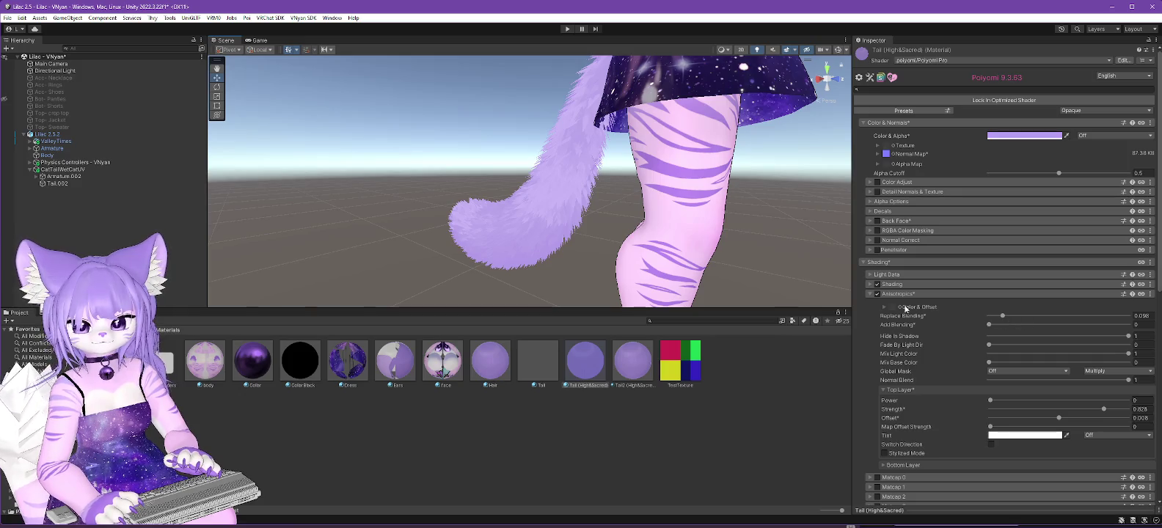
Compare with the Hair material and set the tail's Lighting Type to Multilayer Math.
left_click(503, 357)
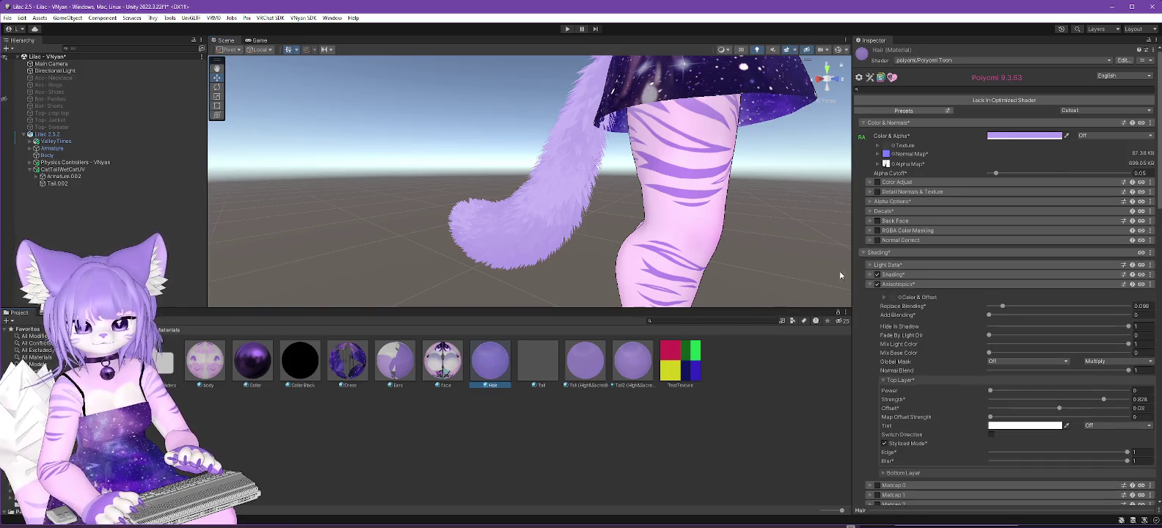
left_click(870, 275)
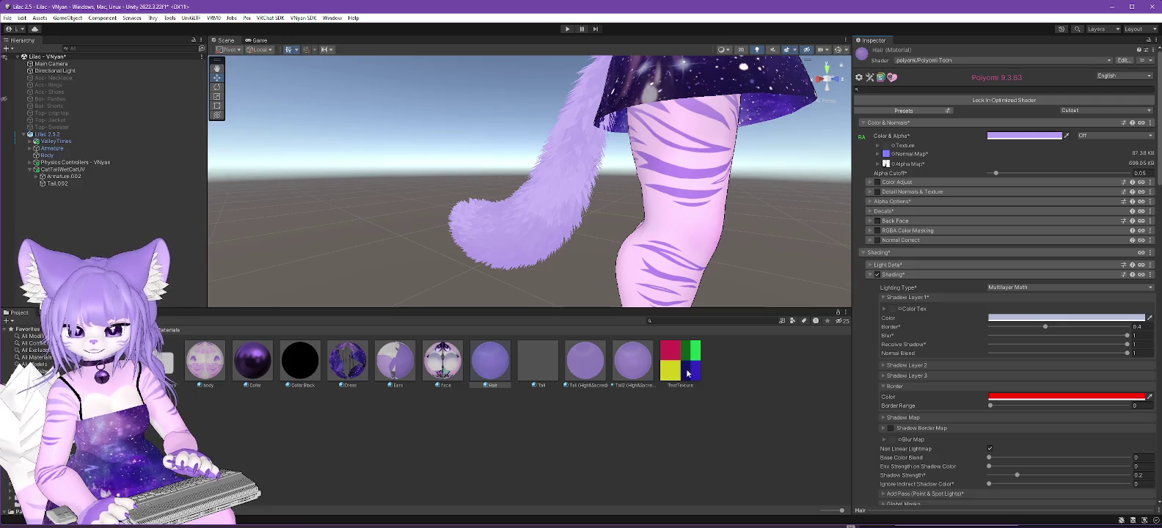
left_click(589, 365)
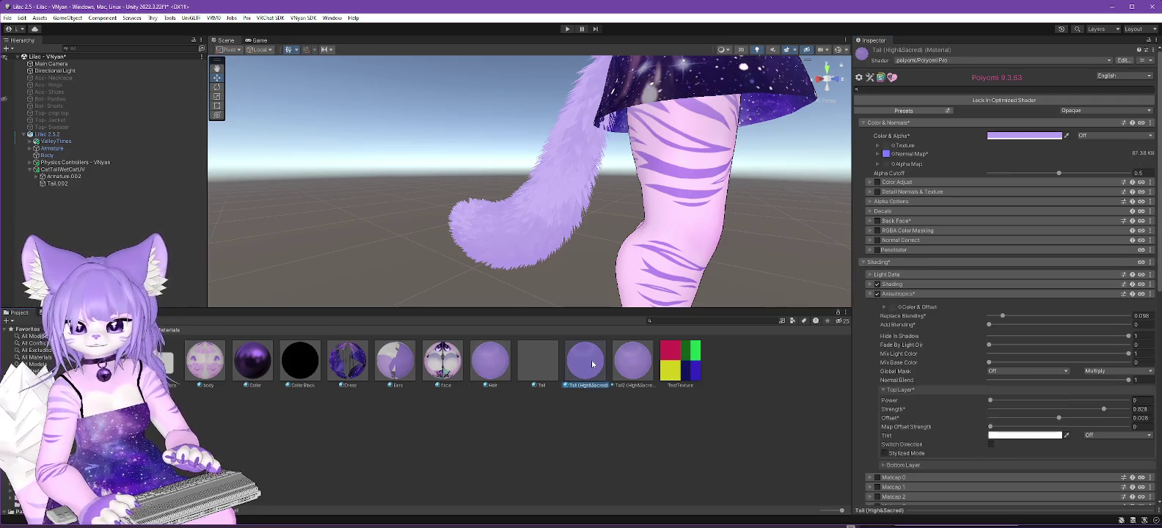
left_click(880, 285)
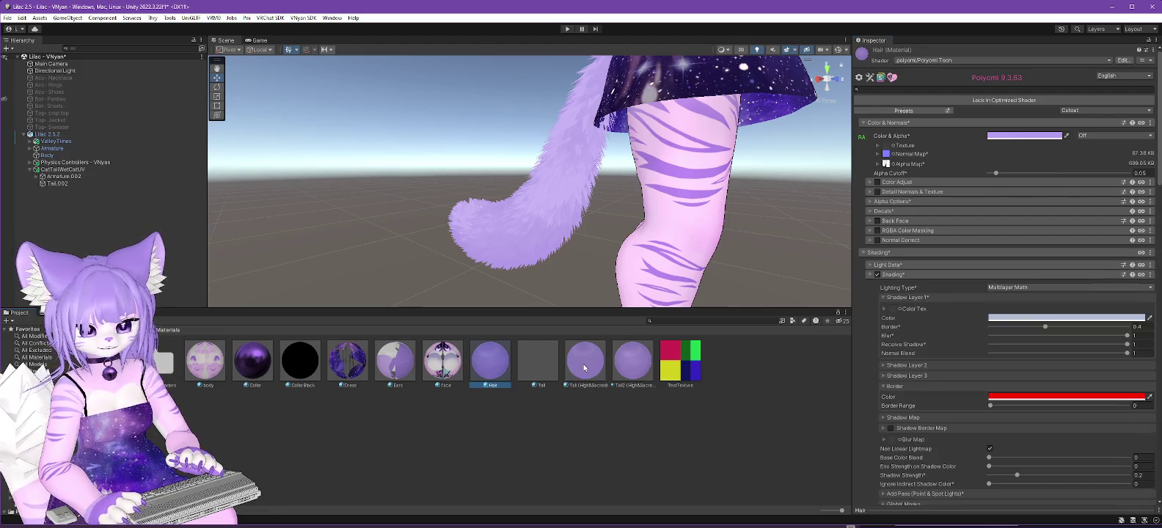
left_click(1003, 297)
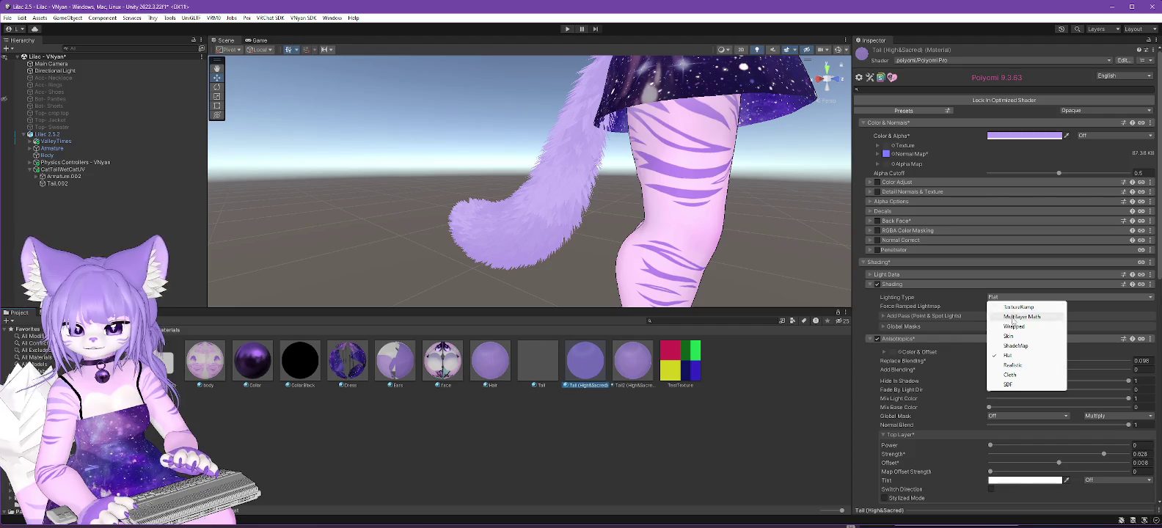
left_click(1013, 318)
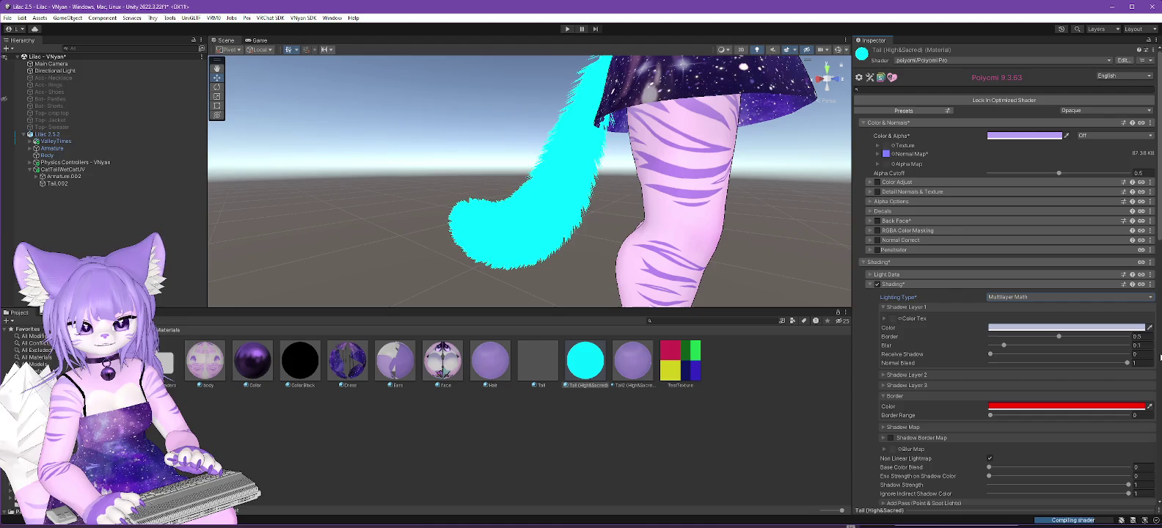
Set Shadow Layer 1 Border to 0.4 and Blur to 1, checking the tail's shading.
left_click(1143, 337)
type("0.4")
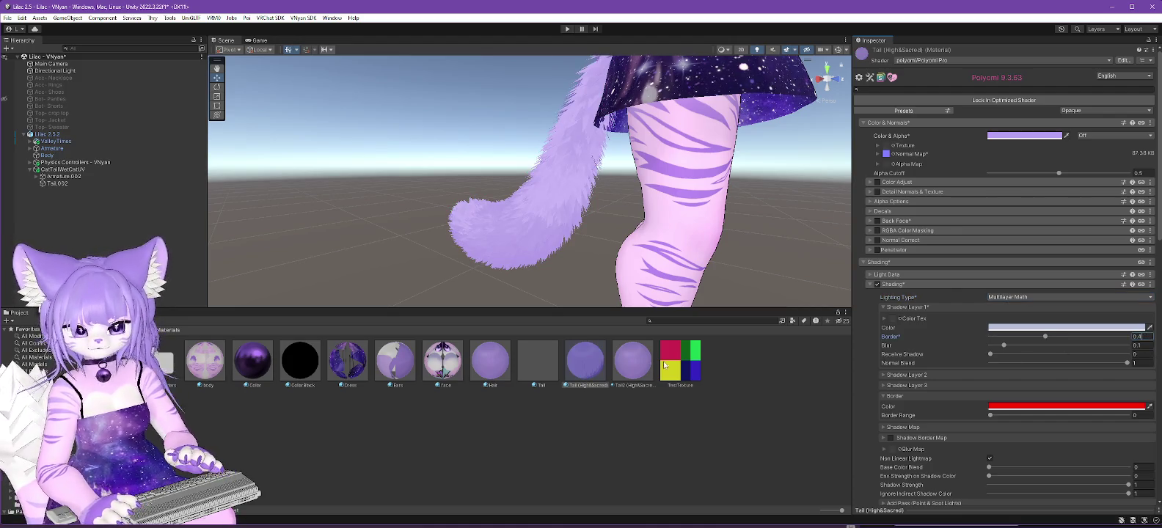
left_click(490, 359)
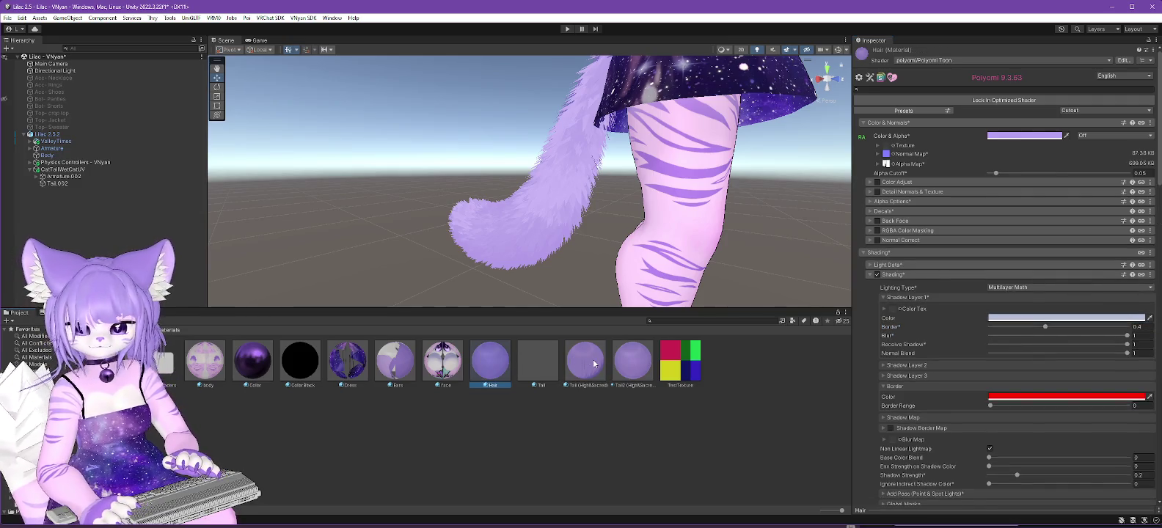
left_click(595, 363)
left_click(1139, 346)
left_click(1144, 347)
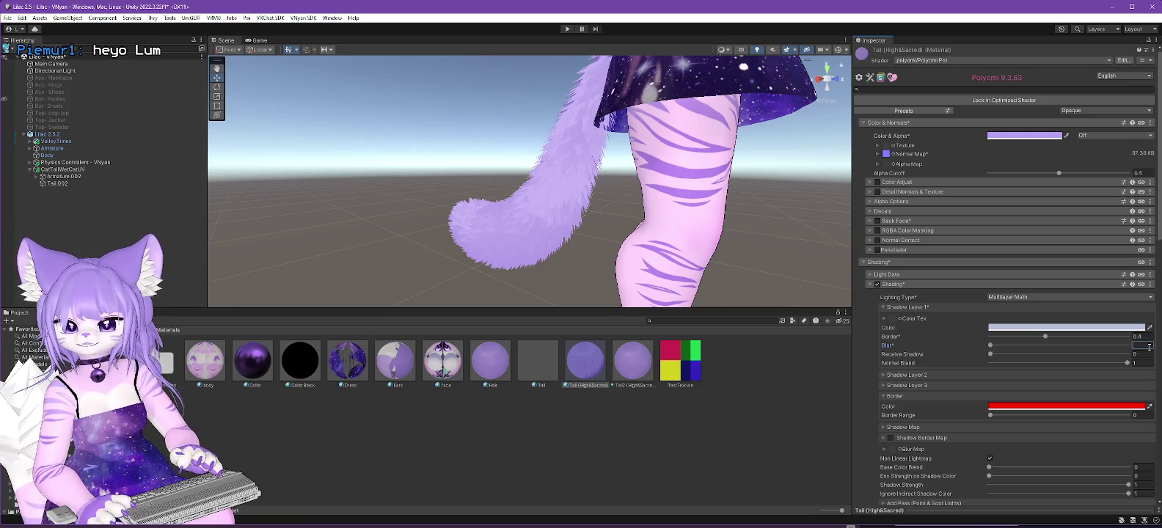
type("1")
left_click_drag(682, 254, 719, 243)
scroll("up", 3)
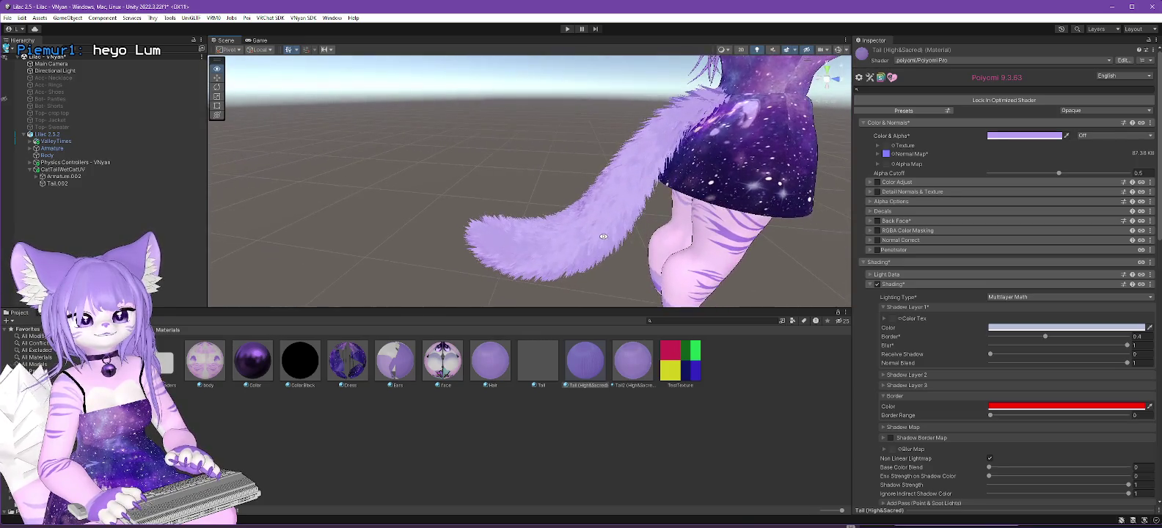
left_click_drag(743, 232, 738, 233)
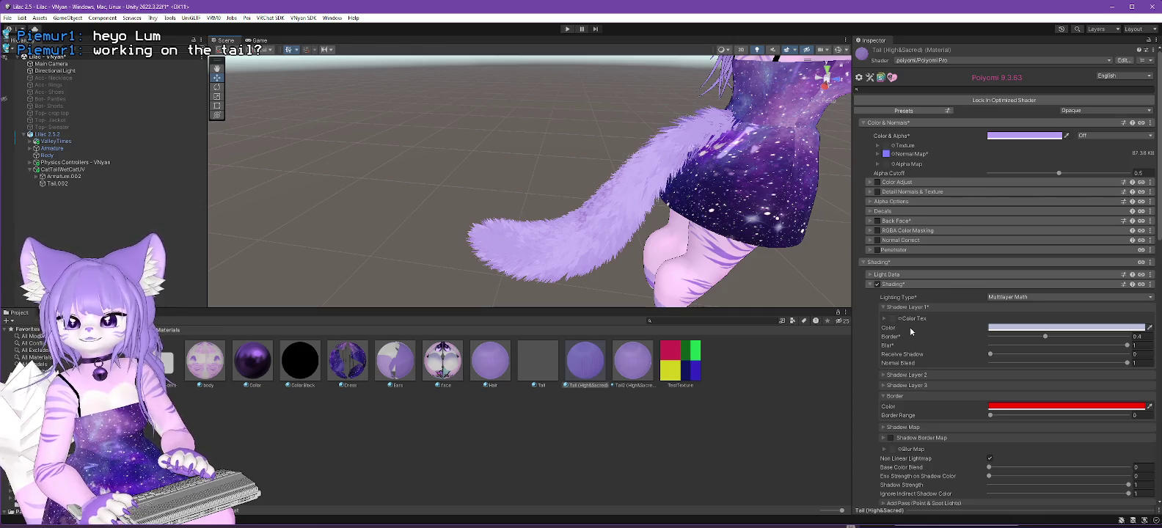
left_click_drag(639, 211, 732, 226)
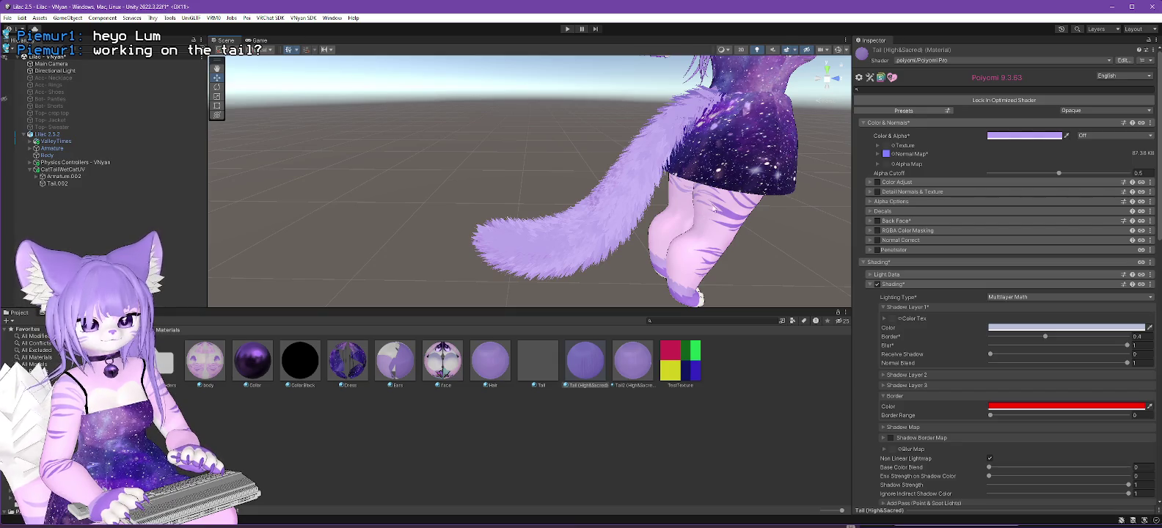
Collapse the shading options and turn on Stylized Mode for the tail's top layer.
left_click(490, 360)
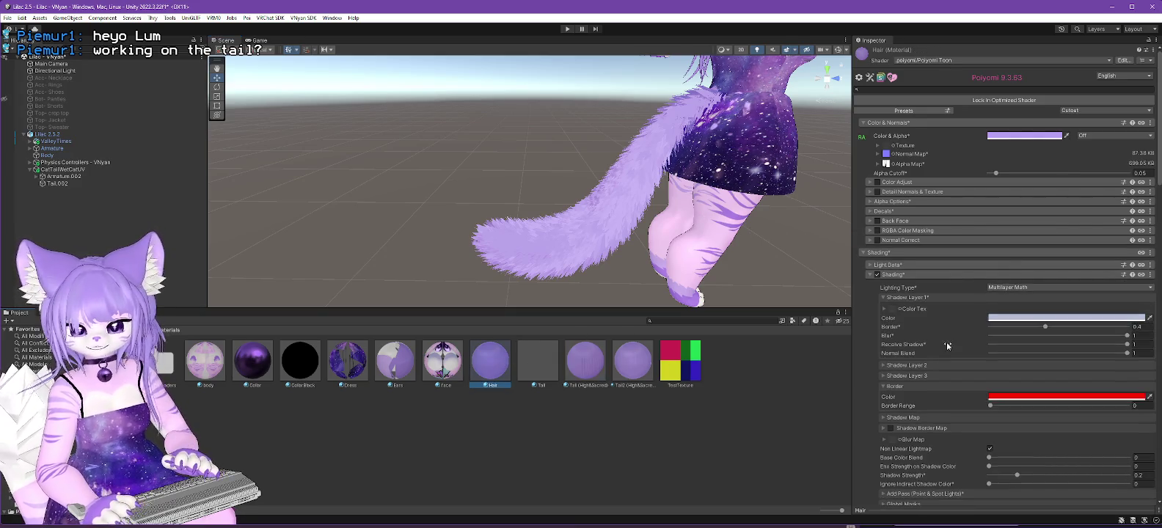
left_click(870, 274)
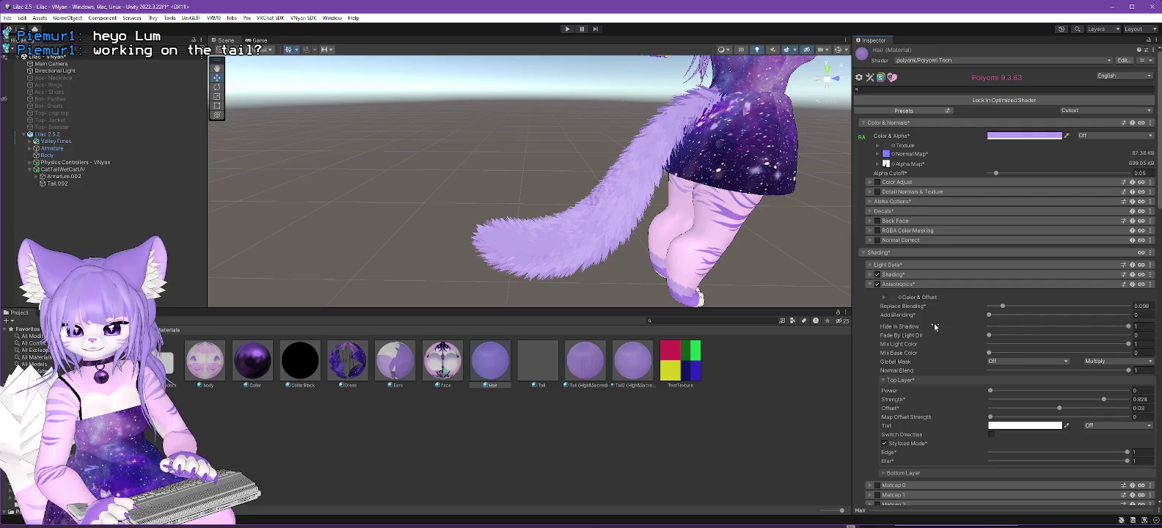
scroll("down", 3)
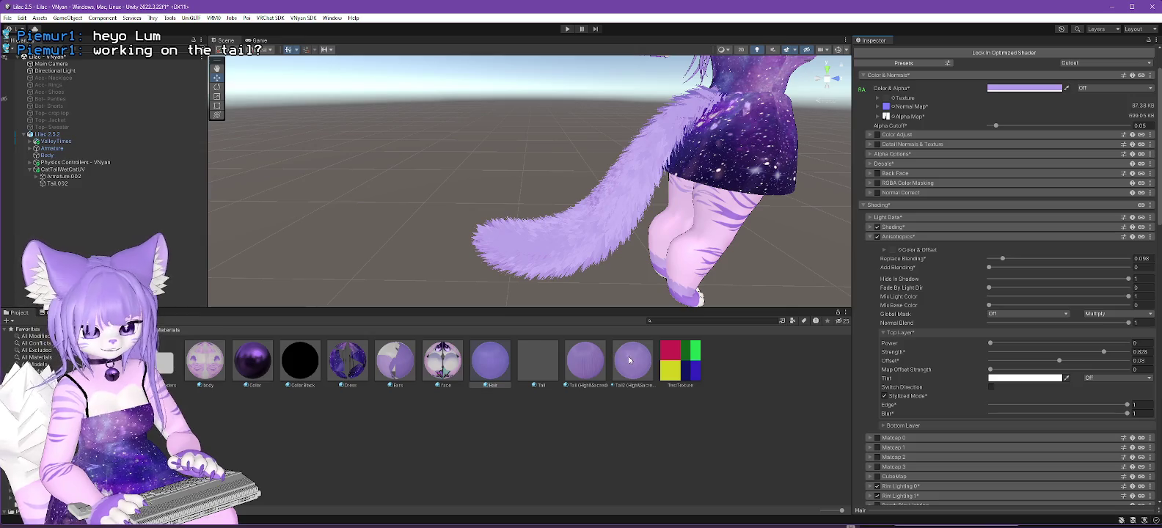
left_click(582, 365)
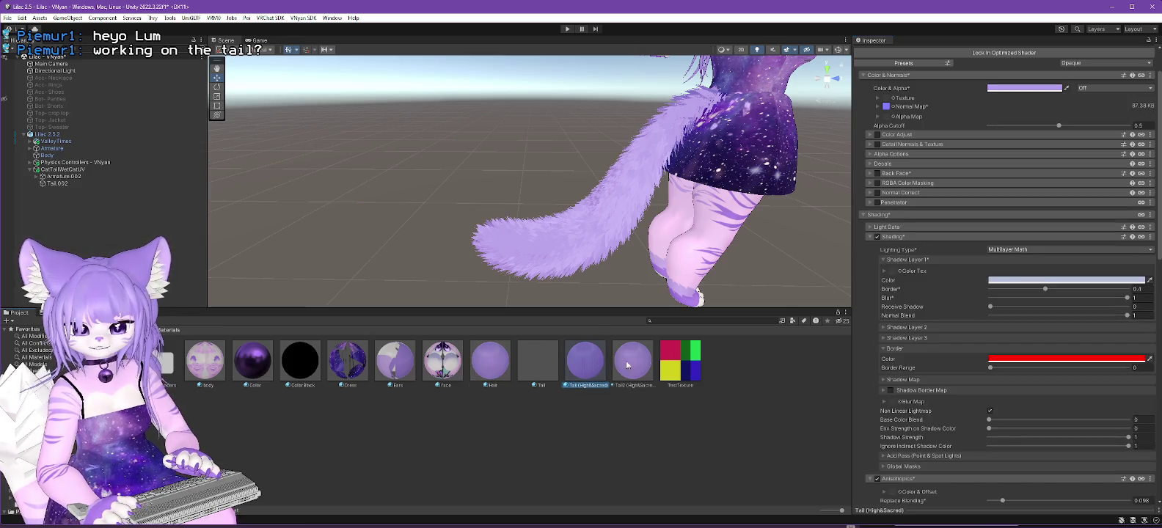
left_click(870, 237)
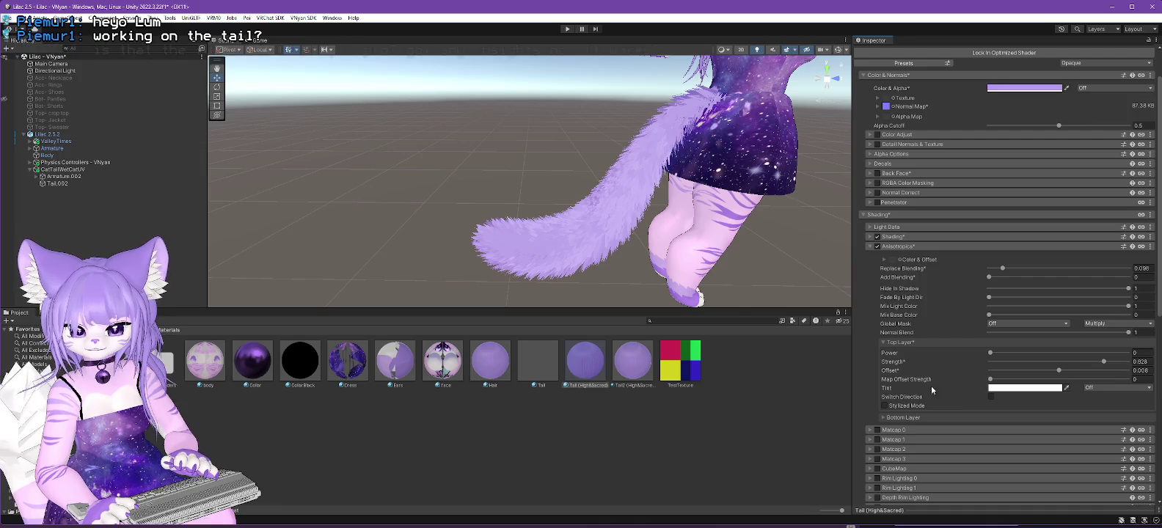
left_click(884, 406)
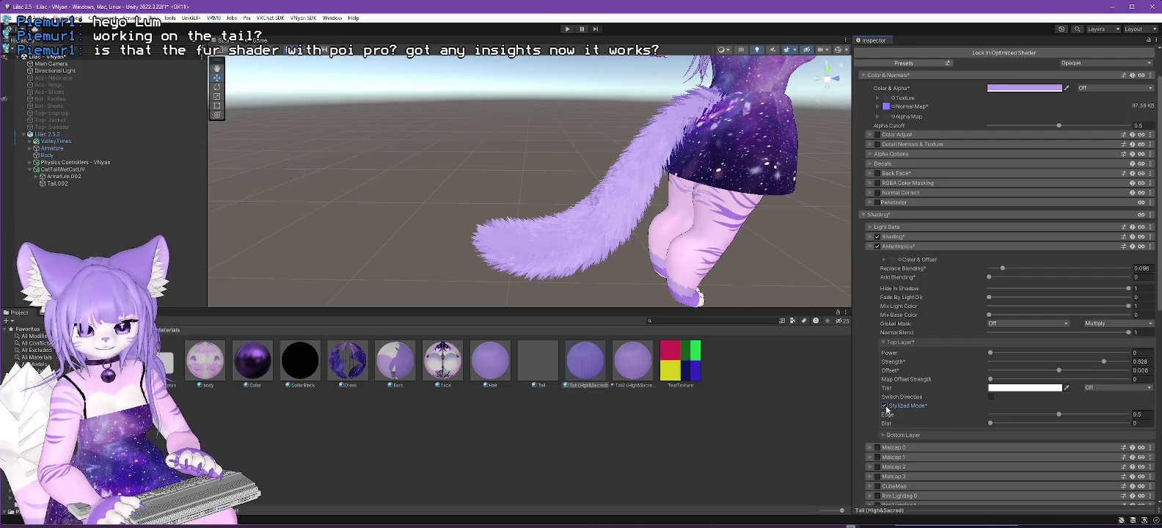
left_click(594, 363)
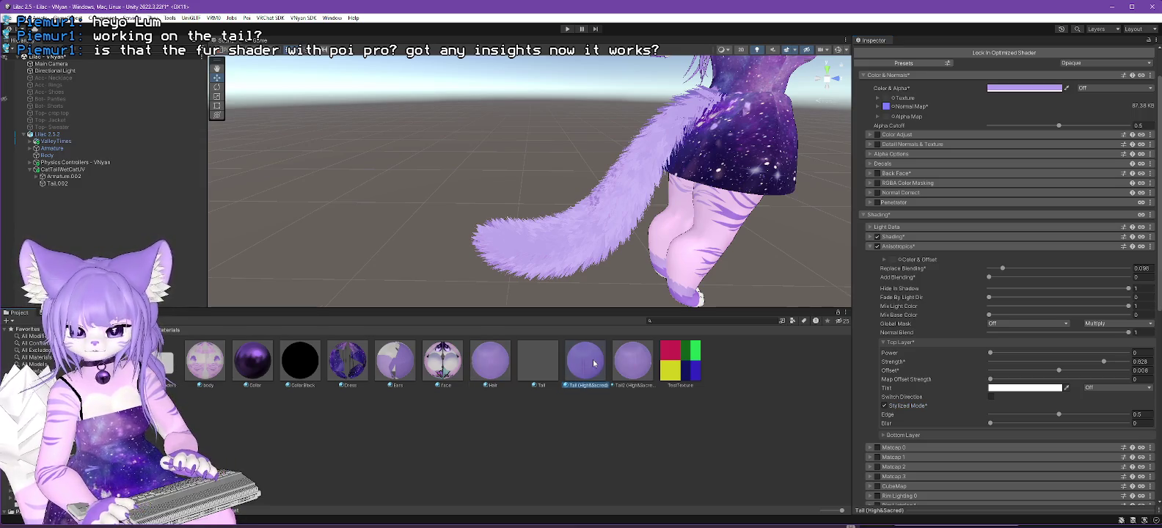
Expand the tail's Reflections & Specular settings after comparing with the Hair material.
left_click(492, 368)
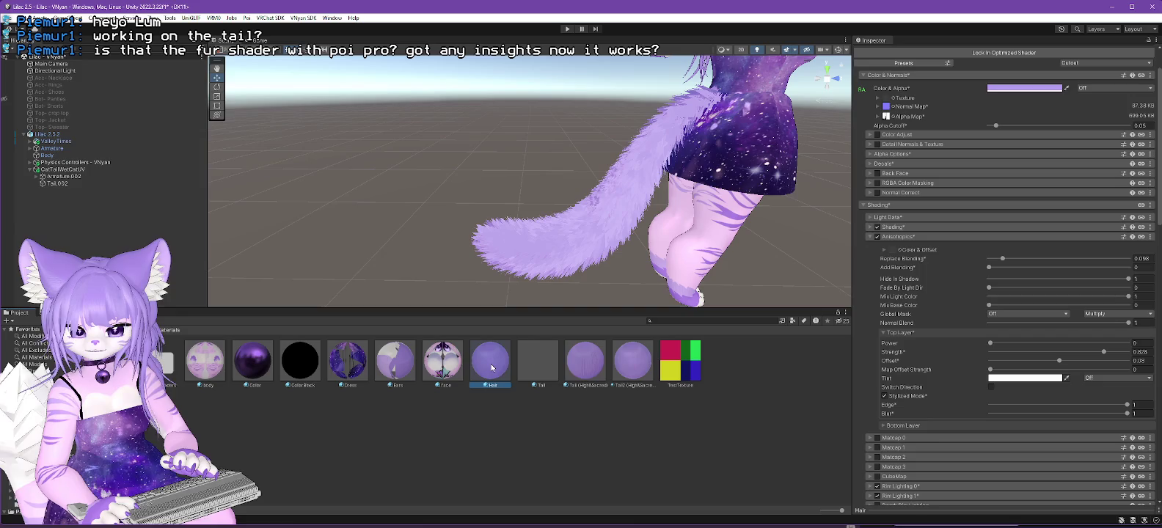
left_click(587, 366)
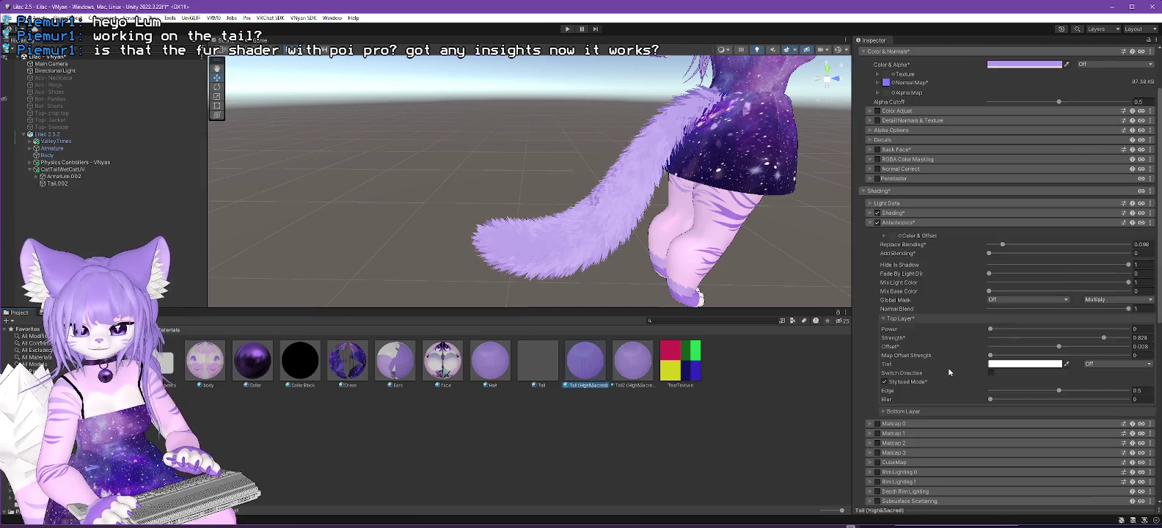
left_click(490, 361)
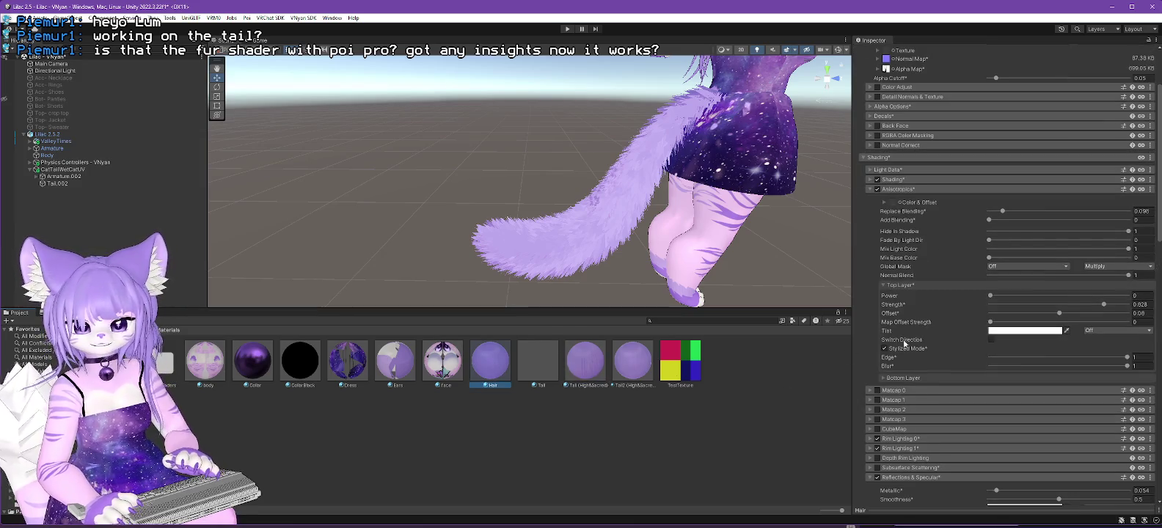
scroll("down", 3)
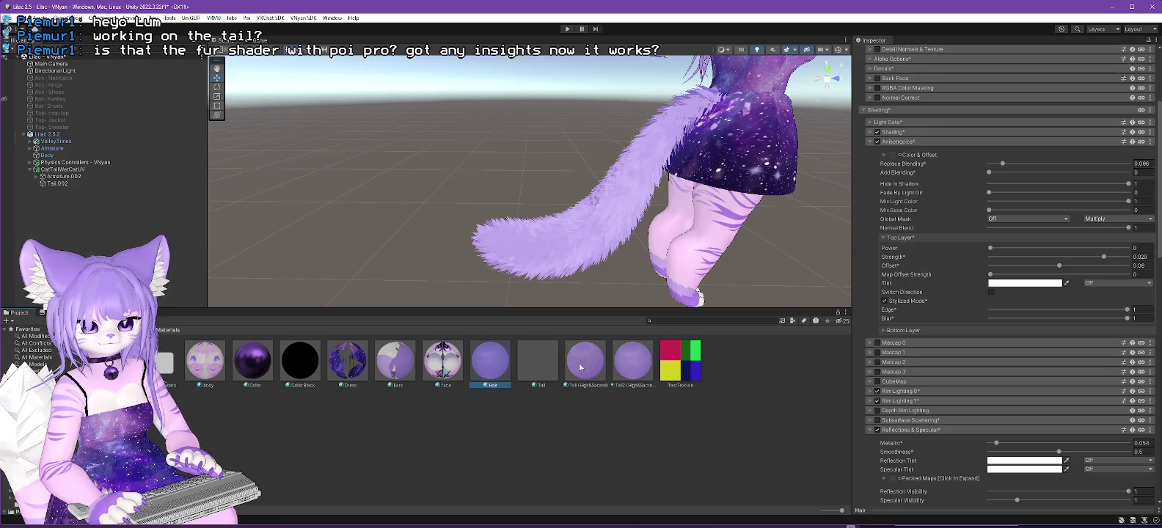
left_click(585, 368)
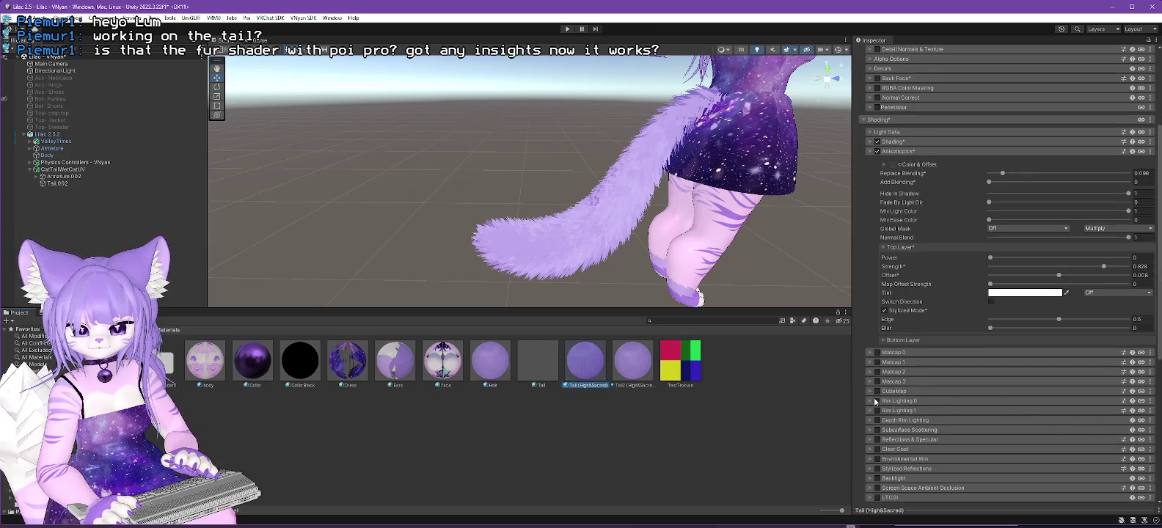
left_click(869, 439)
scroll("down", 3)
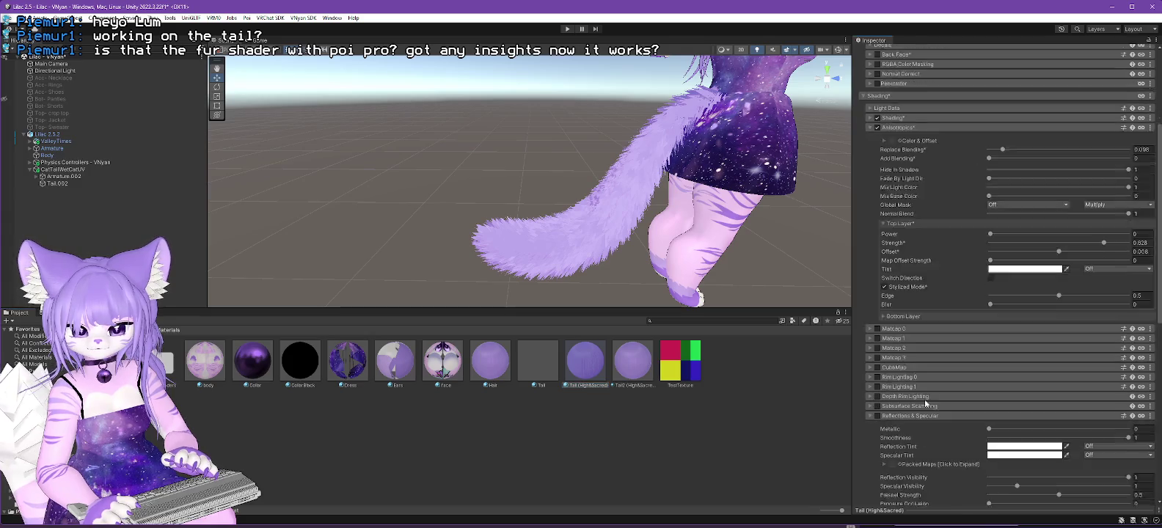
Match the Hair material's Metallic 0.054 and set the tail's Smoothness to 0.05.
left_click(493, 365)
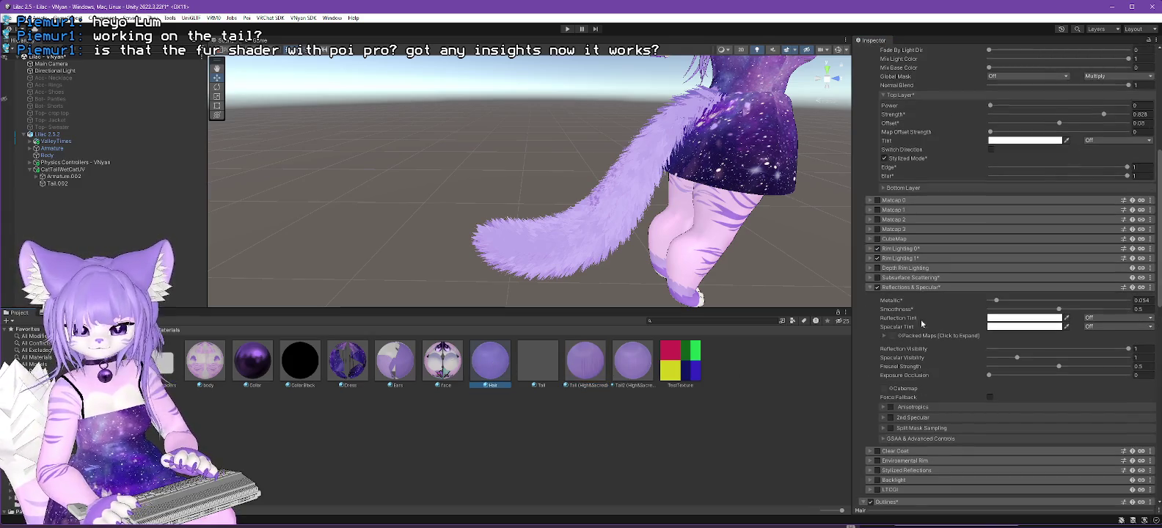
left_click(1149, 301)
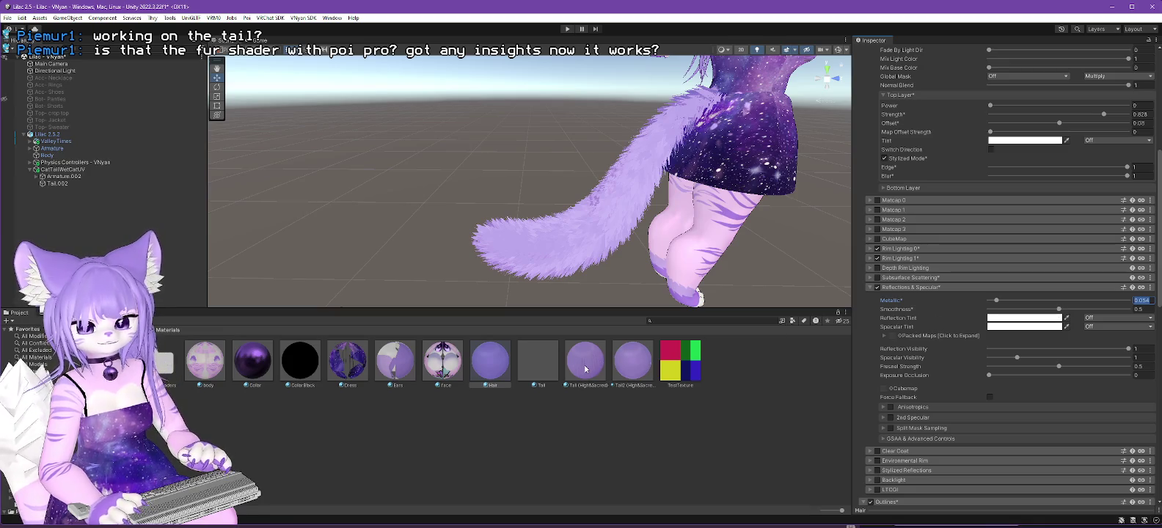
left_click(585, 370)
left_click(1141, 310)
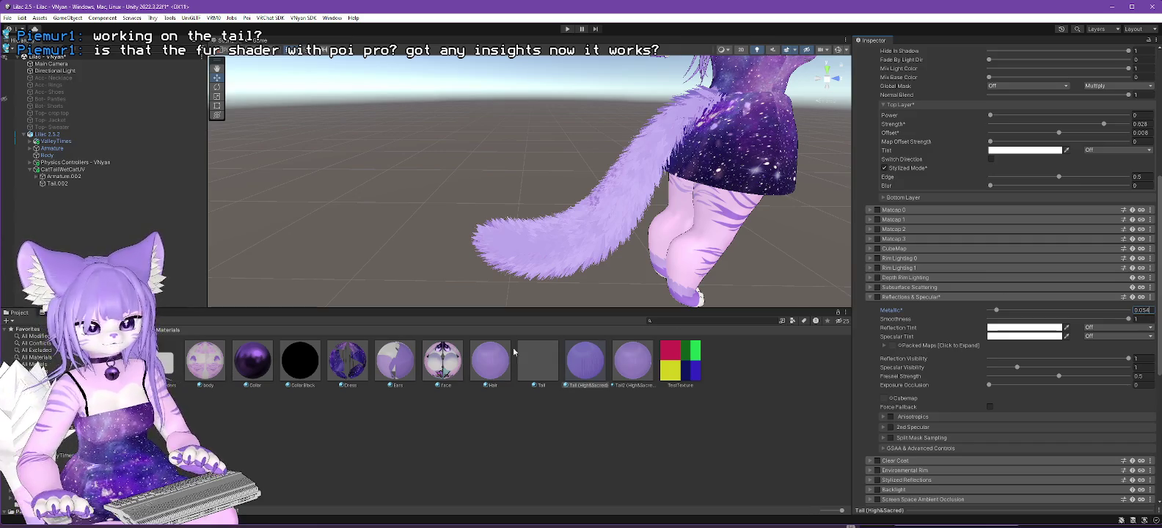
left_click(490, 360)
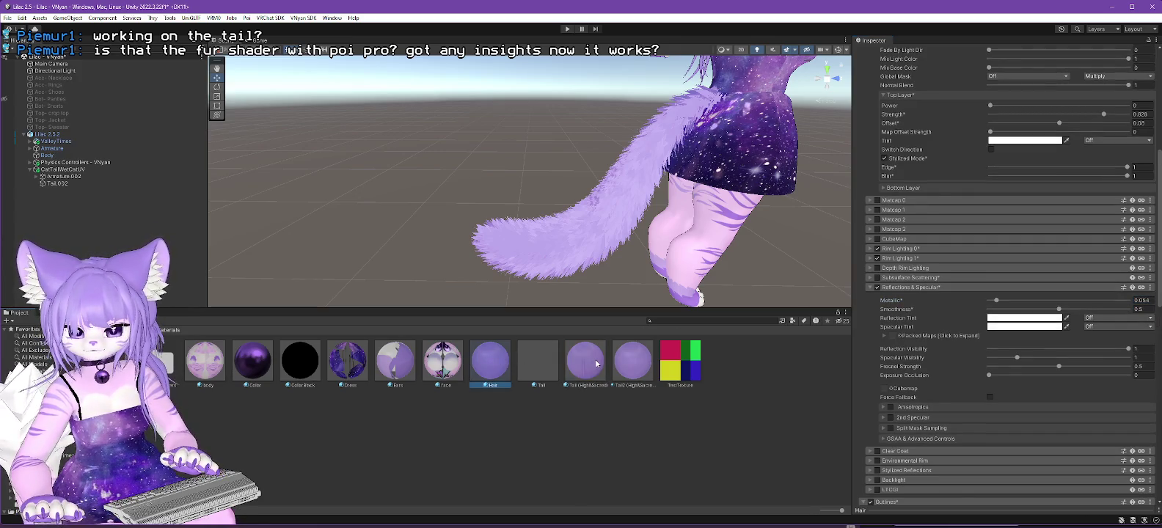
left_click(596, 364)
left_click(1142, 319)
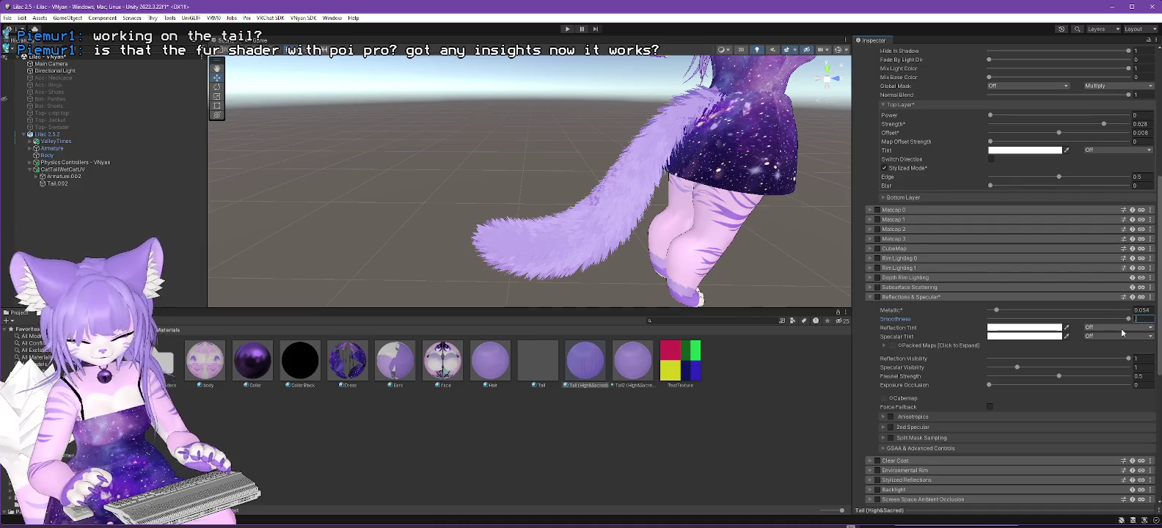
type("0.05")
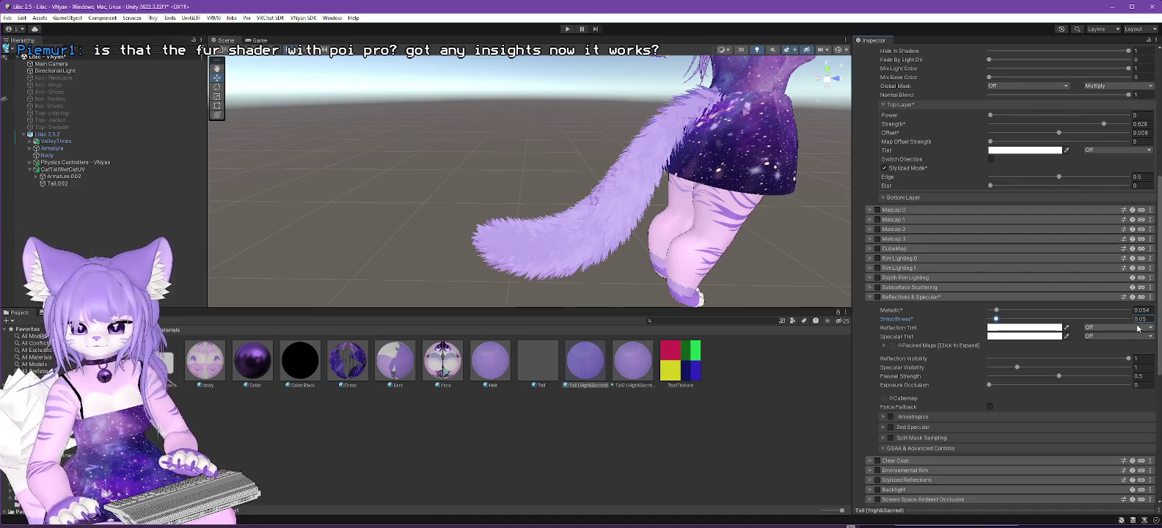
scroll("up", 3)
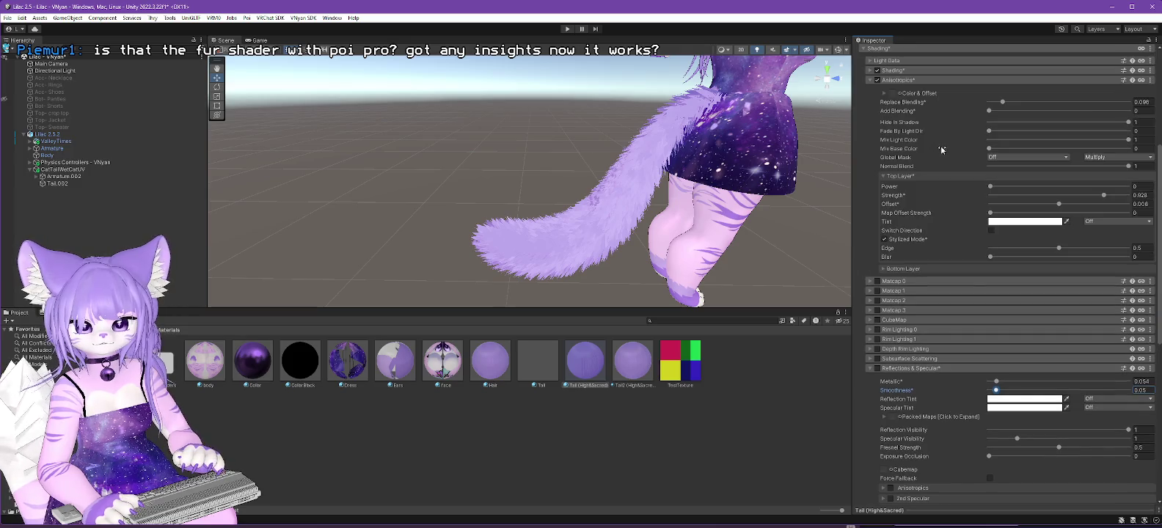
Set the tail's normal map tiling to 2 by 2 and view the fur from behind.
left_click_drag(643, 213, 628, 186)
scroll("down", 3)
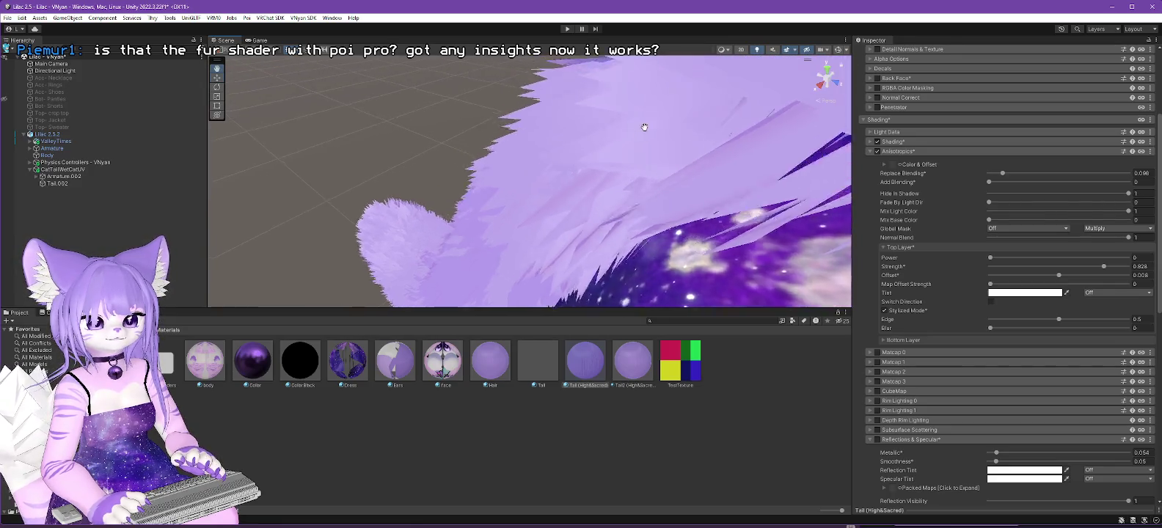
scroll("up", 3)
scroll("up", 3)
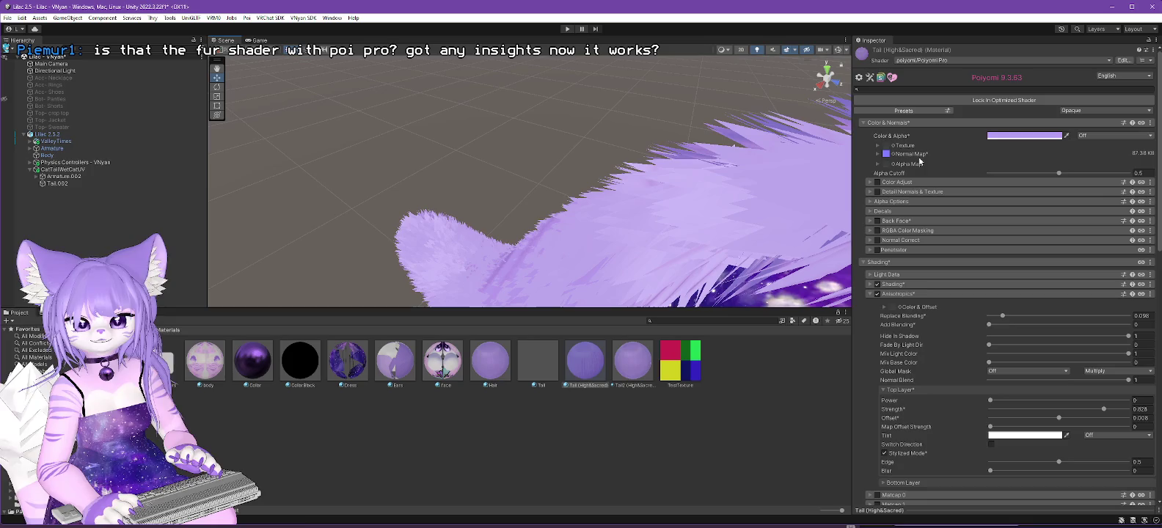
left_click(879, 155)
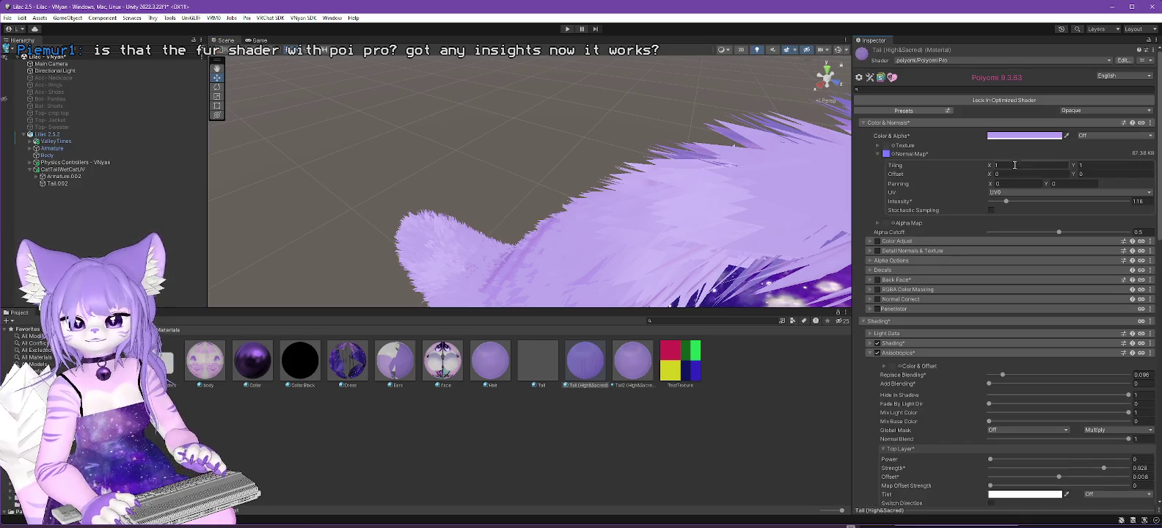
left_click(1012, 166)
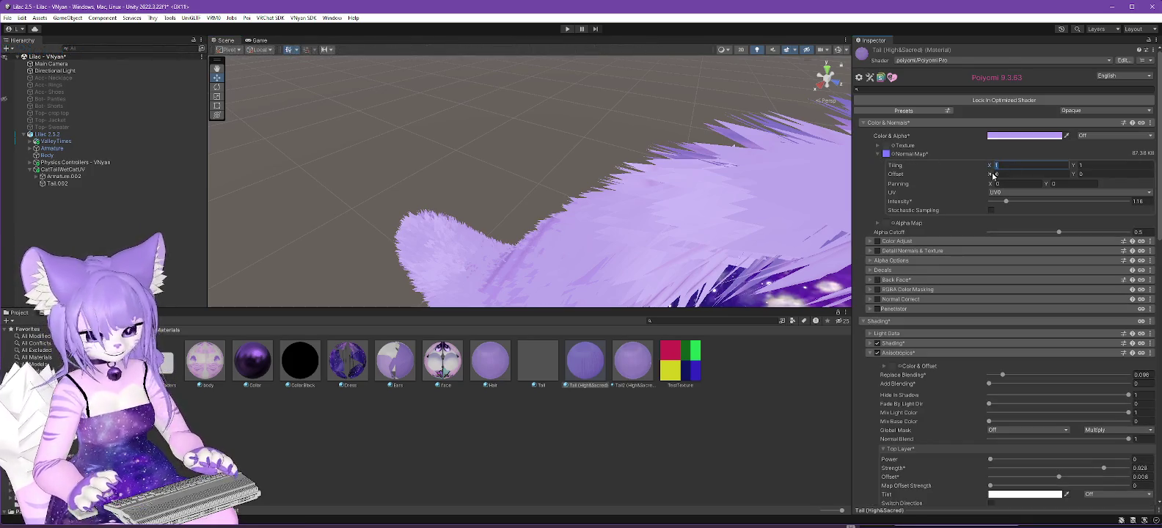
type("2")
left_click(1088, 167)
type("2")
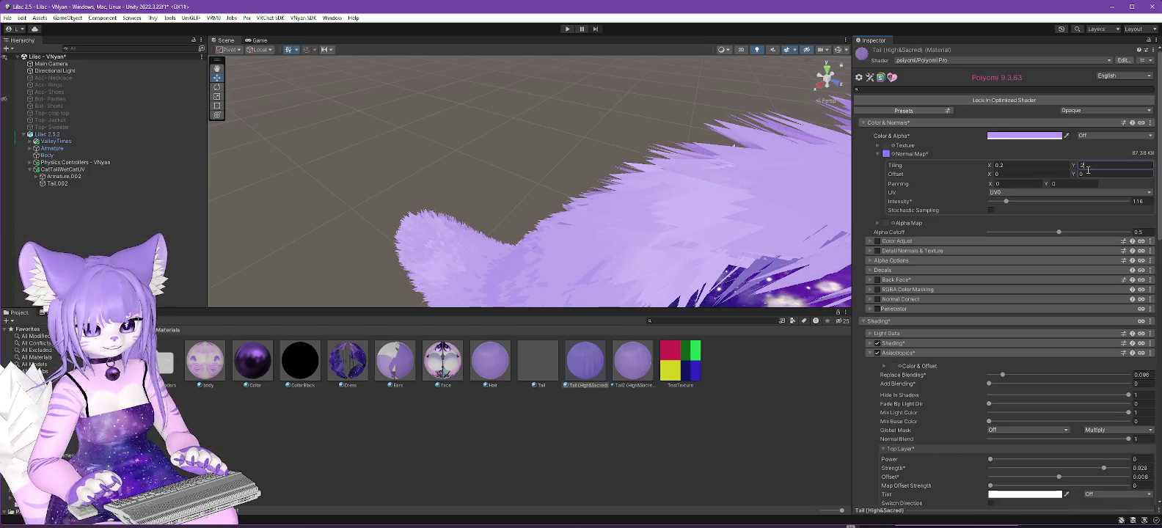
key("Return")
left_click_drag(733, 183, 572, 196)
Raise the normal map tiling to 4 by 4 and inspect the denser fur detail.
left_click(1009, 165)
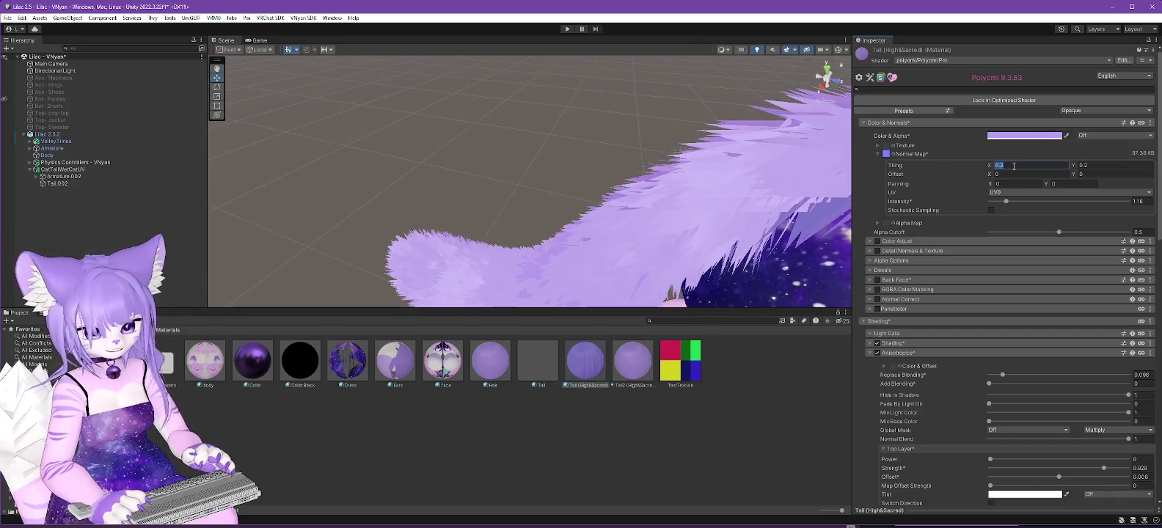
type("2")
left_click(1093, 167)
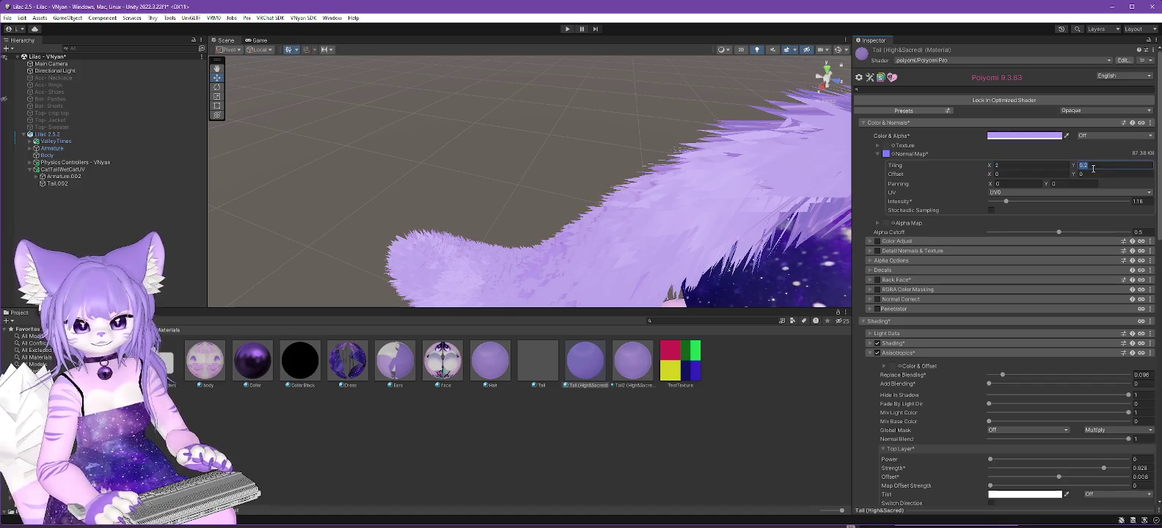
type("2")
key("Return")
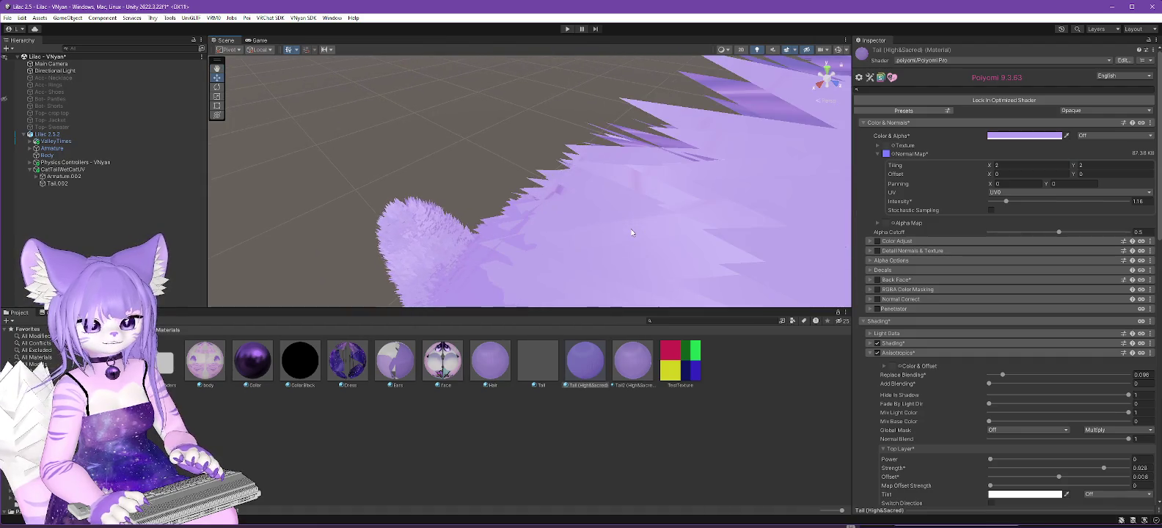
left_click(1007, 166)
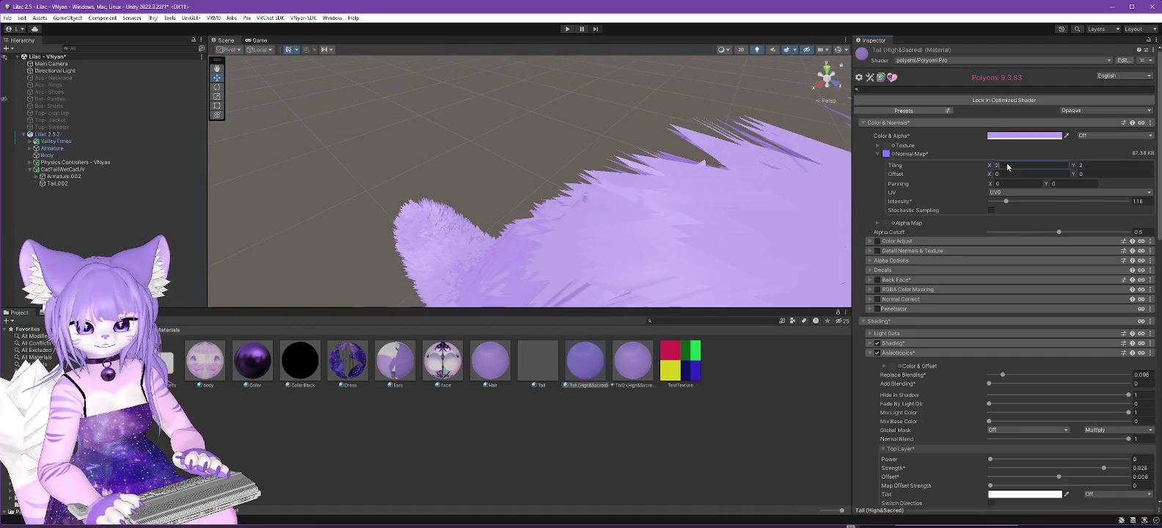
type("4")
left_click(1099, 162)
type("4")
left_click_drag(723, 220, 825, 170)
left_click_drag(690, 213, 587, 139)
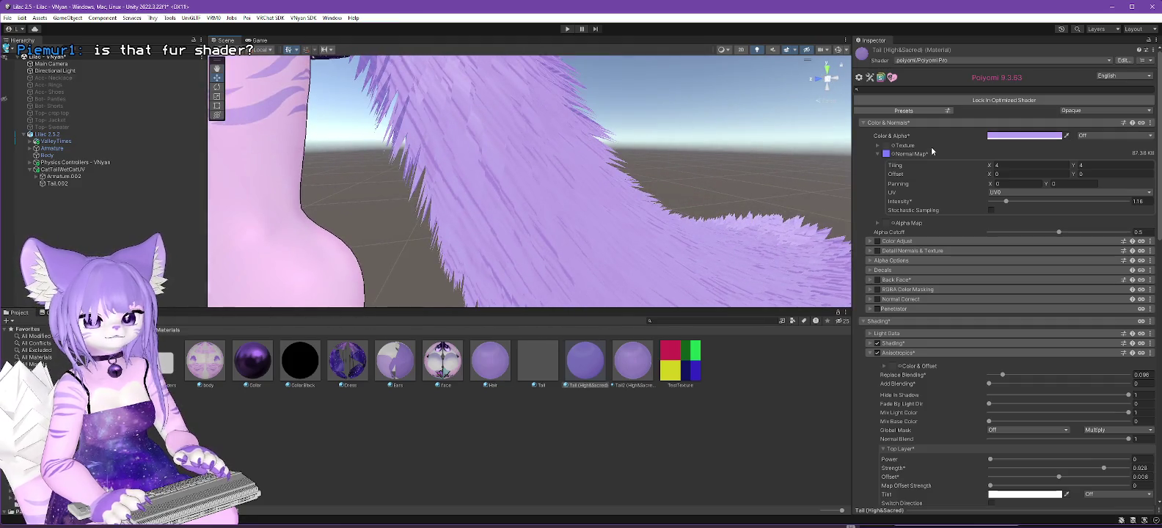
Try HairNormal-Rot, then HairNormal, as the tail material's normal map.
left_click(896, 156)
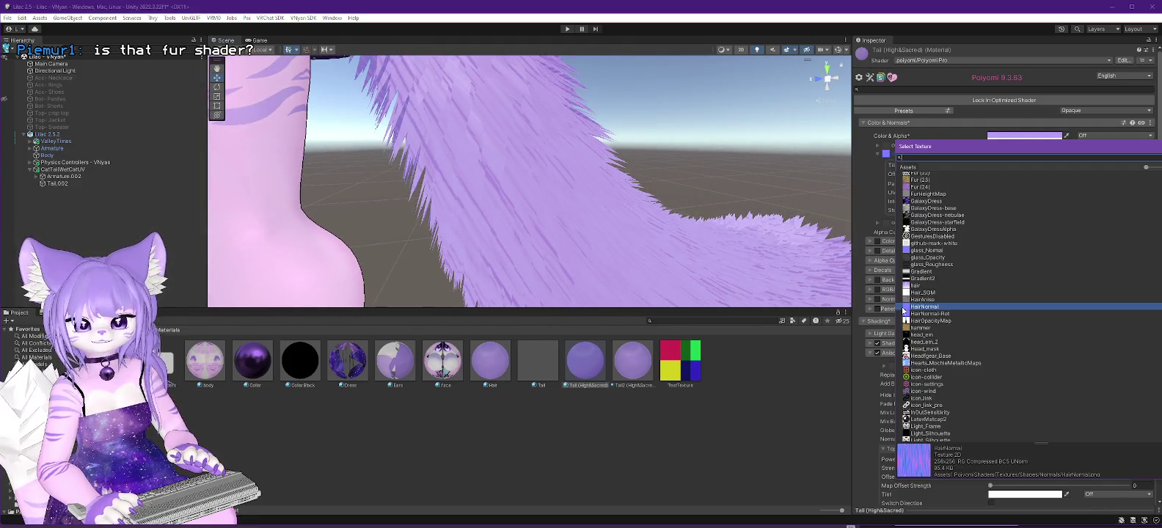
double_click(931, 314)
left_click_drag(595, 138, 400, 265)
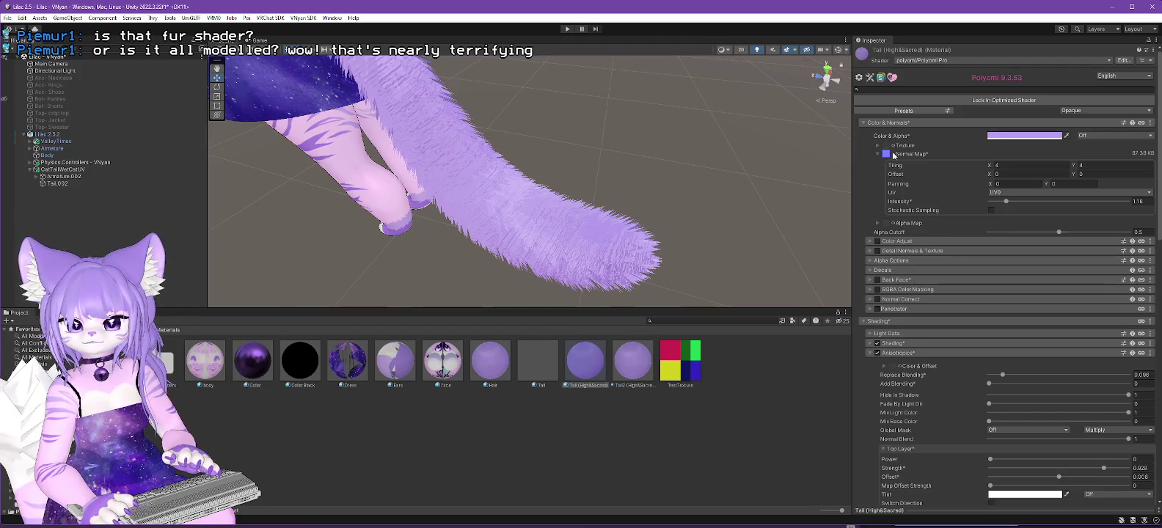
left_click(893, 155)
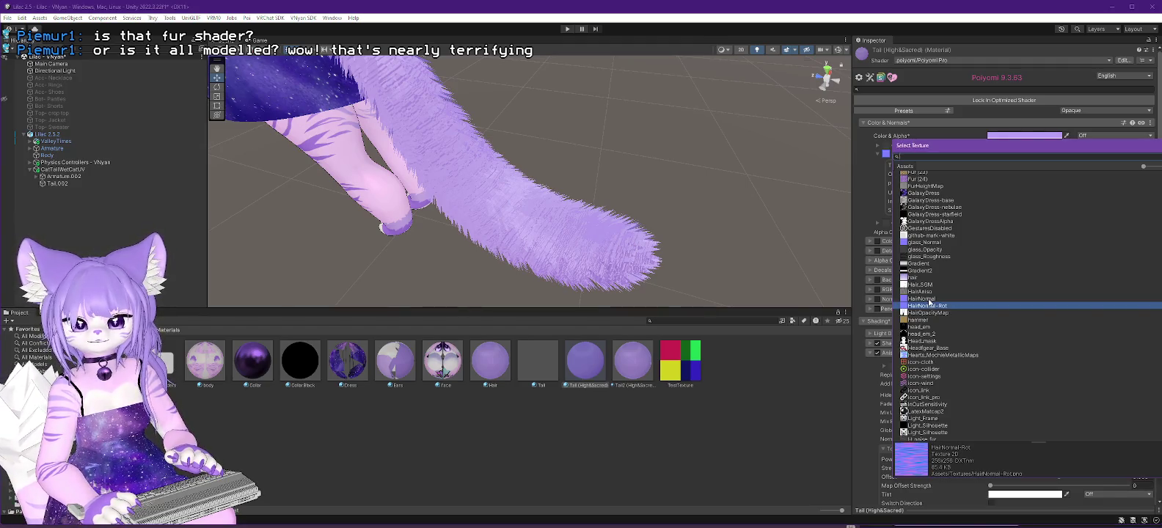
double_click(929, 301)
left_click_drag(630, 186, 625, 204)
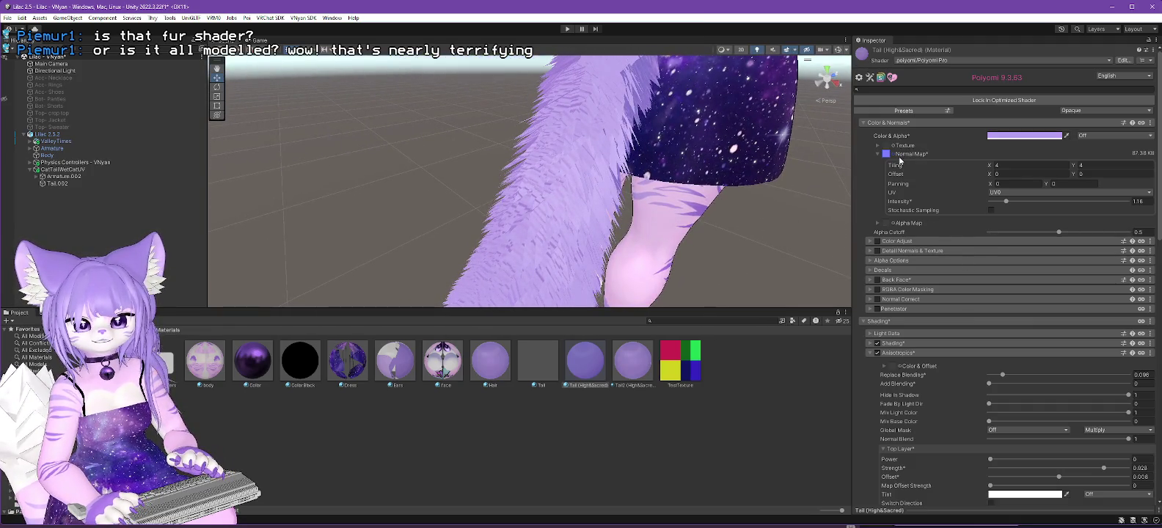
Set the tail's normal map to None.
left_click(895, 155)
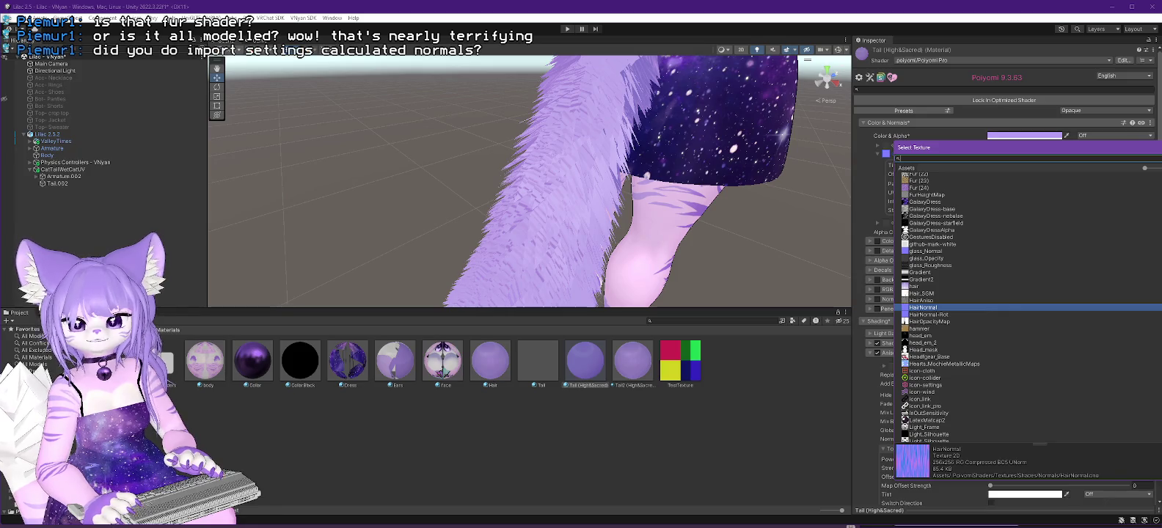
scroll("up", 3)
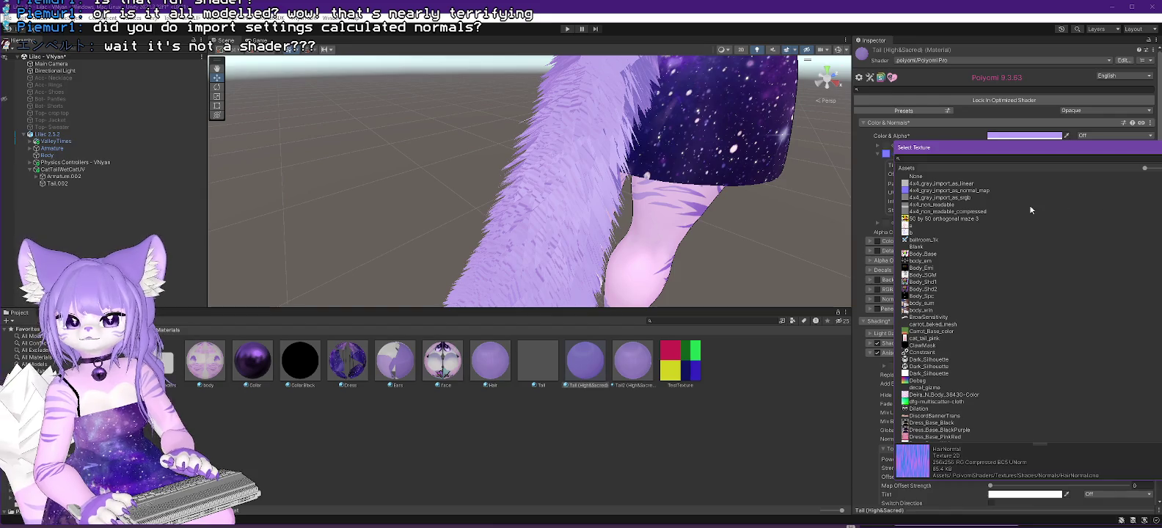
double_click(916, 176)
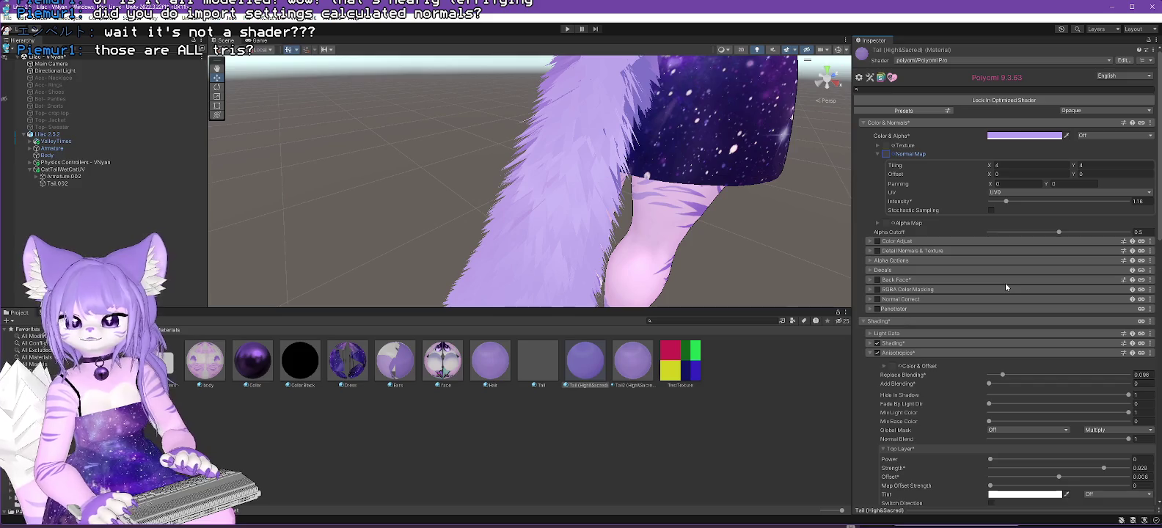
left_click_drag(660, 146, 543, 278)
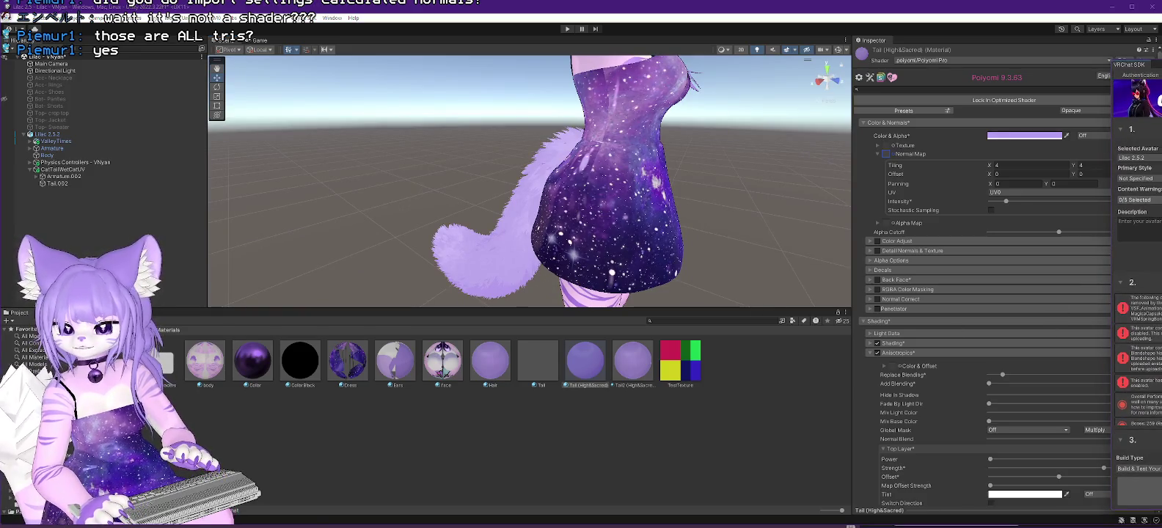
Dock the VRChat SDK builder over the Inspector, auto-fix the mipmap alert, and select CatTailWetCatUV.
scroll("down", 3)
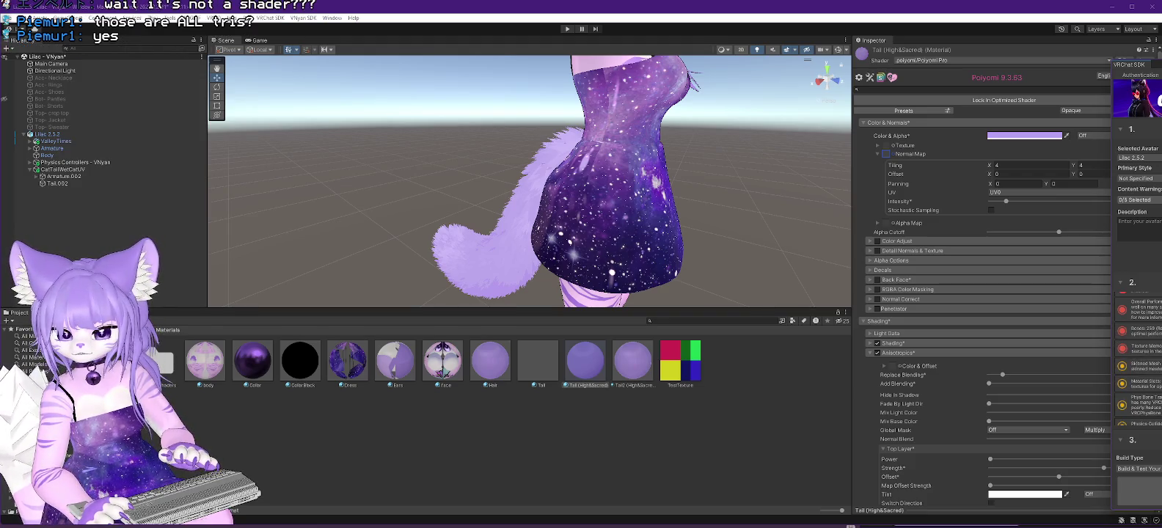
scroll("down", 3)
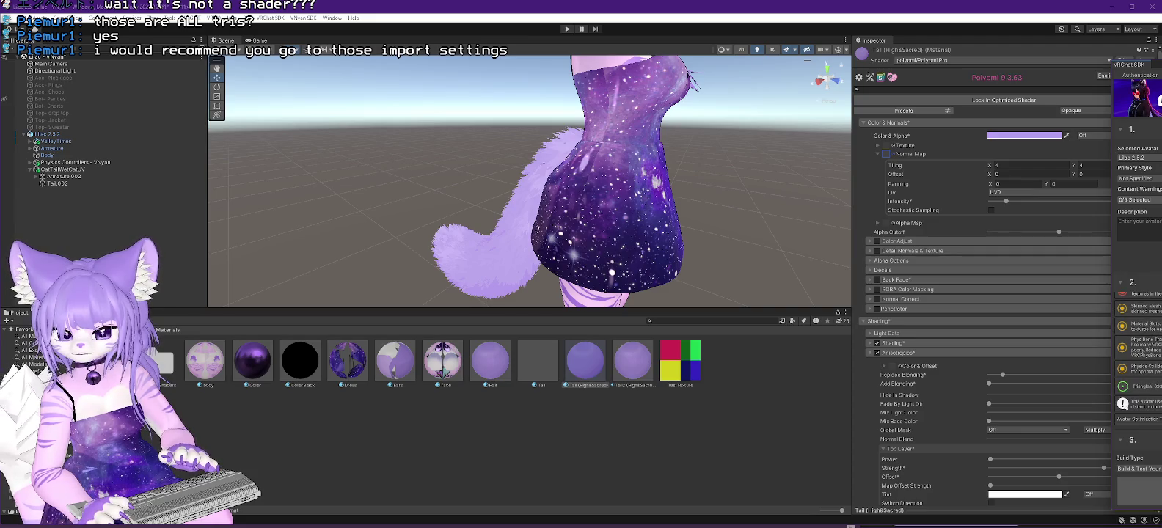
left_click_drag(1161, 68, 1105, 71)
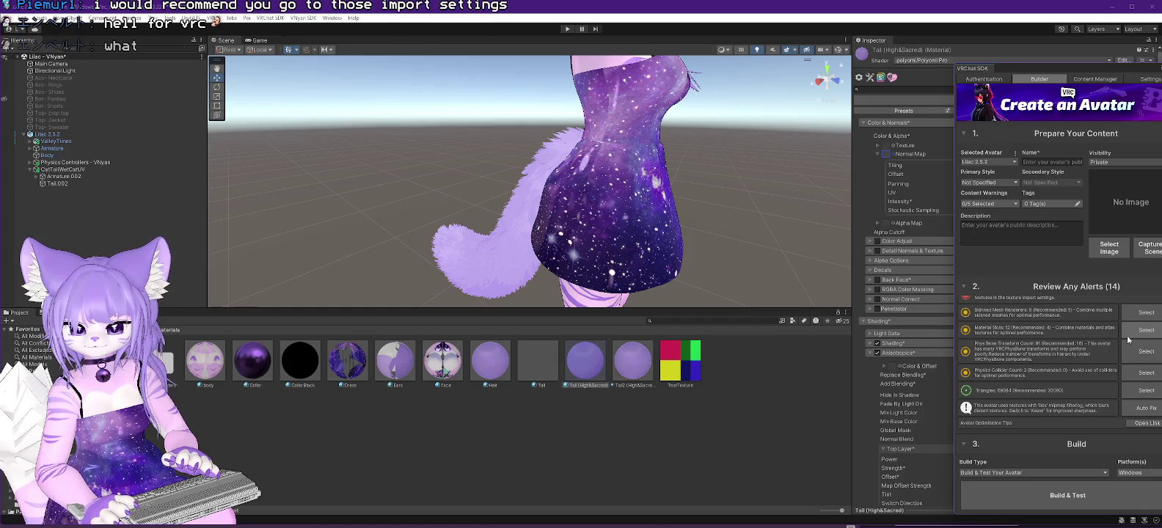
left_click(1143, 414)
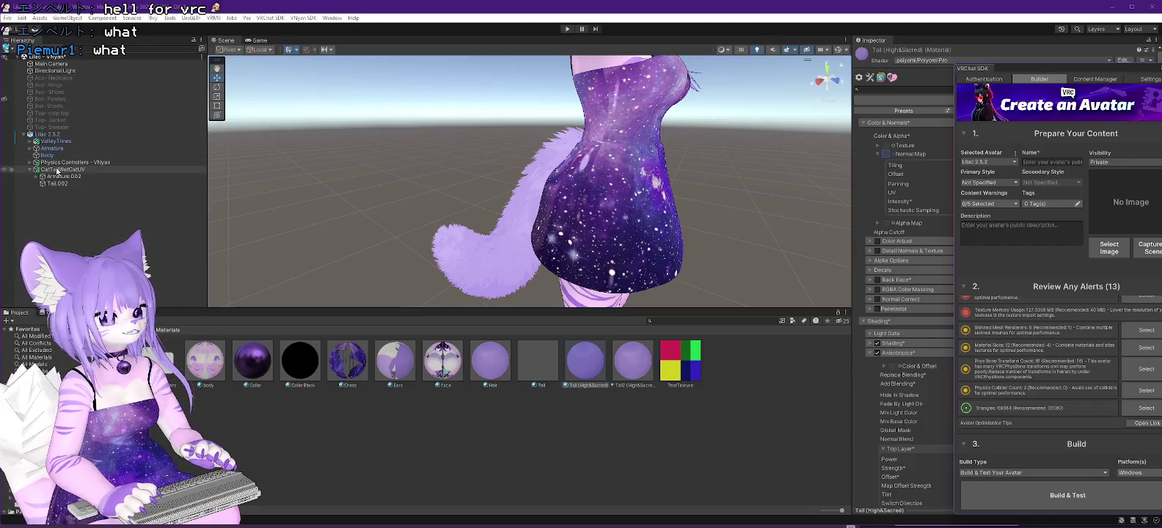
left_click_drag(58, 171, 57, 62)
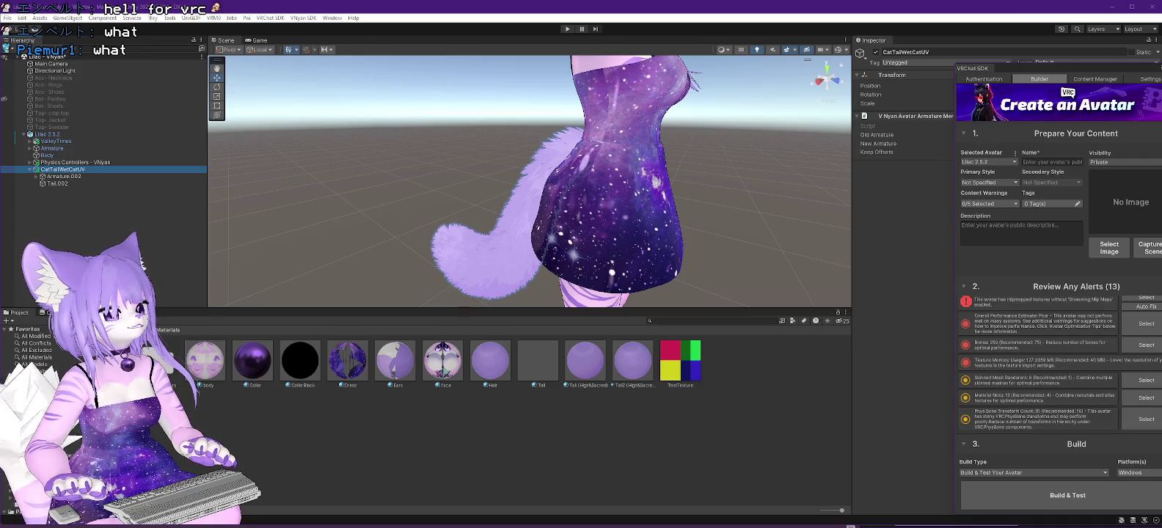
key("alt+Tab")
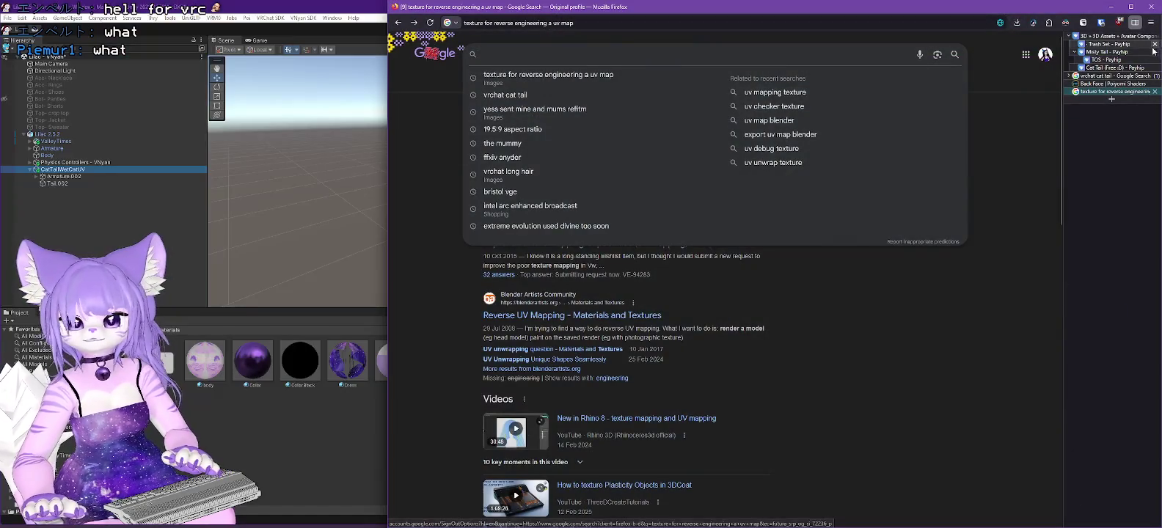
Look over the free Cat Tail product page on Payhip, then minimize Firefox.
left_click(1110, 68)
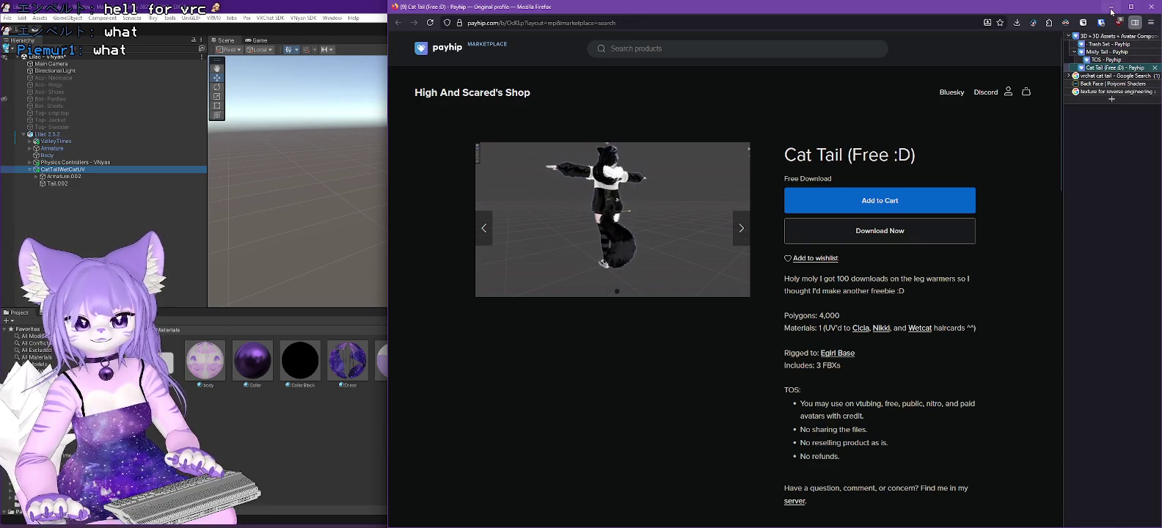
left_click(1112, 8)
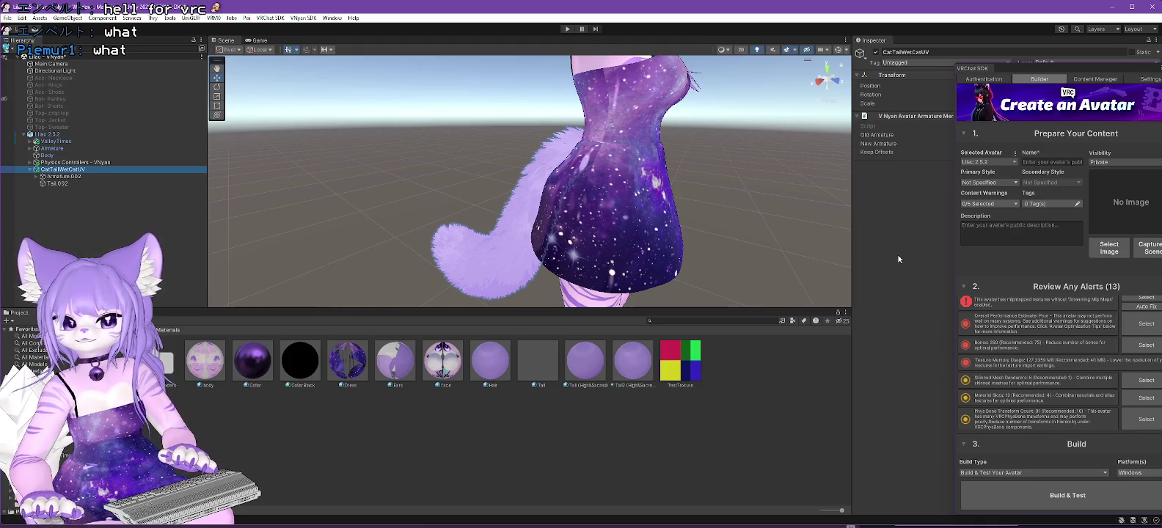
Fully expand the Armature.002 bone tree and frame the Scene view on the Hips bone.
left_click_drag(598, 229, 668, 205)
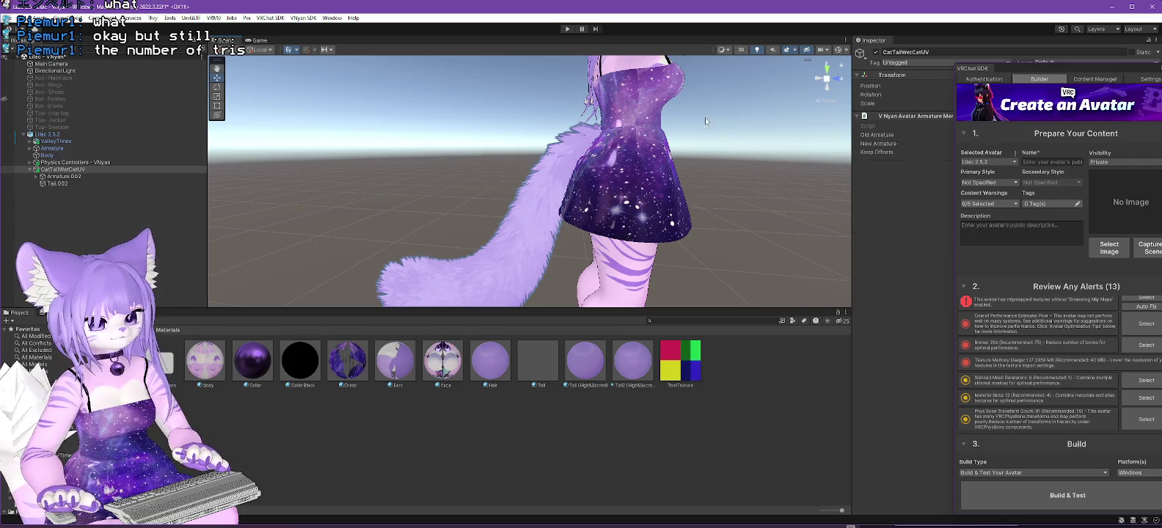
left_click_drag(656, 197, 683, 127)
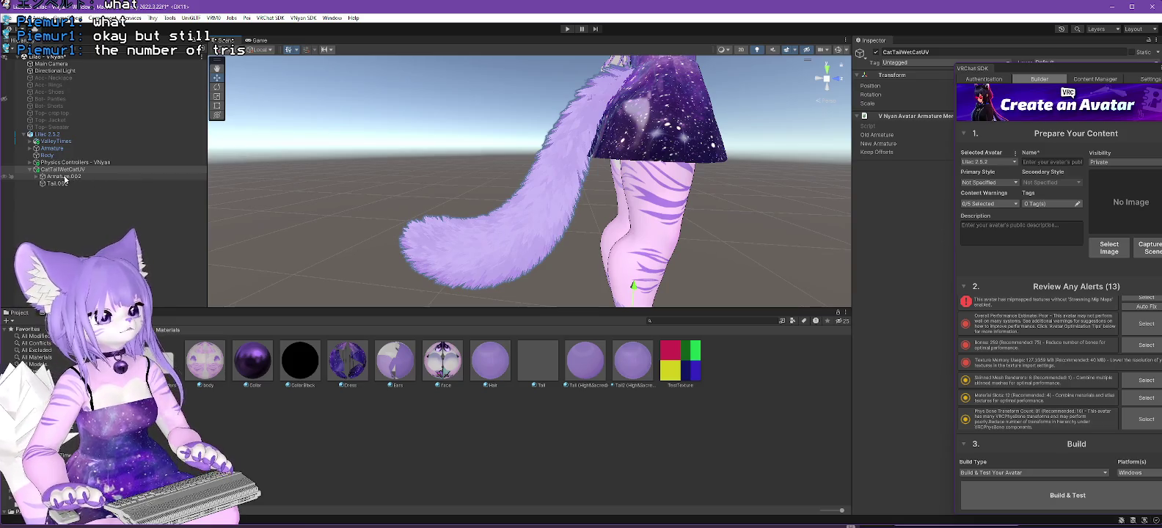
left_click(64, 177)
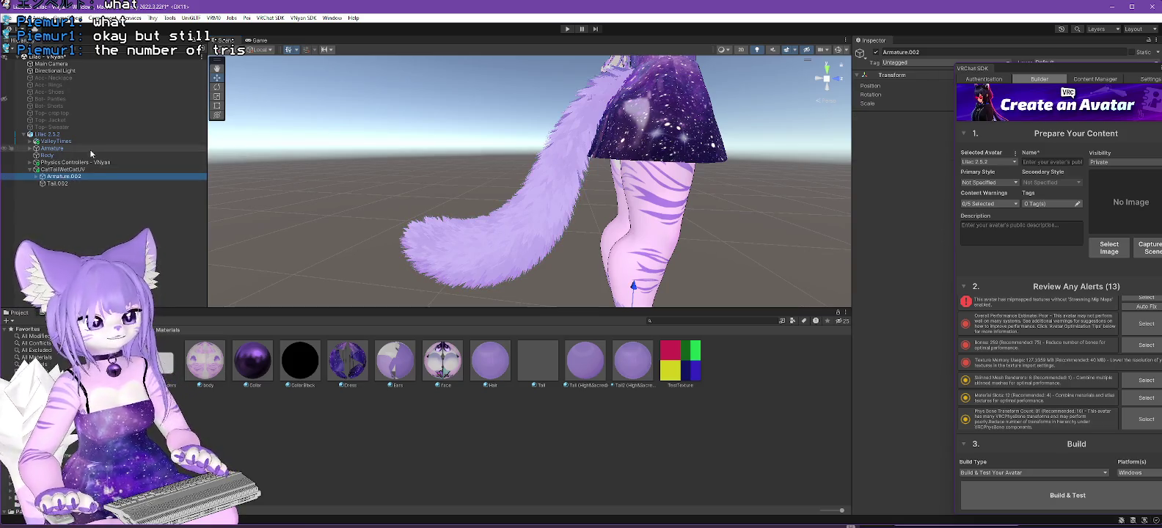
key("alt+Right")
left_click(64, 184)
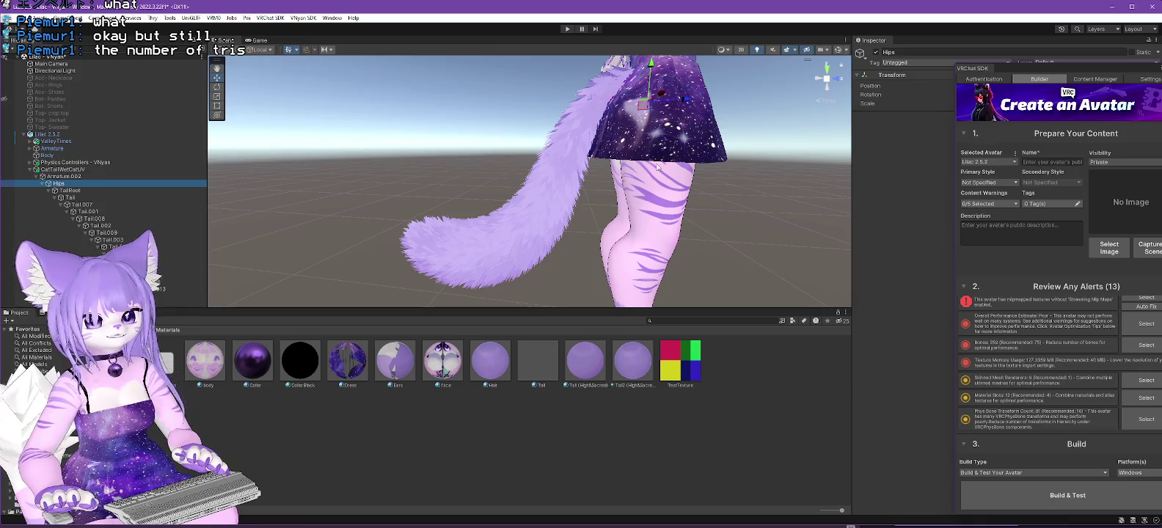
left_click_drag(766, 154, 751, 191)
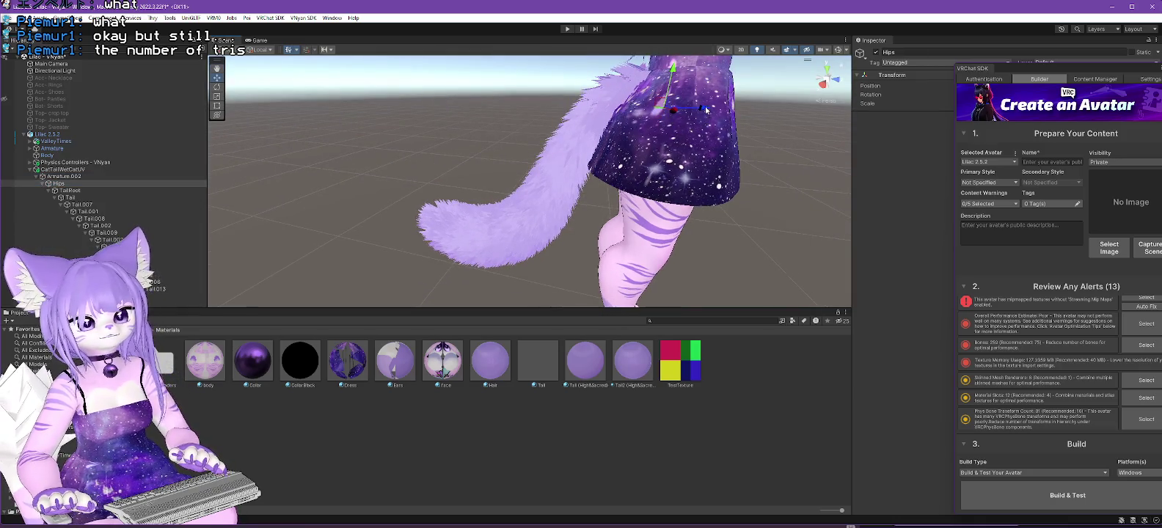
left_click_drag(706, 110, 440, 191)
key("f")
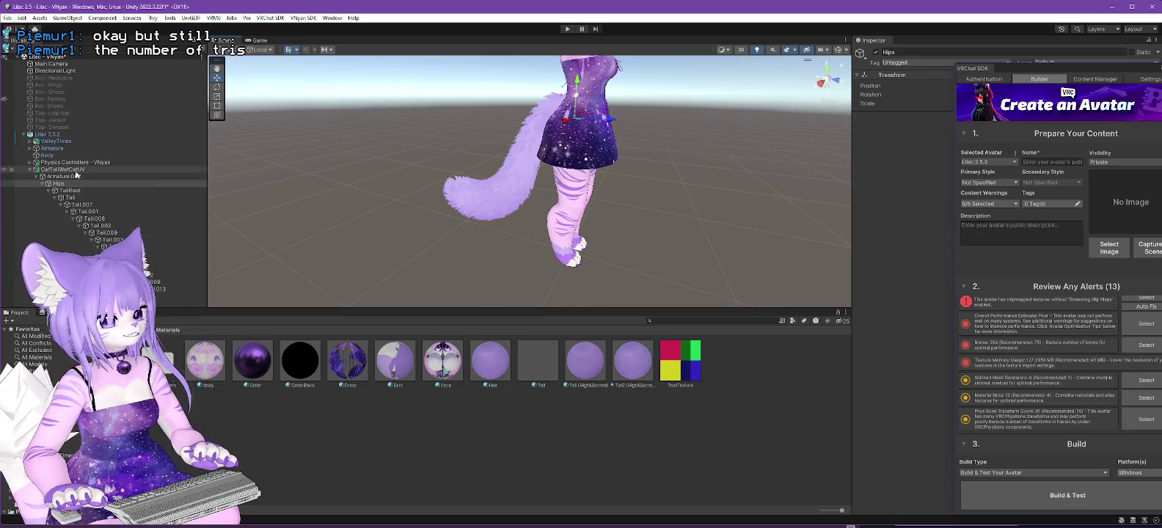
Select CatTailWetCatUV, close the avatar builder, and select Physics Controllers - VNyan.
left_click(76, 170)
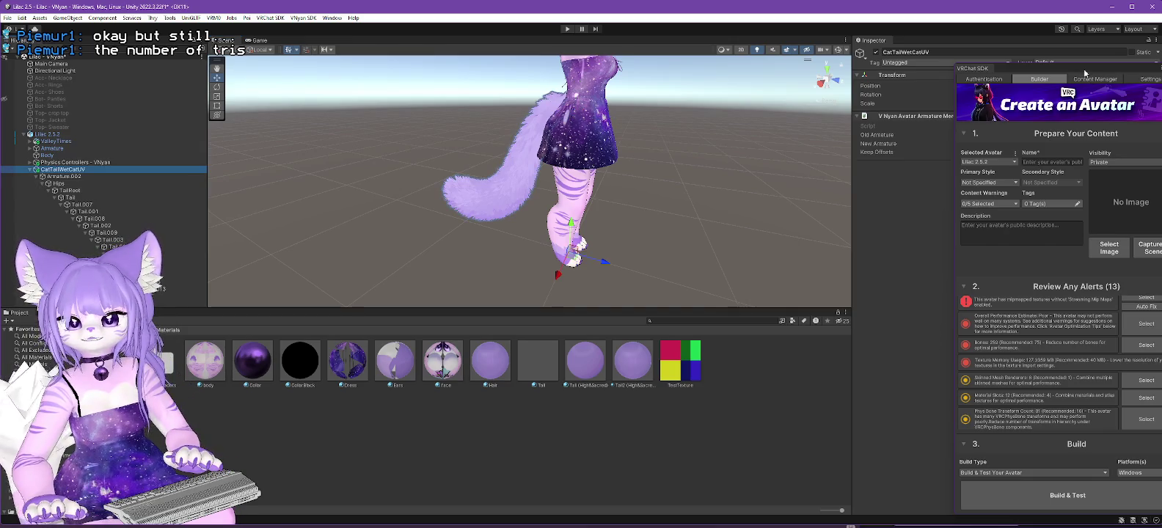
key("alt+Tab")
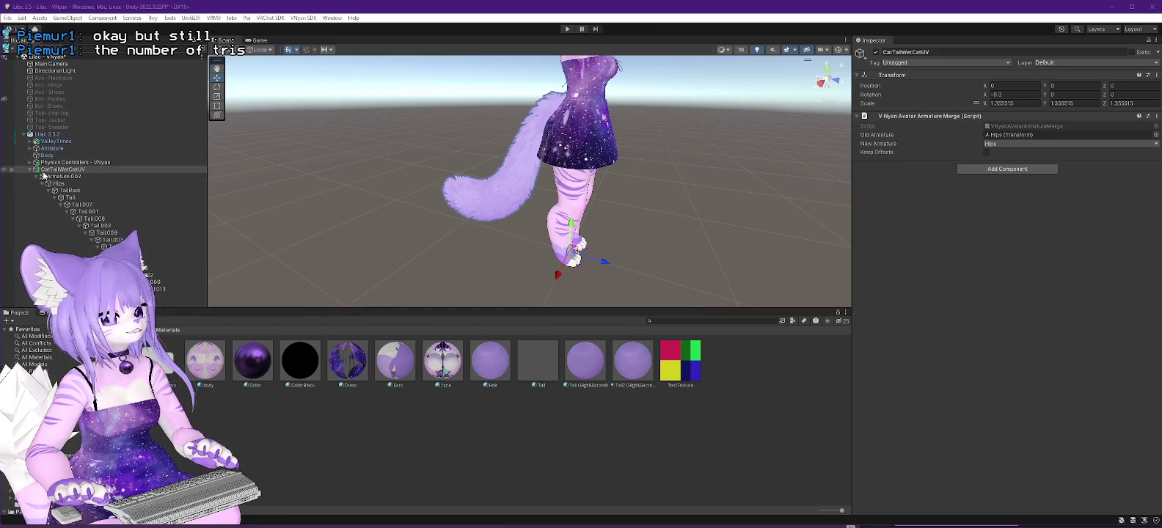
left_click(74, 162)
Select Magica Cloth - Tail and set its Root Bones count to 2.
key("Right")
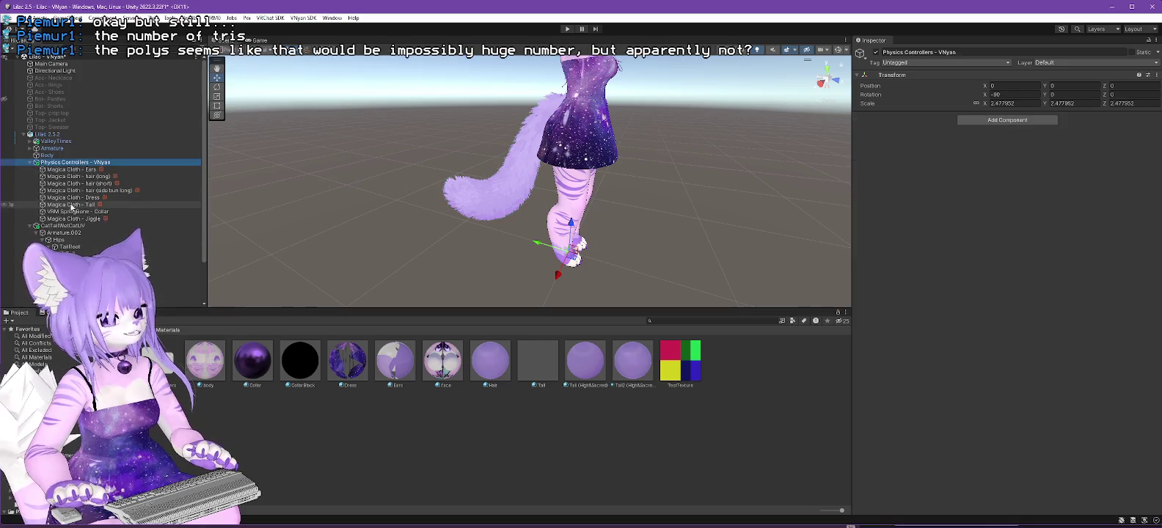
left_click(71, 205)
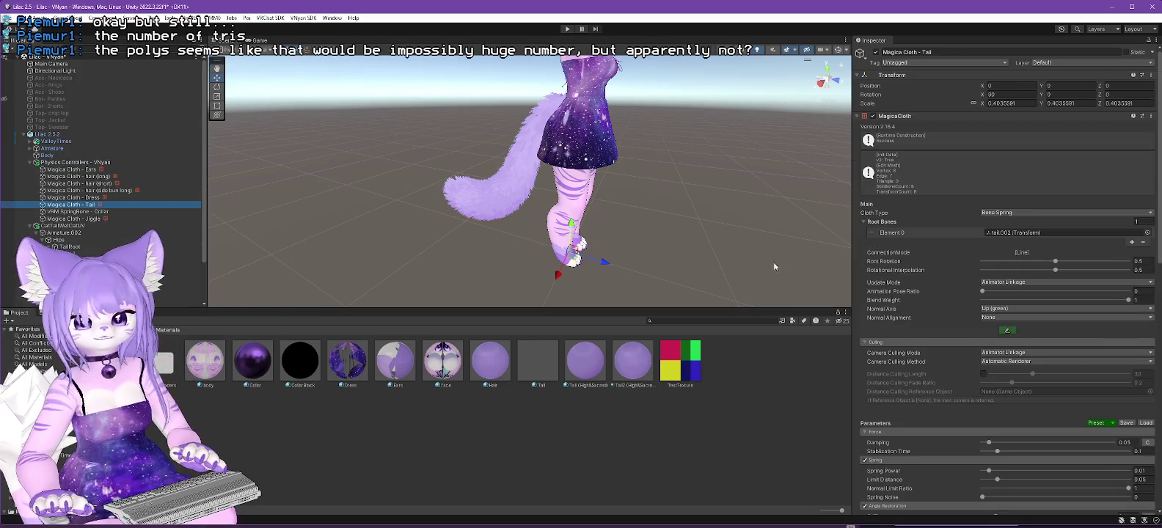
left_click(1137, 222)
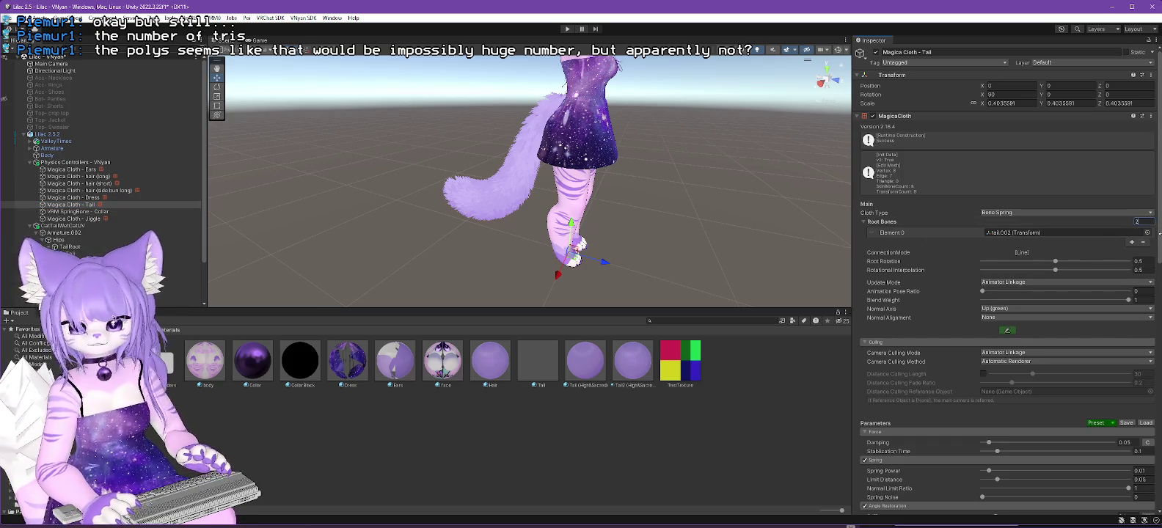
type("2")
key("Return")
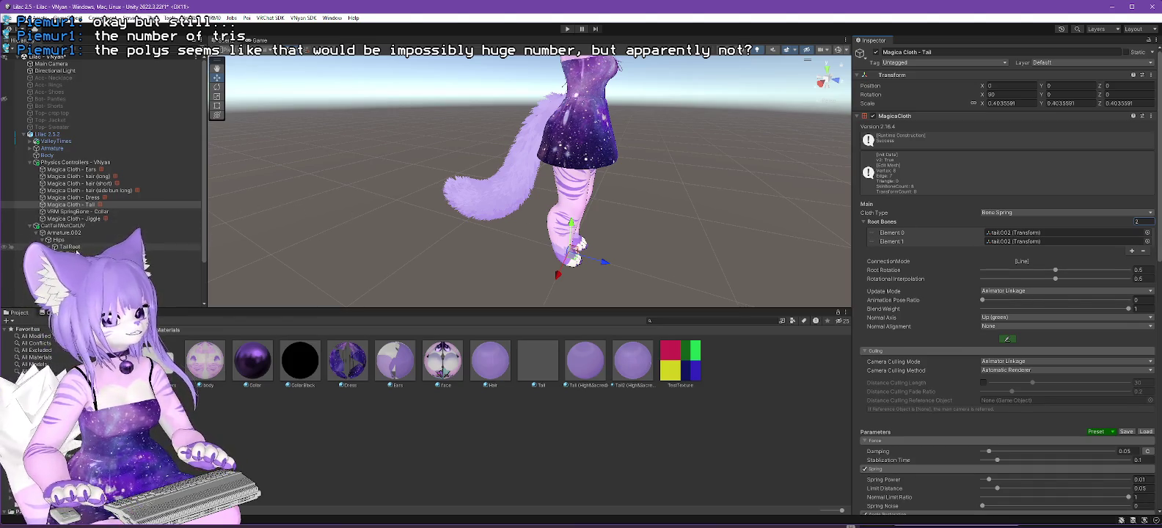
Assign the Tail.007 bone from under TailRoot as root bone Element 1.
left_click(49, 246)
left_click(69, 254)
left_click_drag(507, 184, 492, 187)
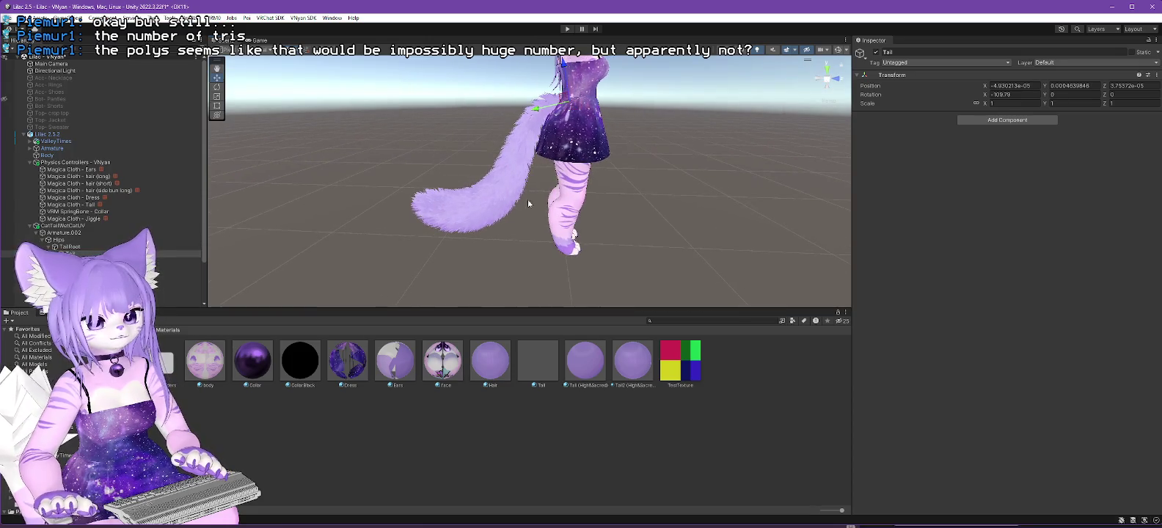
left_click(73, 261)
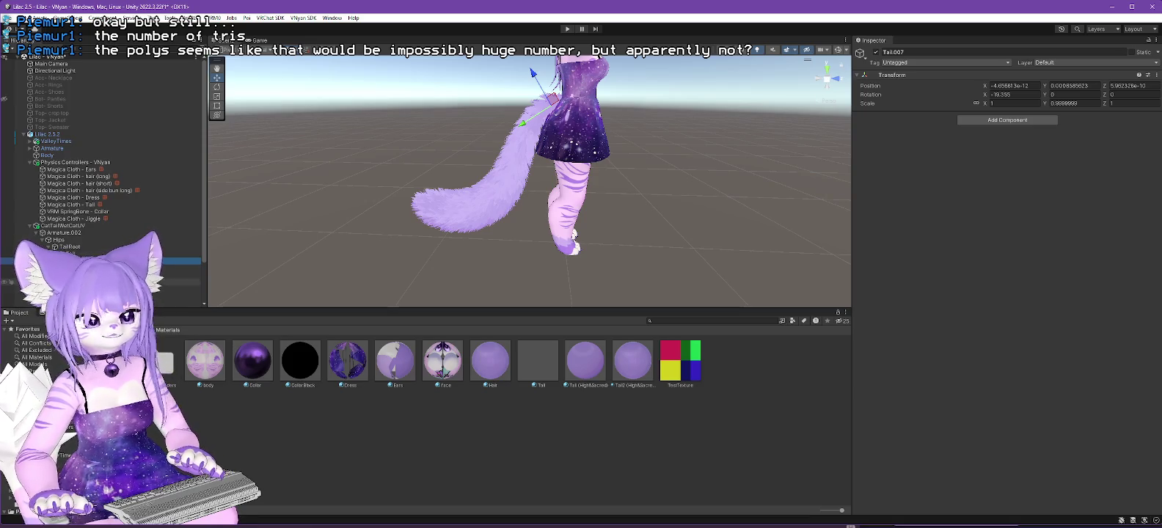
left_click(70, 205)
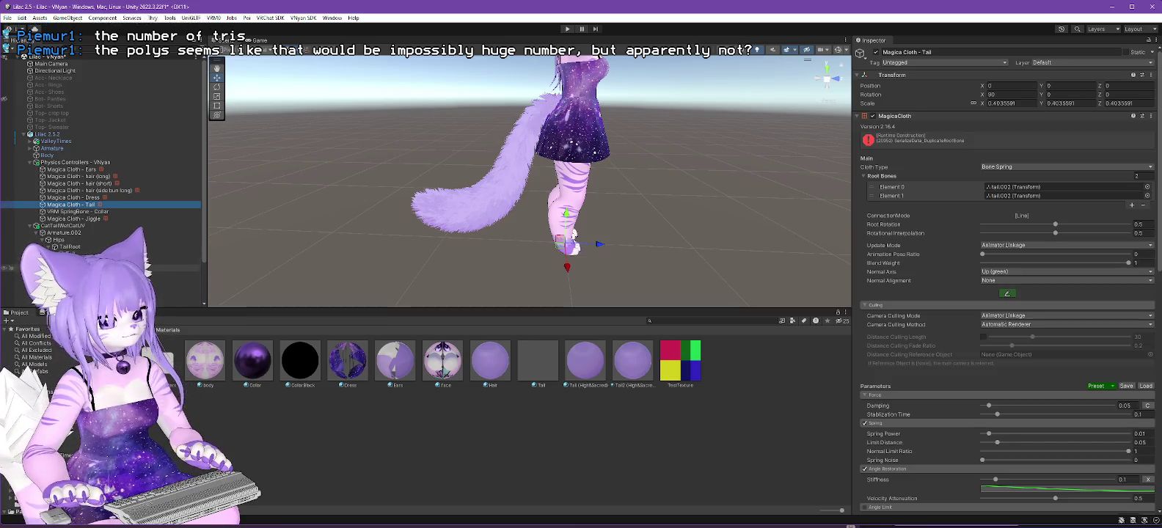
left_click(1014, 214)
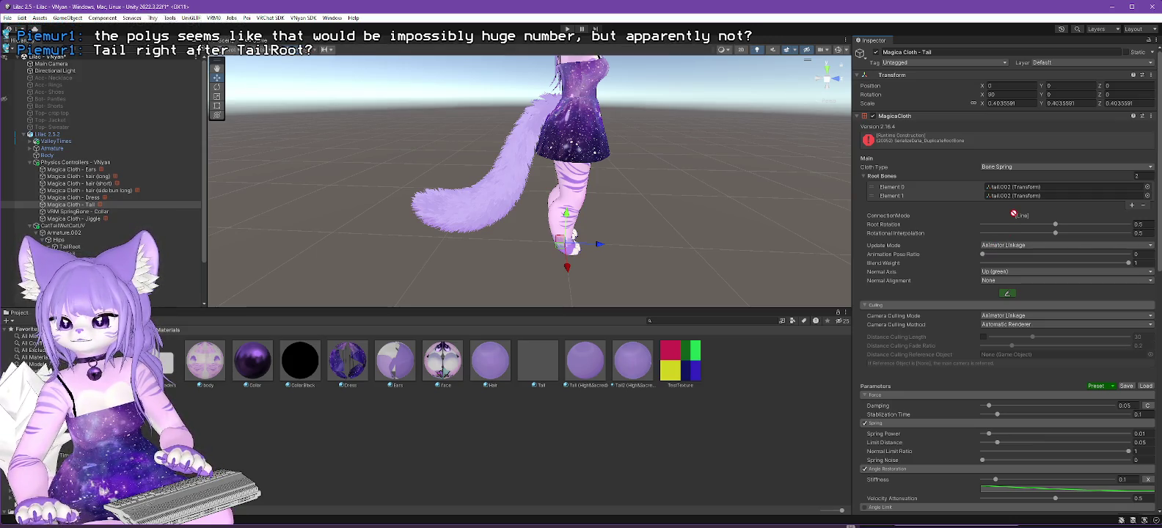
left_click_drag(1011, 207, 1010, 199)
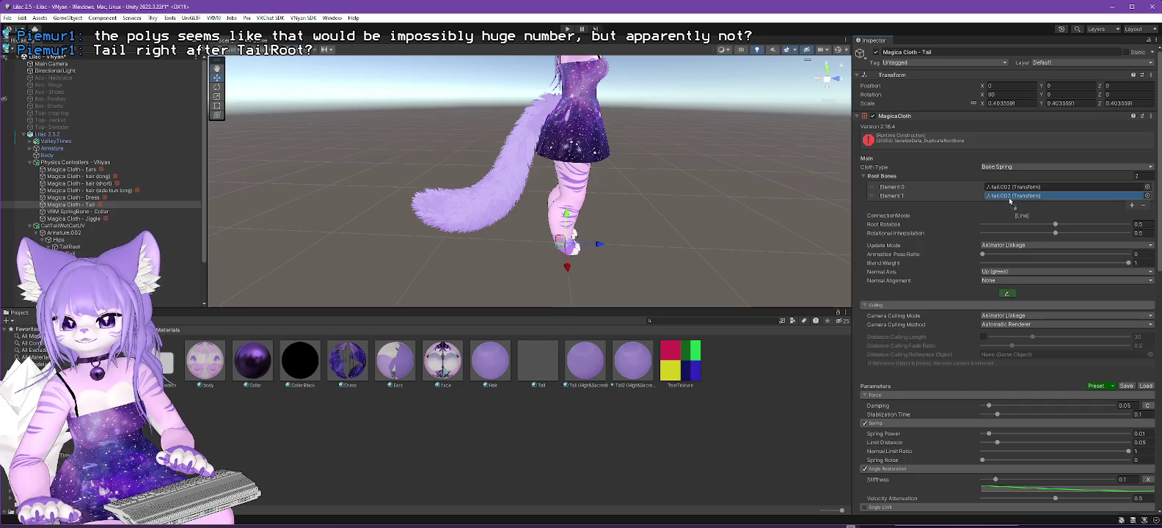
left_click_drag(1009, 200, 1011, 197)
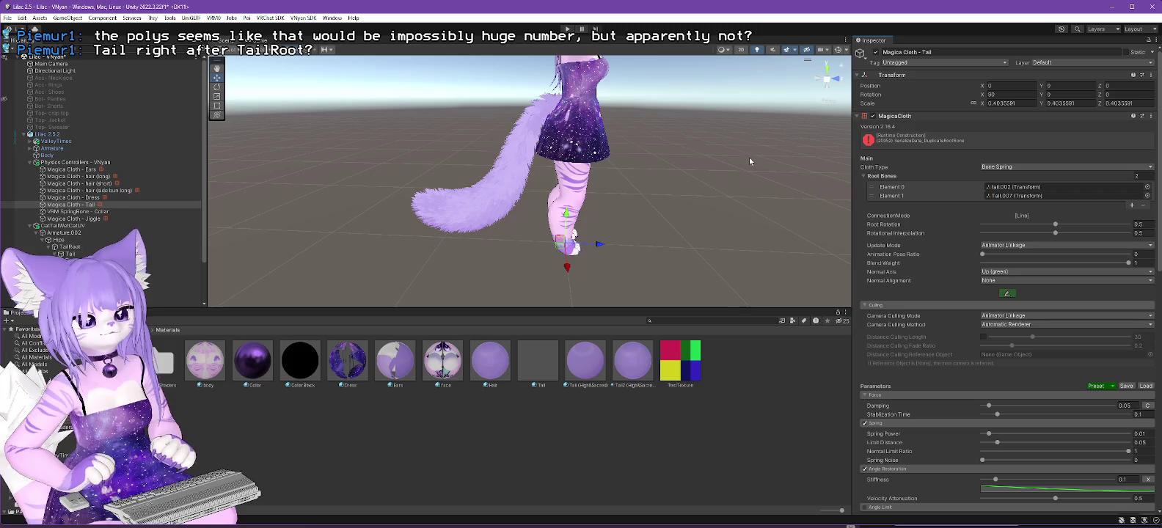
scroll("up", 3)
left_click_drag(485, 250, 380, 178)
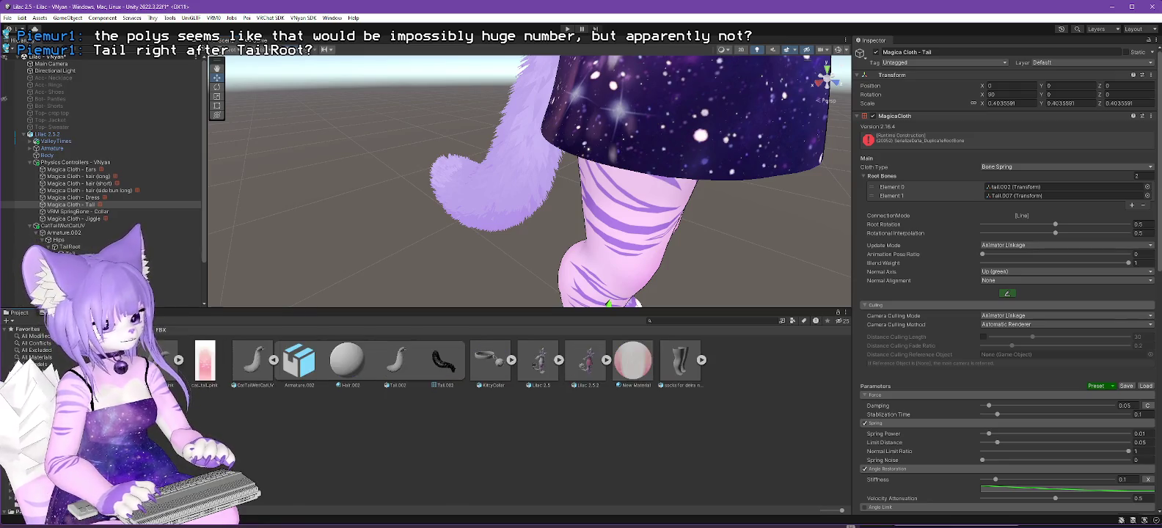
Set the CatTailWetCatUV model's import Normals to Calculate and save the import change.
left_click(253, 359)
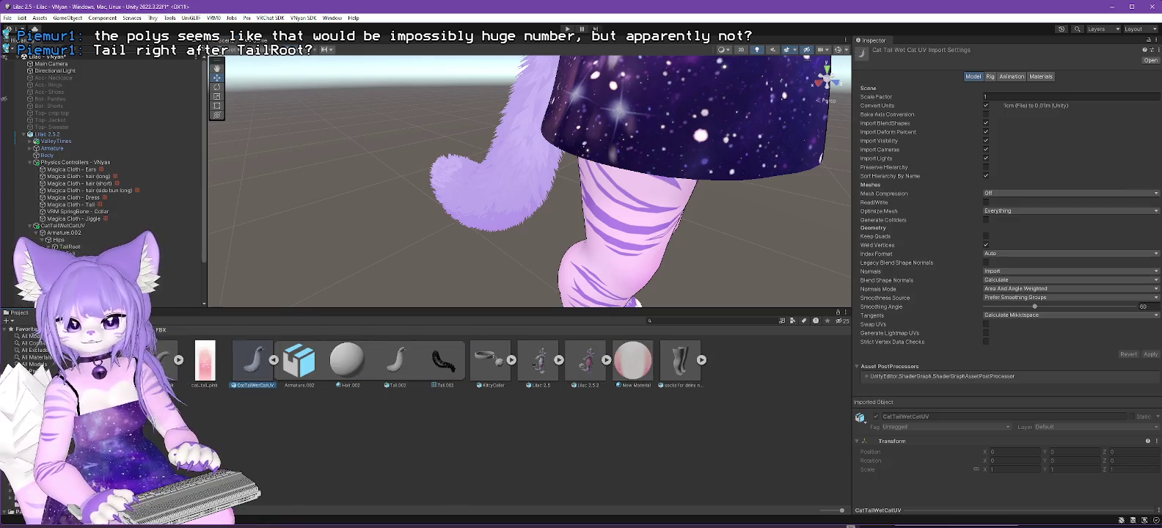
left_click(1012, 272)
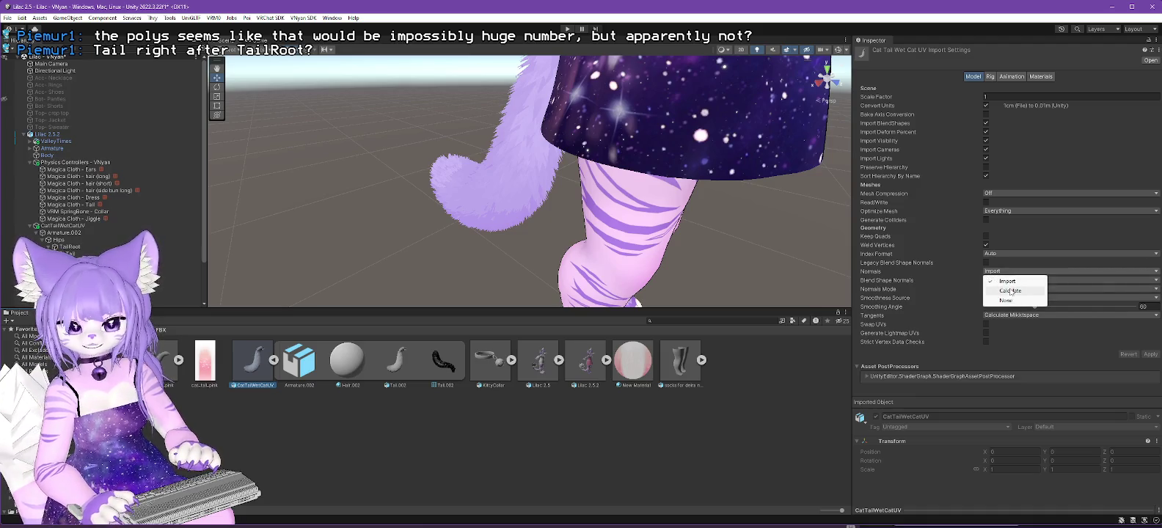
left_click(1011, 291)
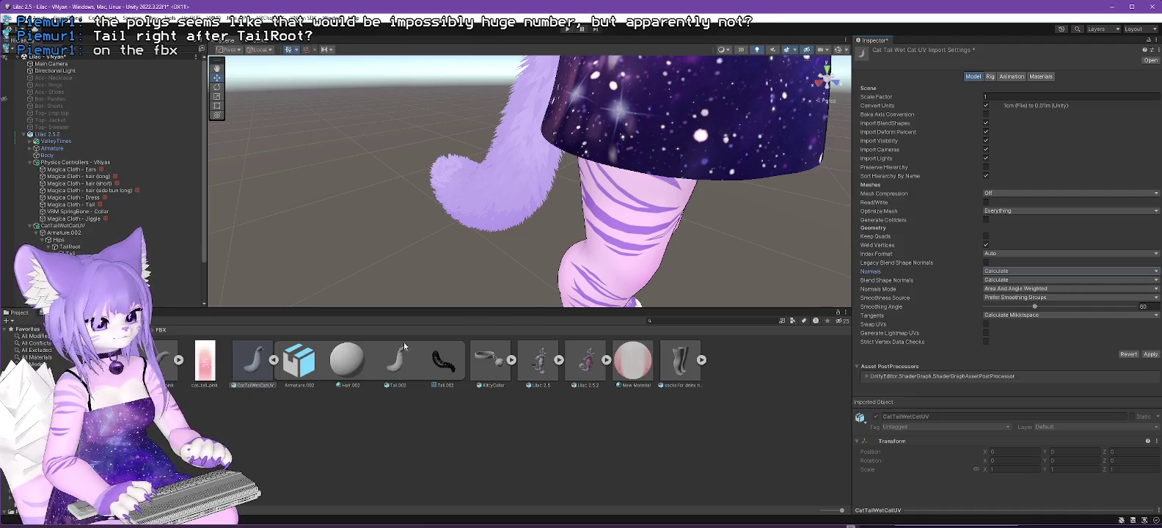
left_click(44, 426)
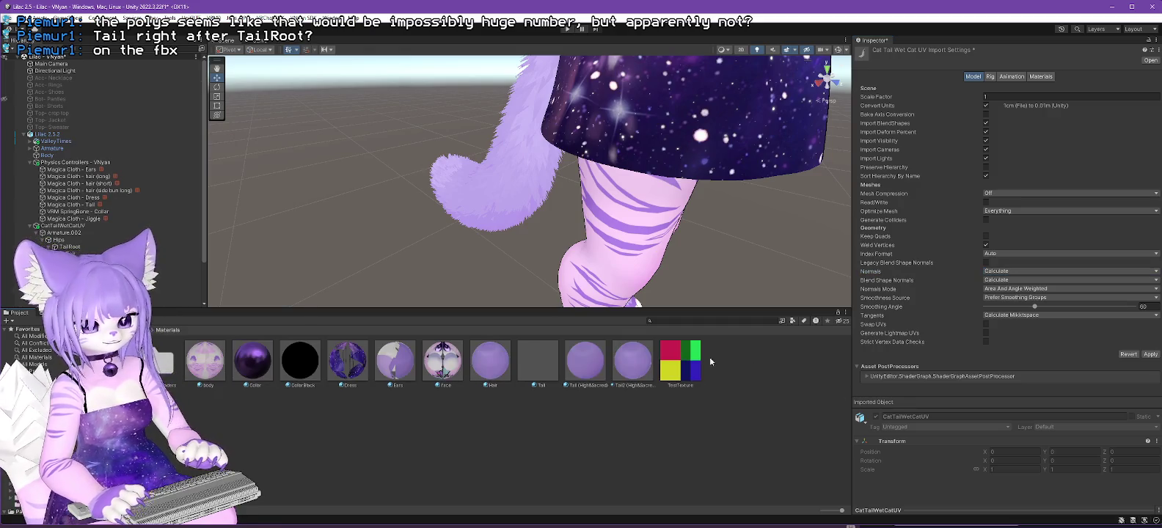
left_click(585, 360)
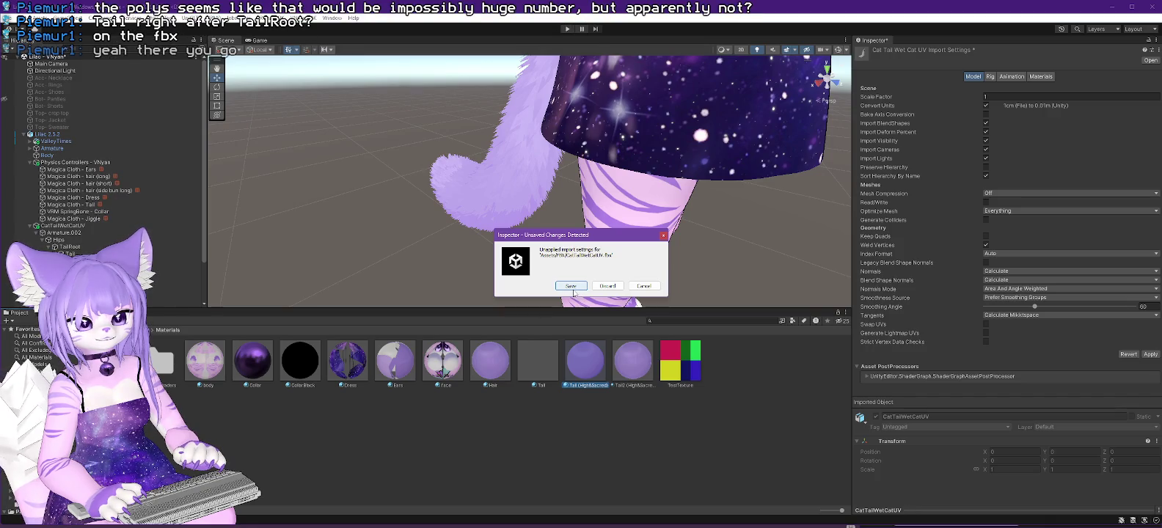
left_click(572, 287)
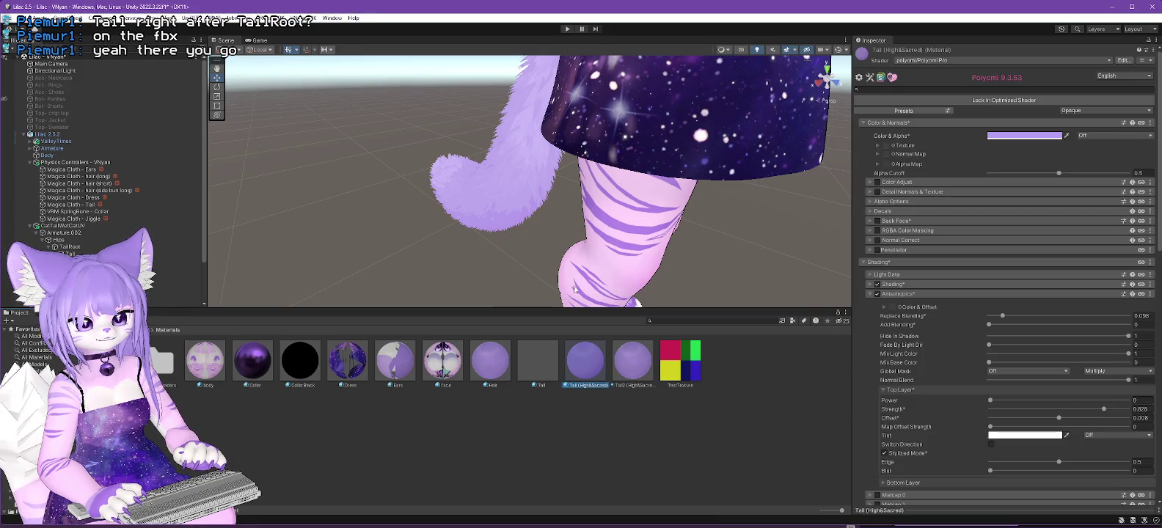
Review the Hair and Tail (High&Sacred) materials' rendering settings, then open the FBX folder.
left_click(495, 362)
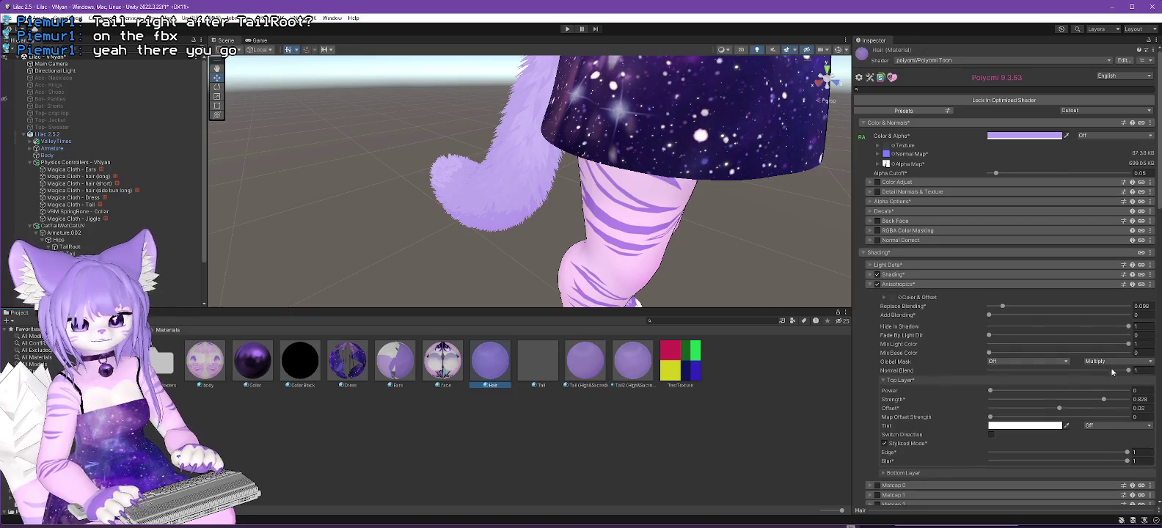
scroll("down", 3)
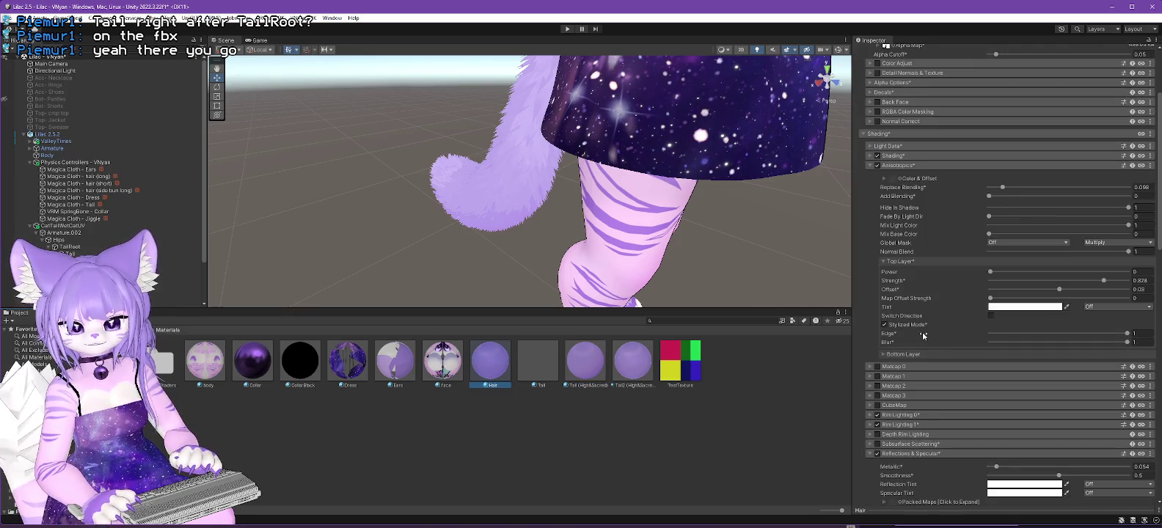
scroll("down", 3)
scroll("down", 3)
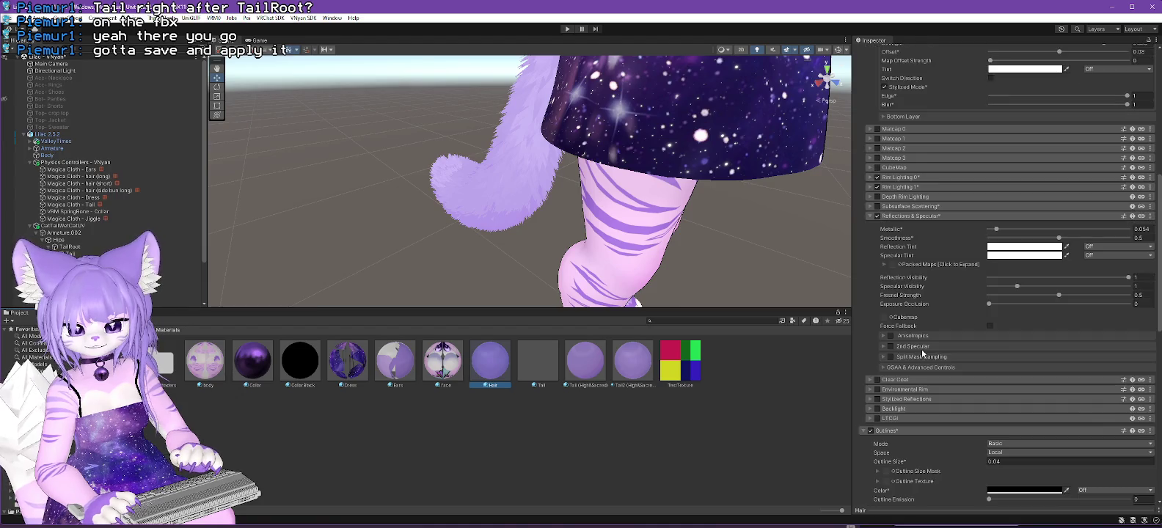
scroll("down", 3)
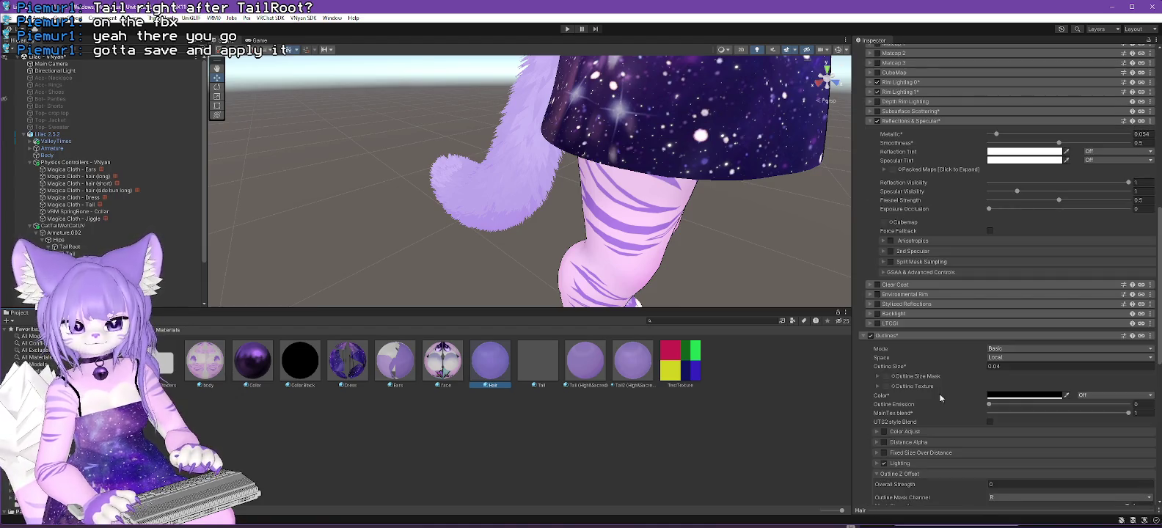
left_click(598, 375)
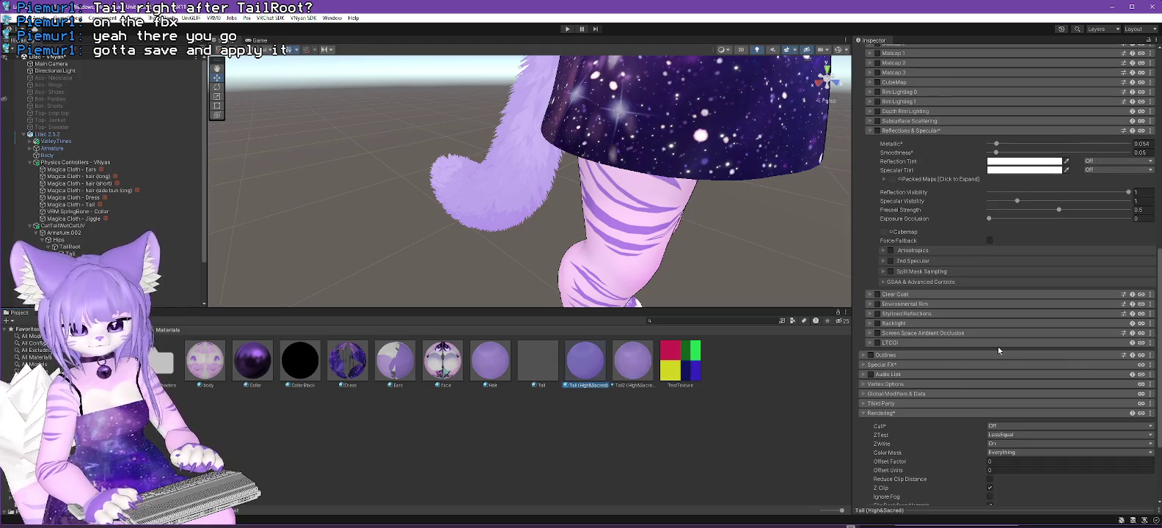
scroll("down", 3)
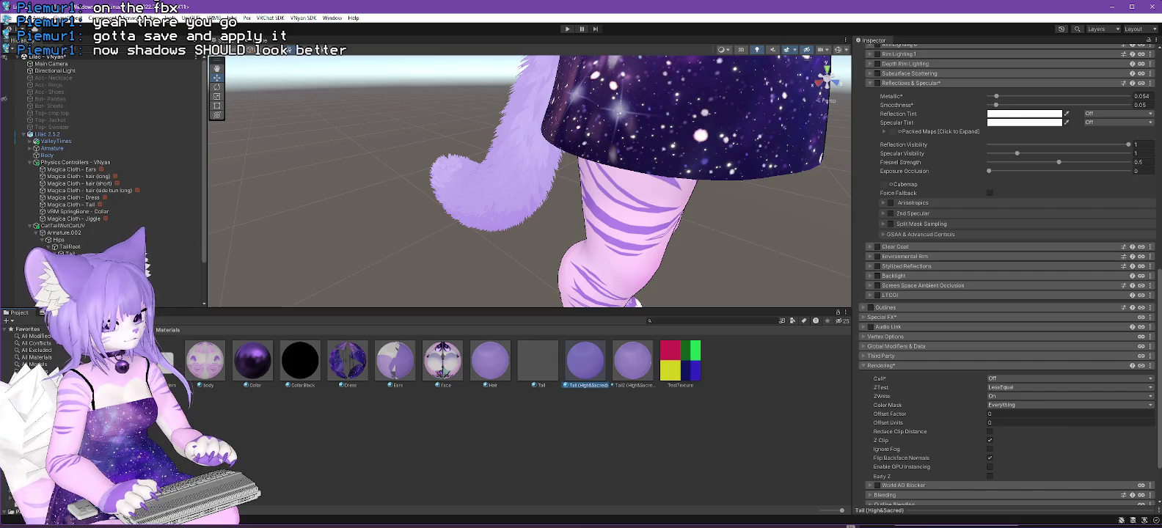
left_click(44, 440)
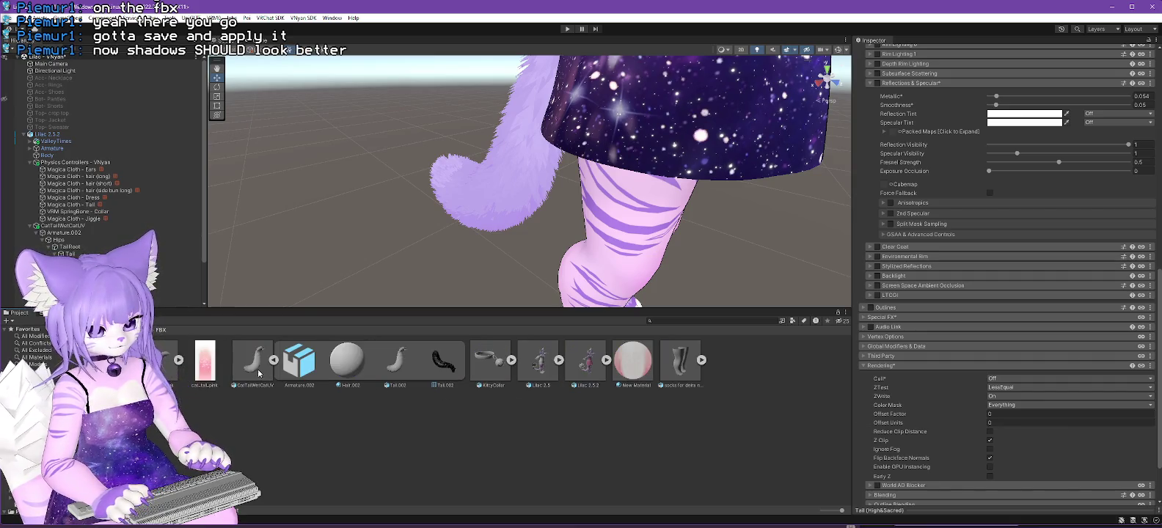
Check CatTailWetCatUV's import settings (Calculate normals, smoothing angle 60), then return to Materials.
left_click(258, 374)
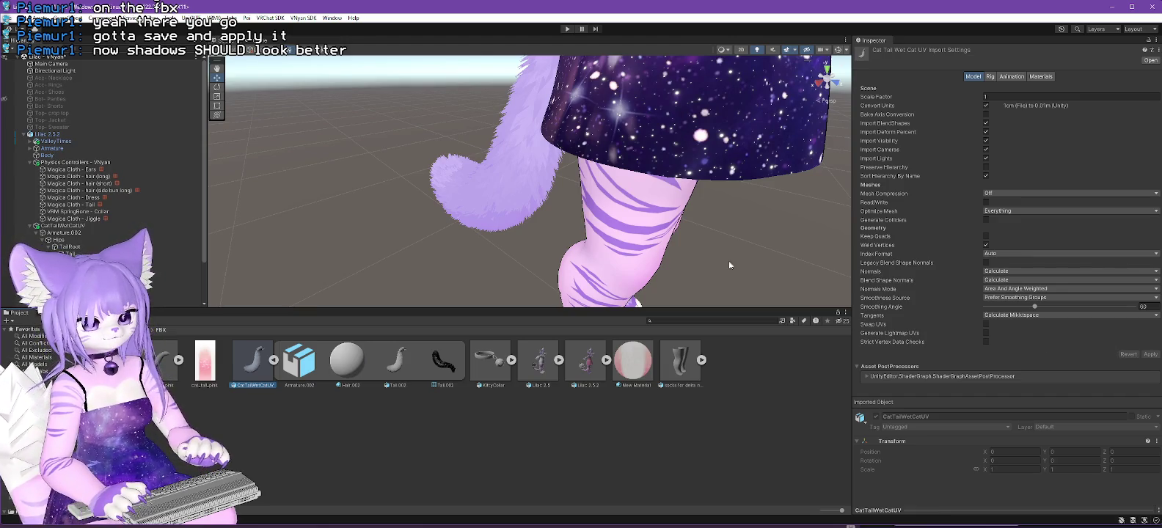
left_click_drag(728, 260, 649, 232)
scroll("up", 3)
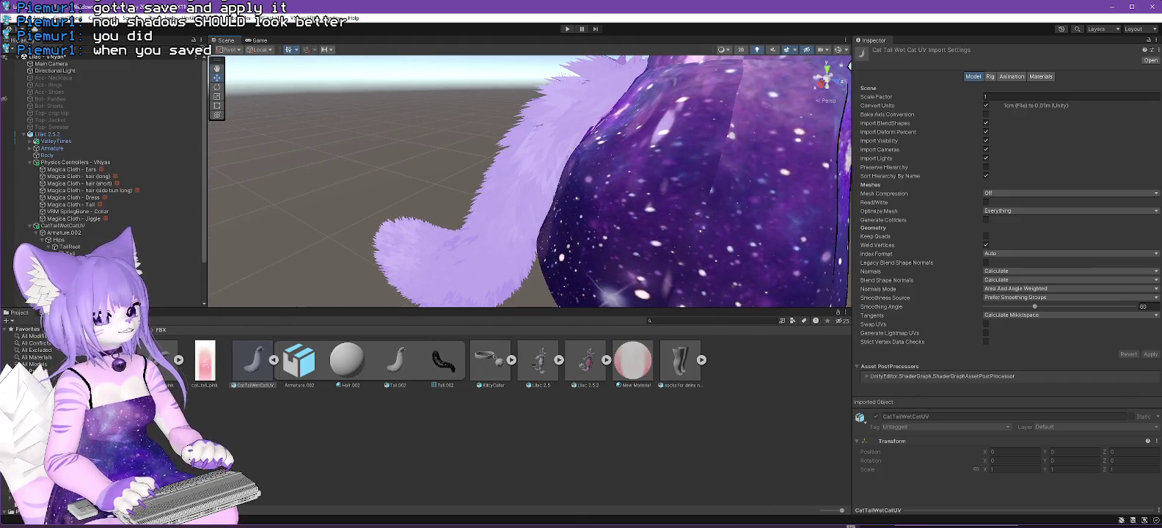
double_click(169, 360)
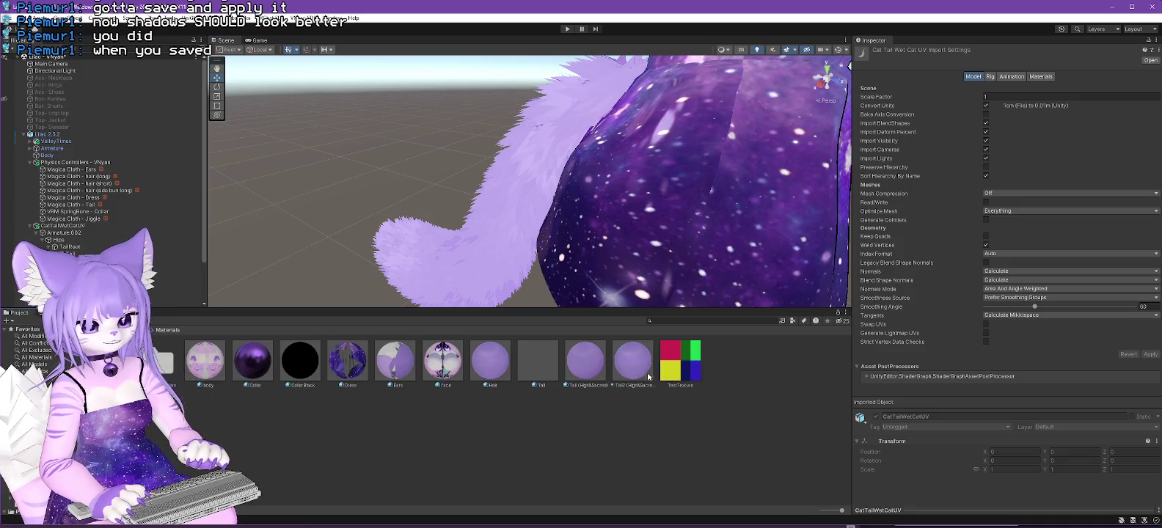
Select the Tail (High&Sacred) material and enable its Outlines section.
left_click(632, 371)
left_click(588, 364)
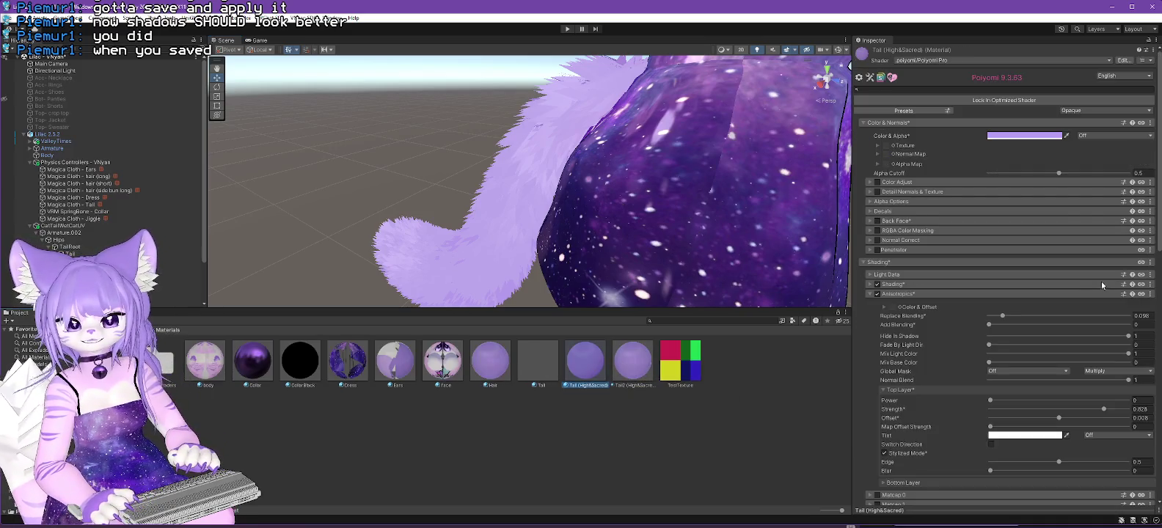
scroll("down", 3)
scroll("down", 3)
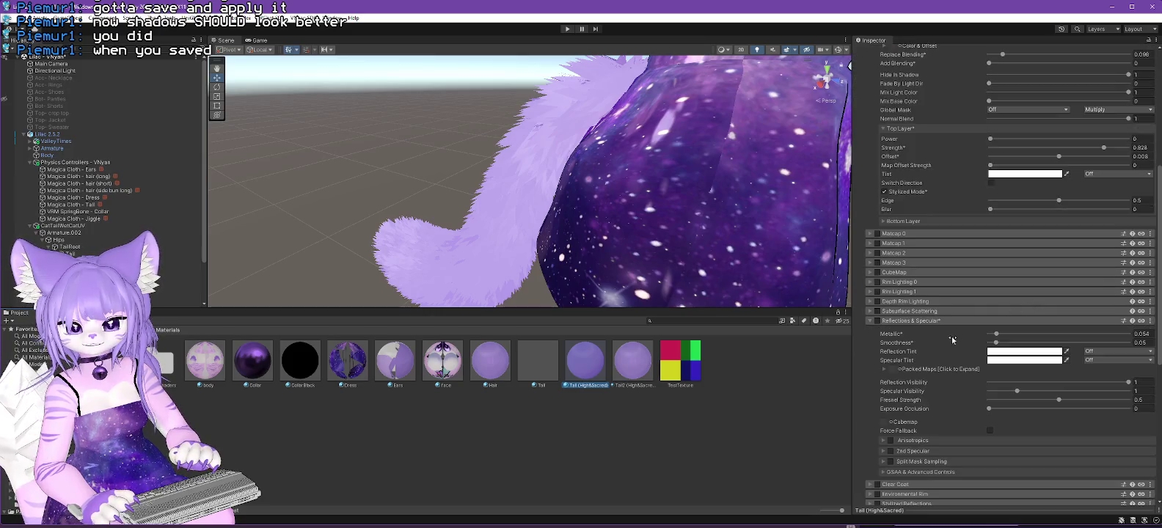
left_click(870, 379)
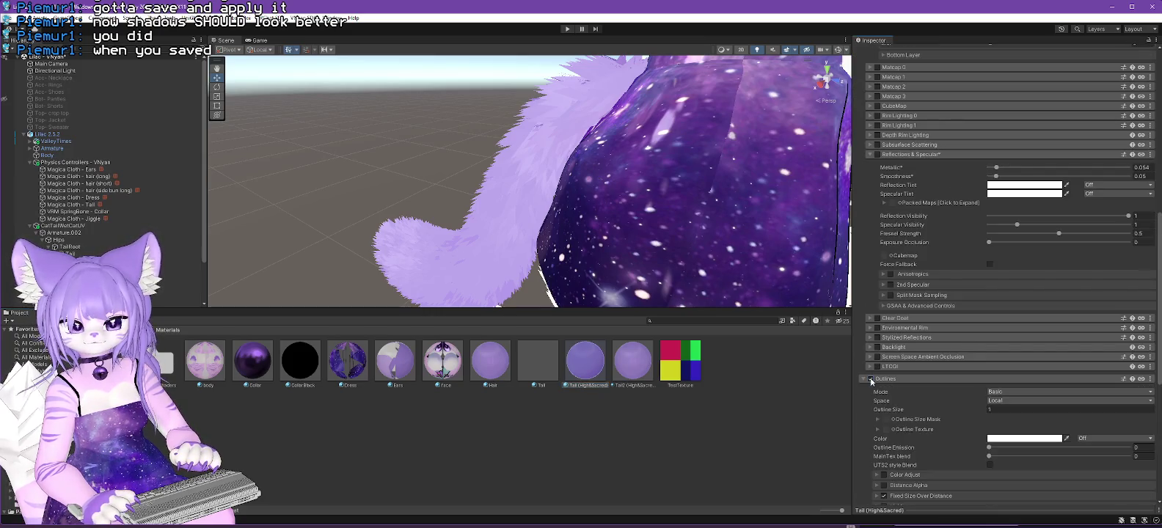
left_click(871, 378)
scroll("down", 3)
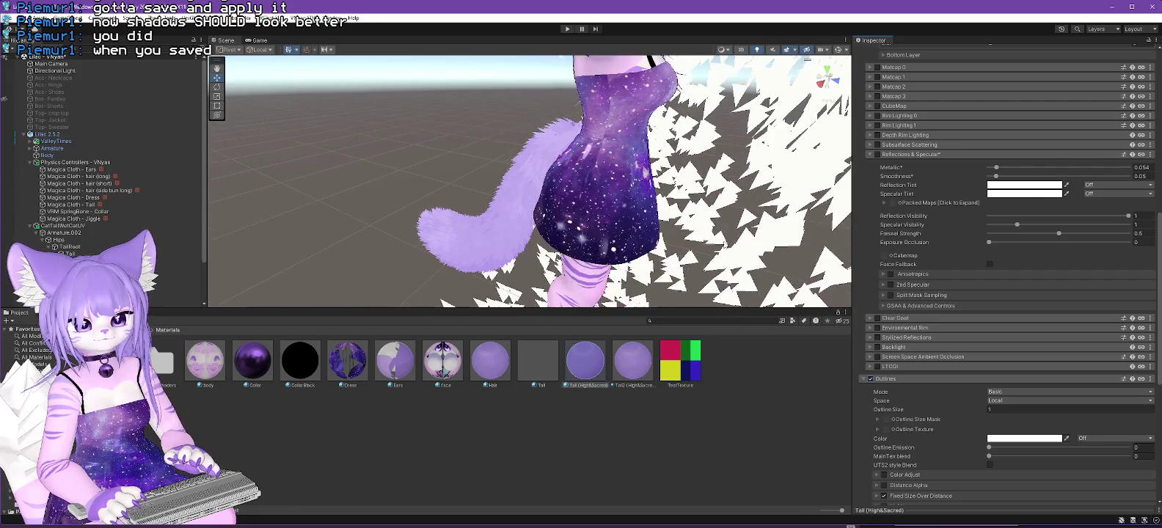
scroll("down", 3)
Set the outline size to 0.04 and the outline colour to black.
left_click_drag(514, 169, 957, 296)
left_click(998, 411)
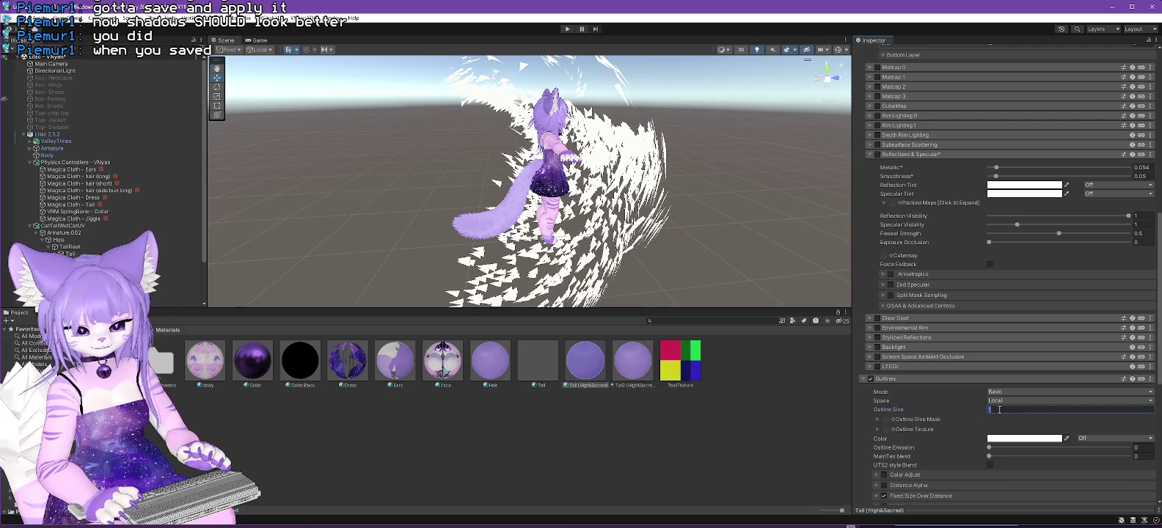
type("1")
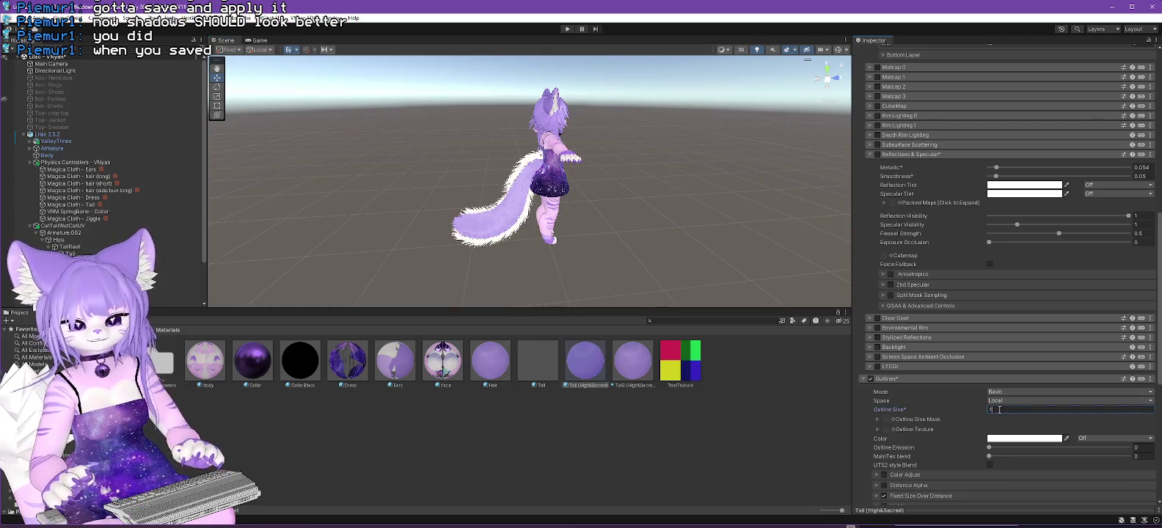
type("04")
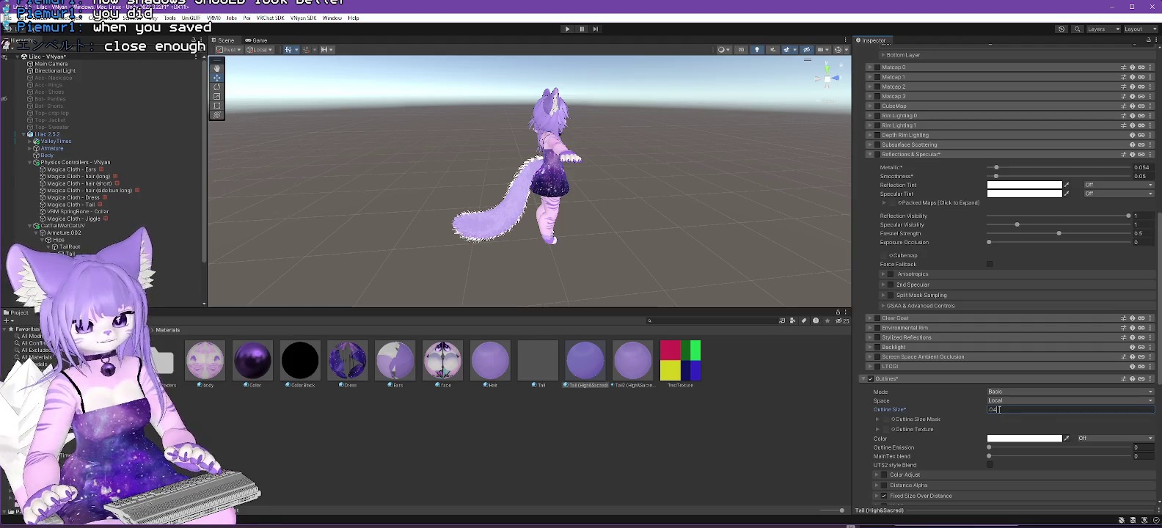
left_click(1023, 438)
left_click_drag(1079, 475, 1008, 471)
scroll("up", 3)
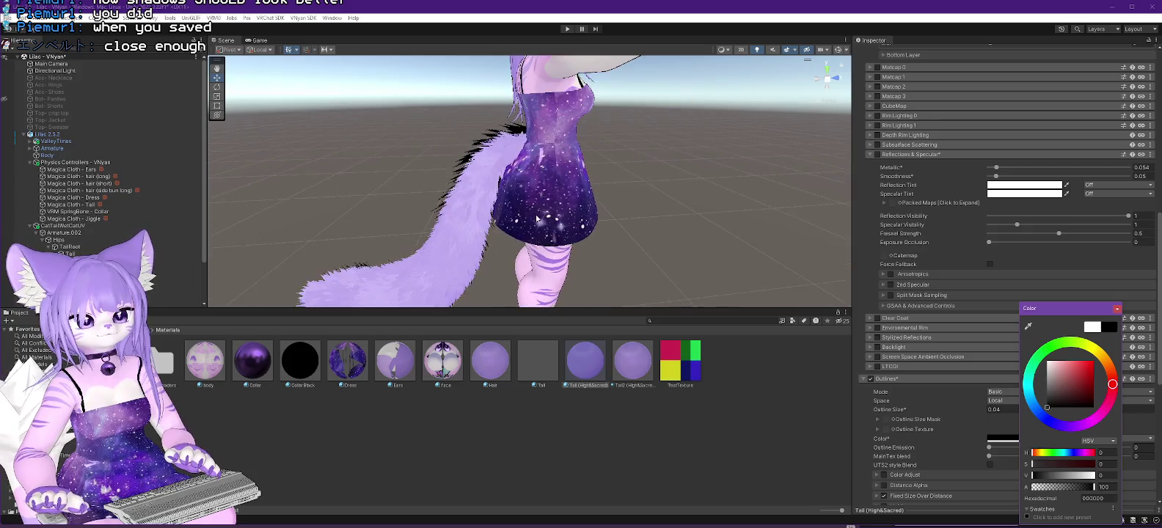
left_click_drag(524, 168, 610, 197)
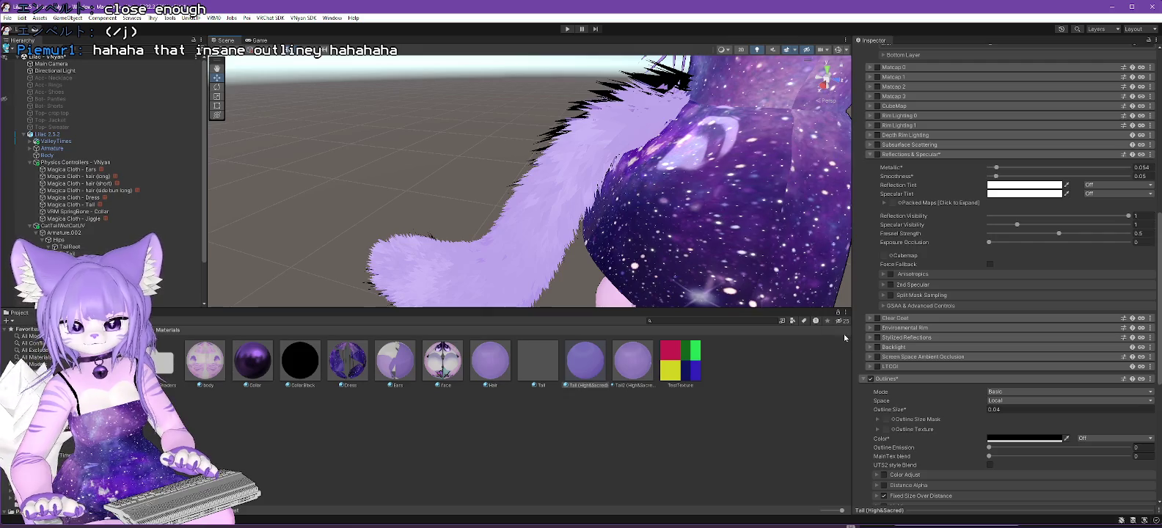
Try the Rim Light outline mode, then revert to Basic.
left_click(1016, 393)
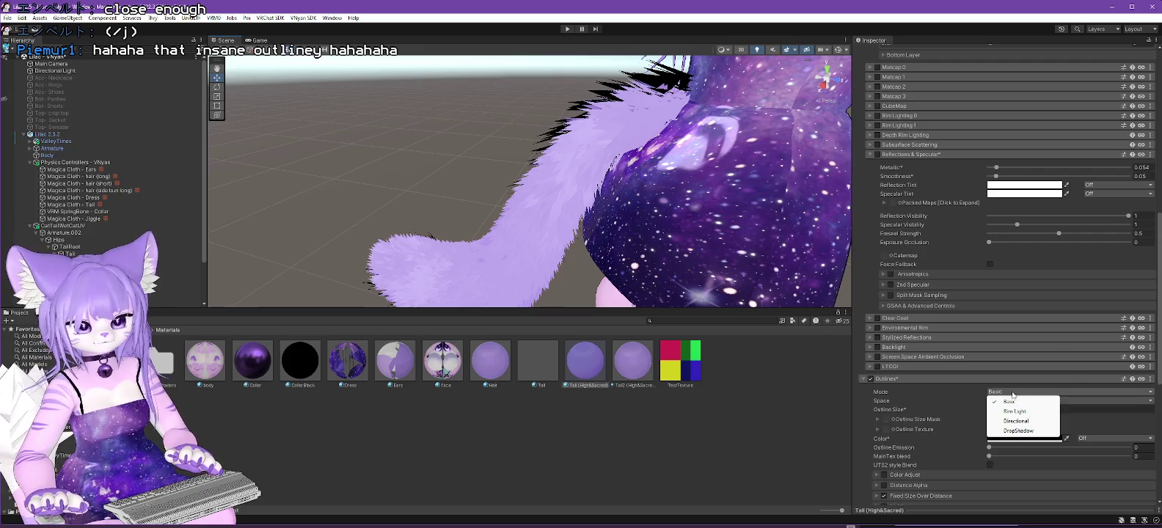
left_click(1011, 412)
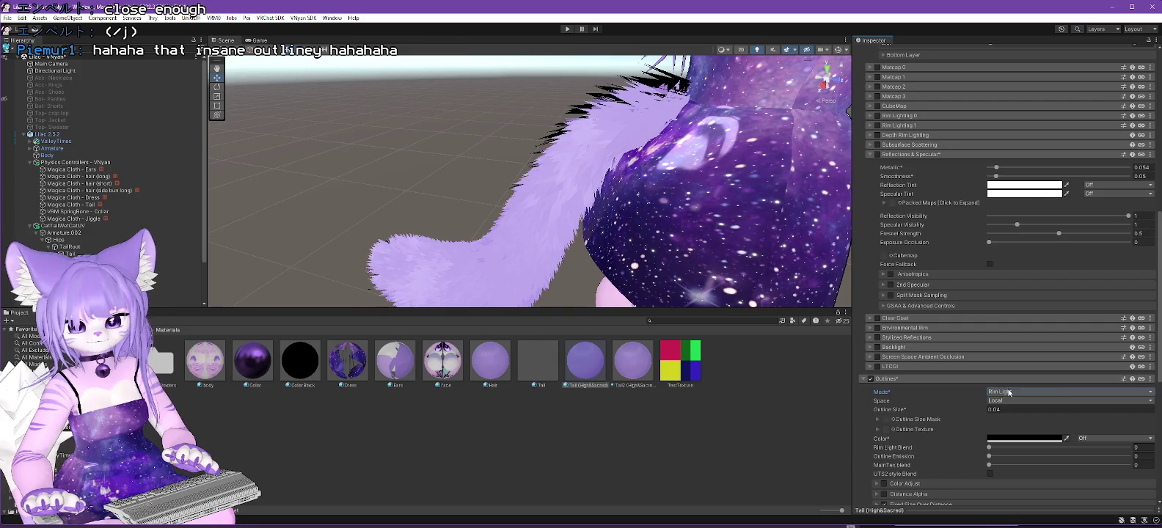
left_click(1009, 392)
left_click(1006, 401)
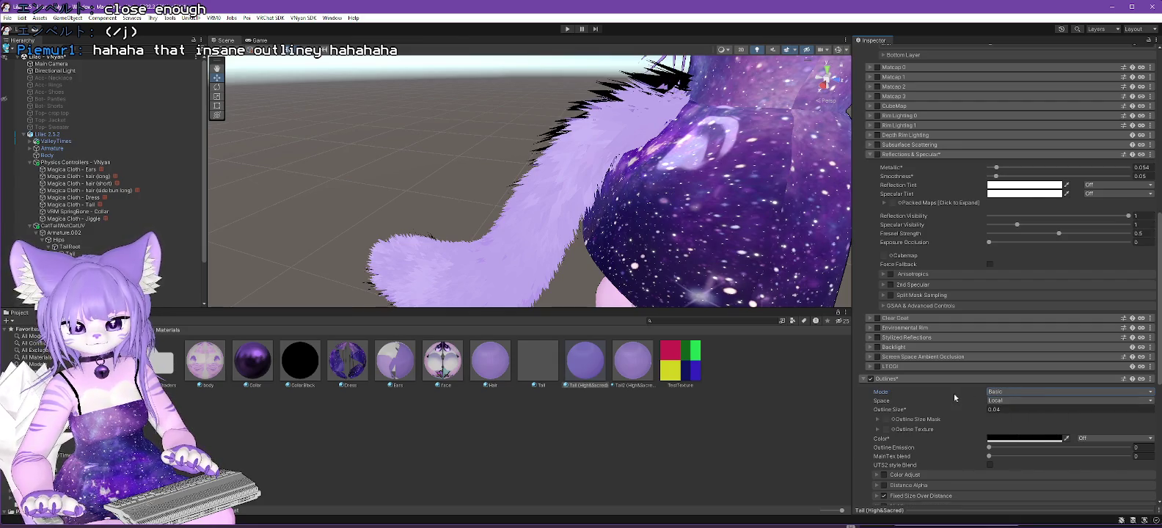
Expand Fixed Size Over Distance and Outline Size Mask, and set outline size to 0.004.
scroll("down", 3)
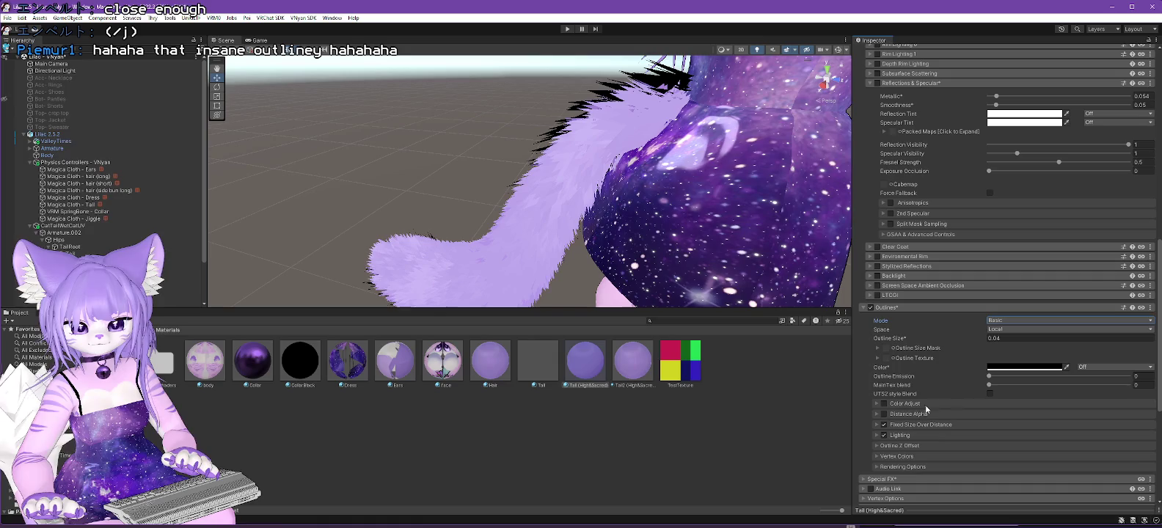
left_click(885, 428)
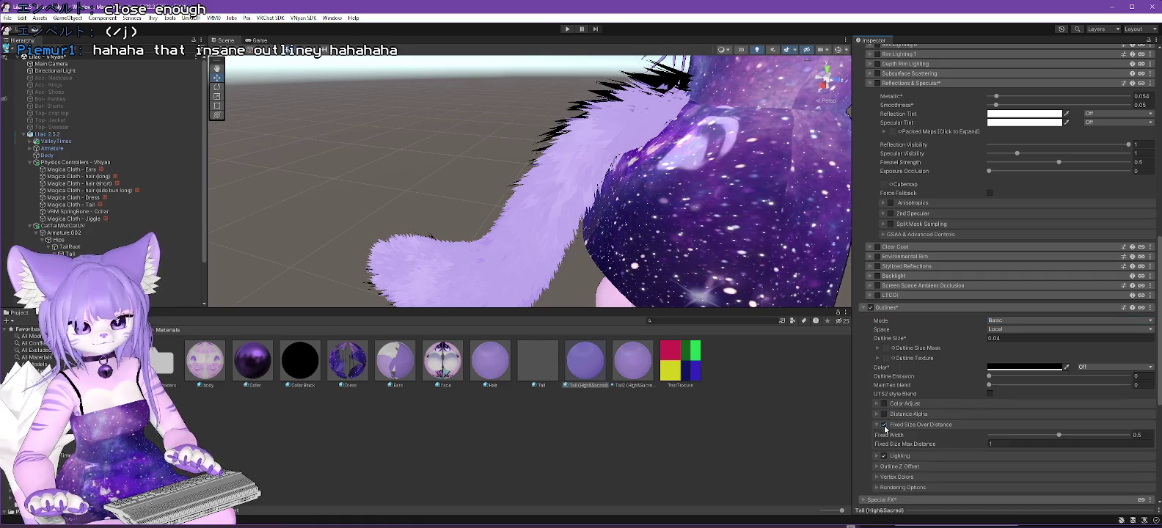
left_click(996, 349)
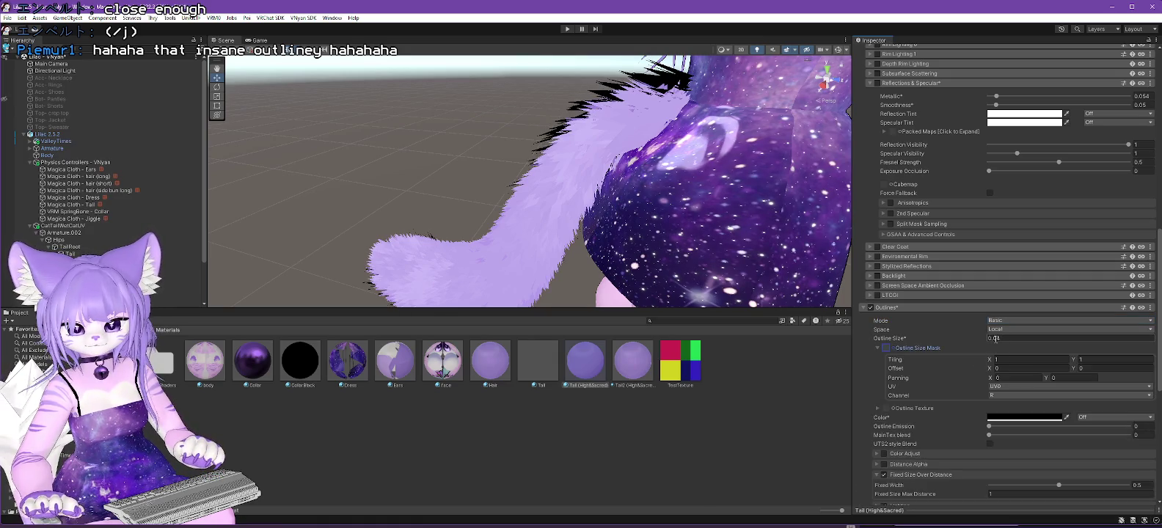
type("0.004")
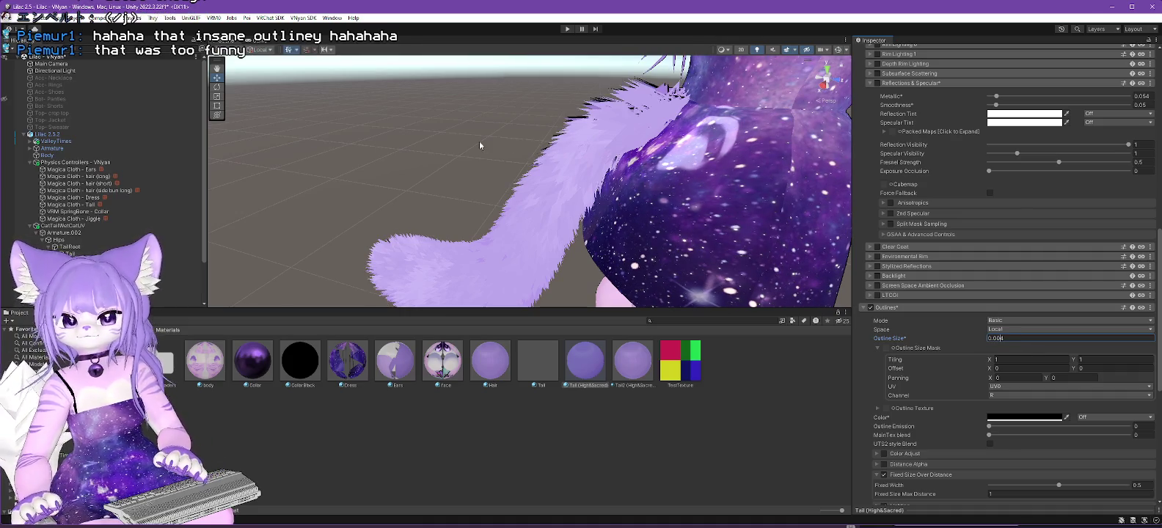
left_click_drag(480, 146, 376, 184)
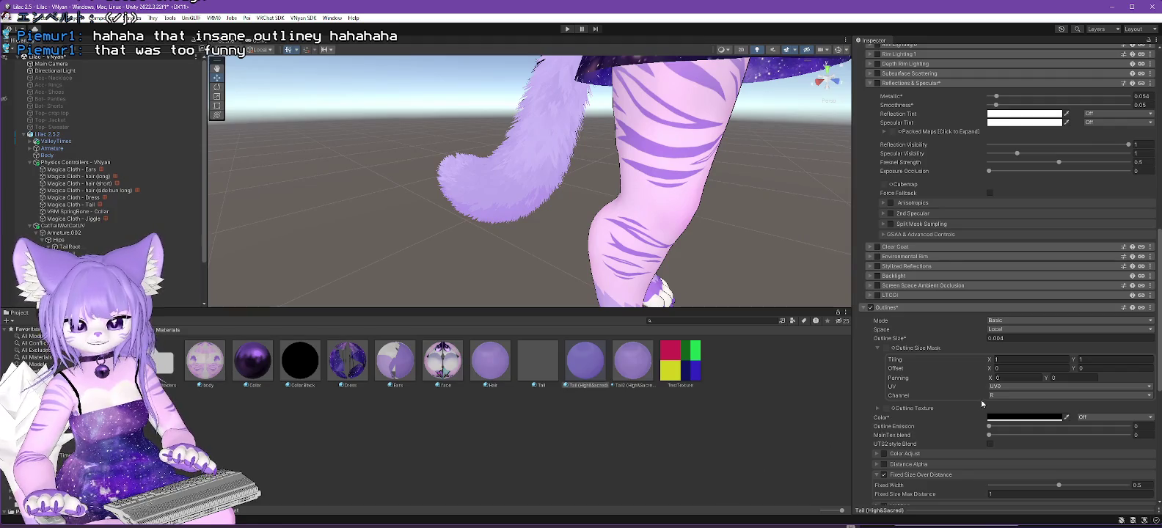
Expand the Outline Z Offset settings and inspect the thinner outline on the tail.
scroll("down", 3)
scroll("down", 3)
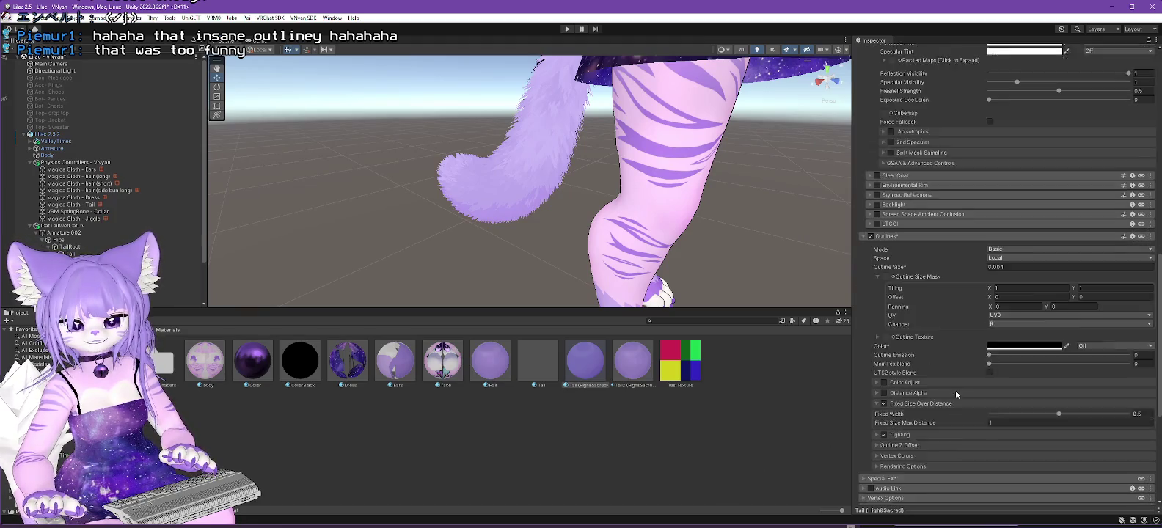
left_click(877, 422)
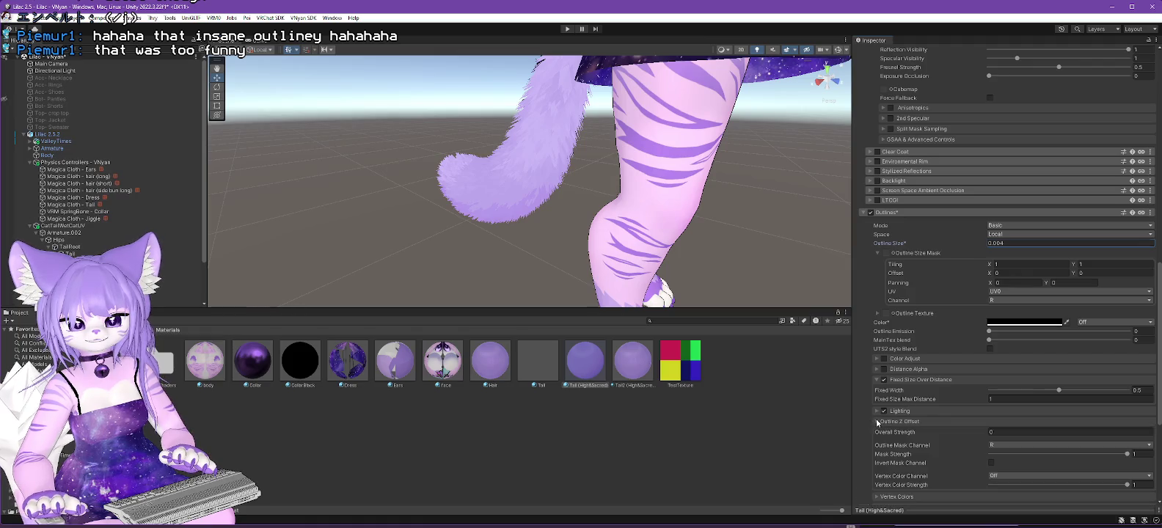
scroll("up", 3)
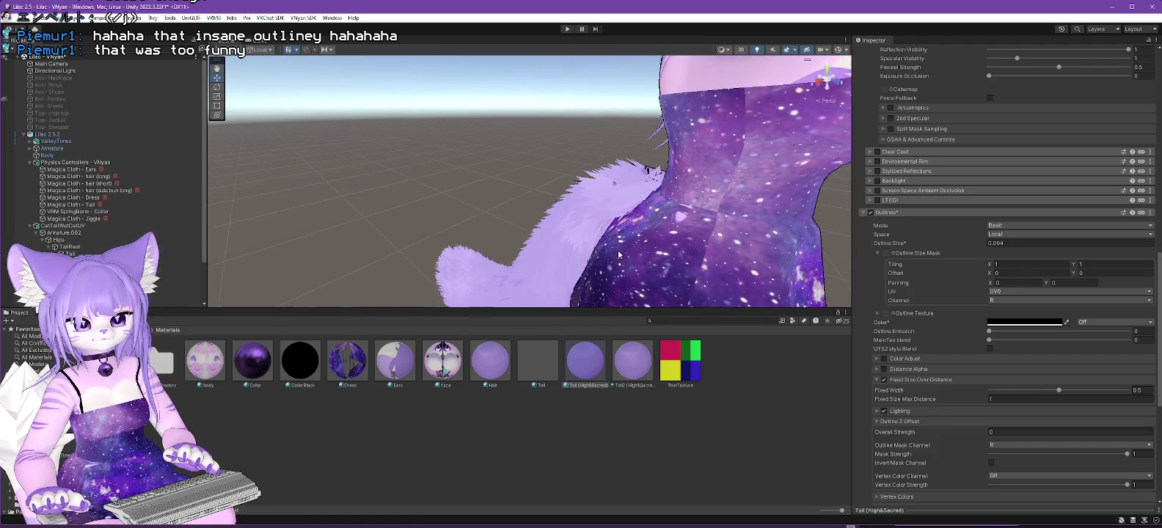
scroll("down", 3)
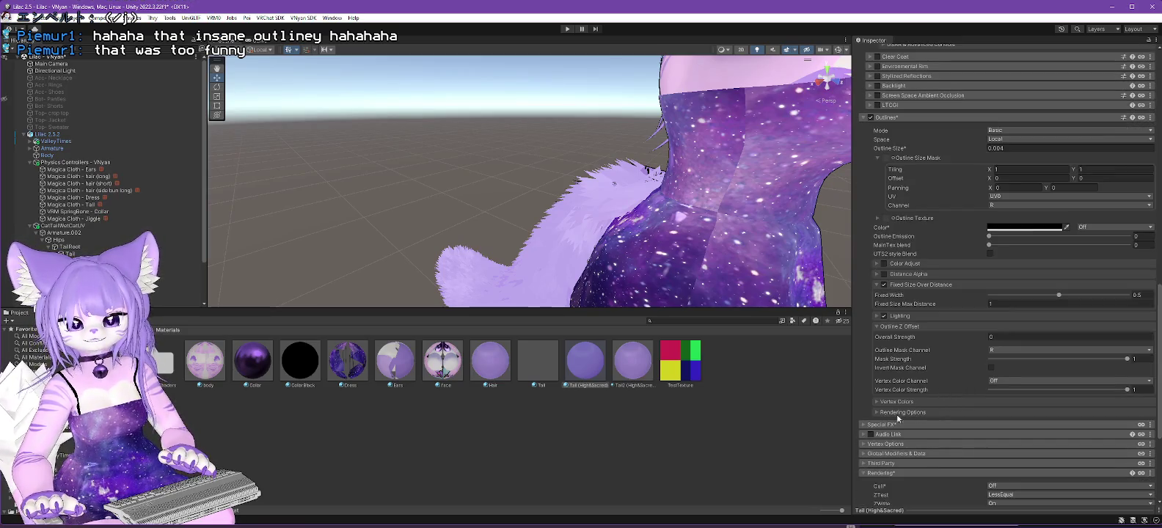
left_click_drag(682, 220, 679, 245)
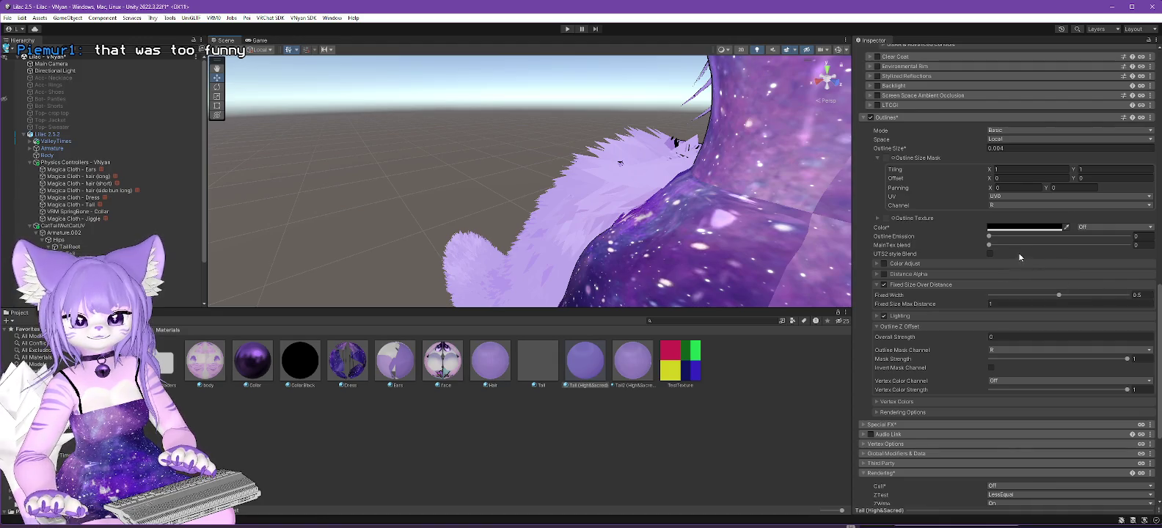
scroll("up", 3)
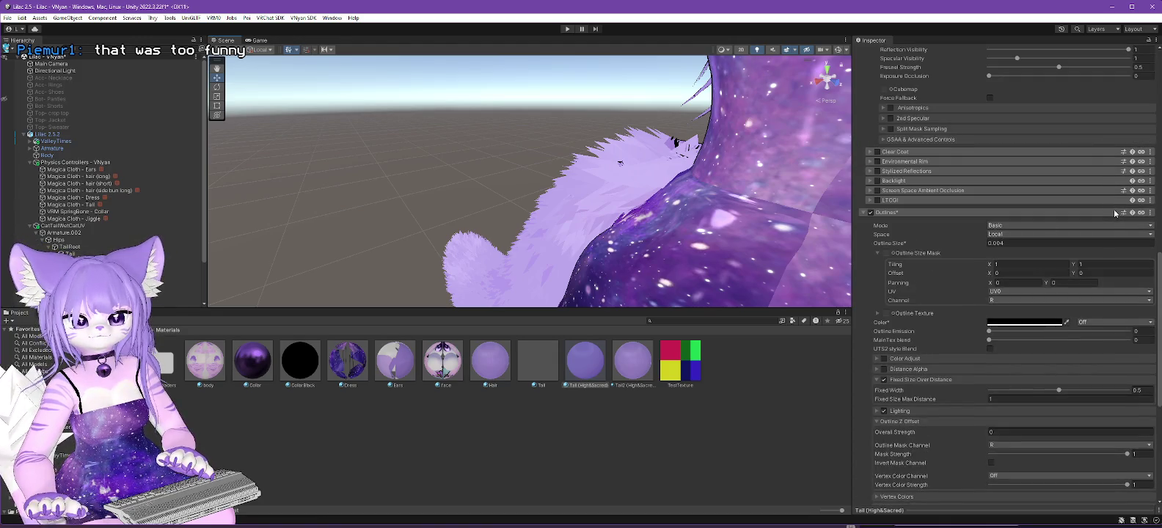
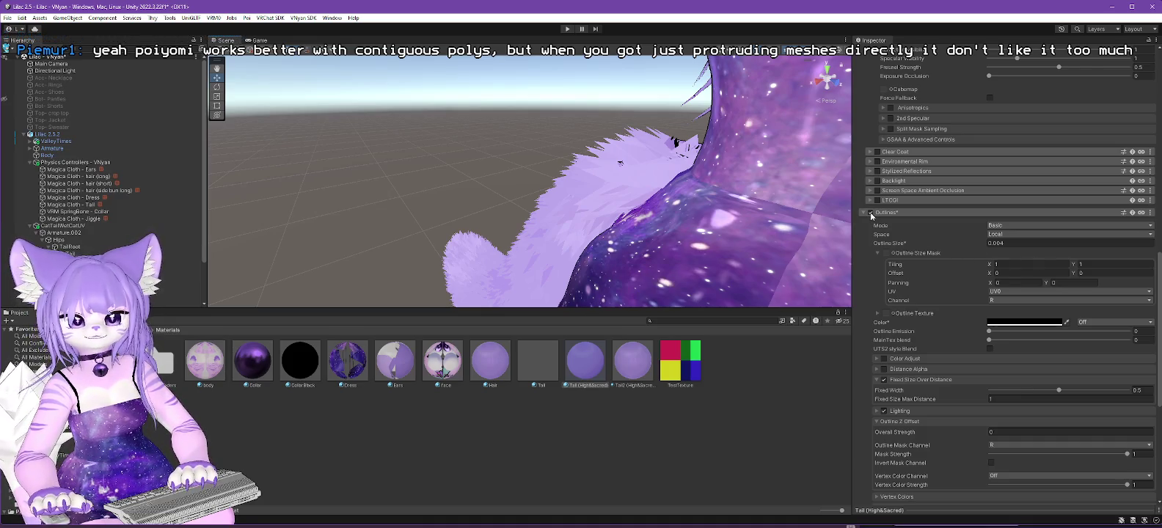
Review the tail material's outline settings, toggling Distance Alpha on and back off.
left_click(871, 213)
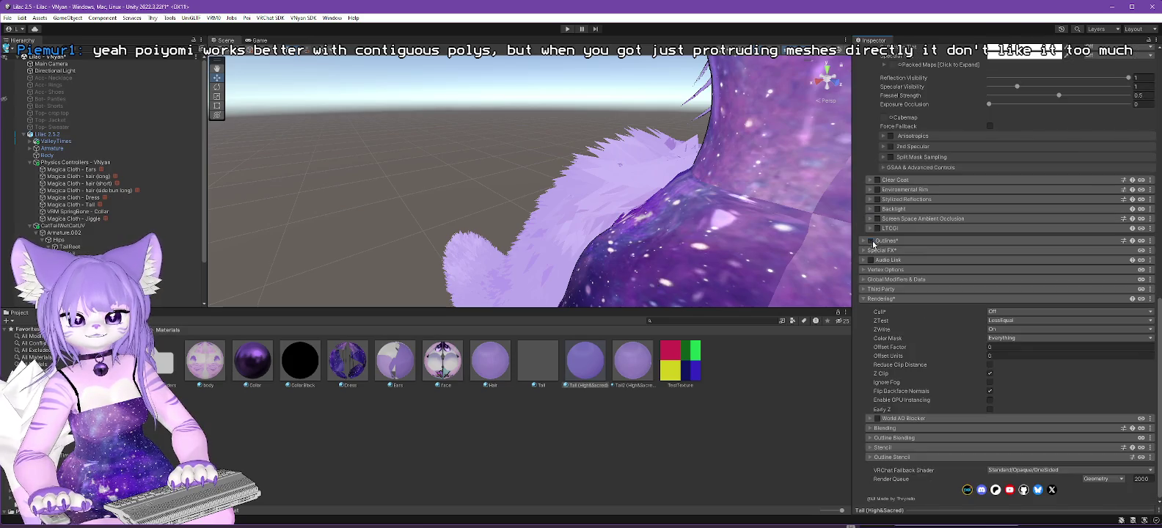
left_click(871, 242)
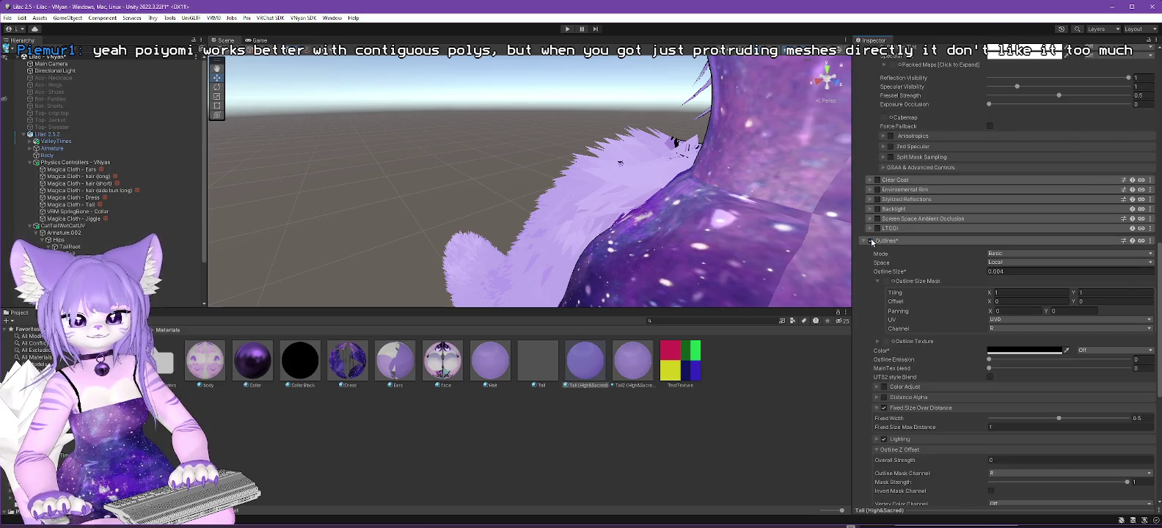
scroll("down", 3)
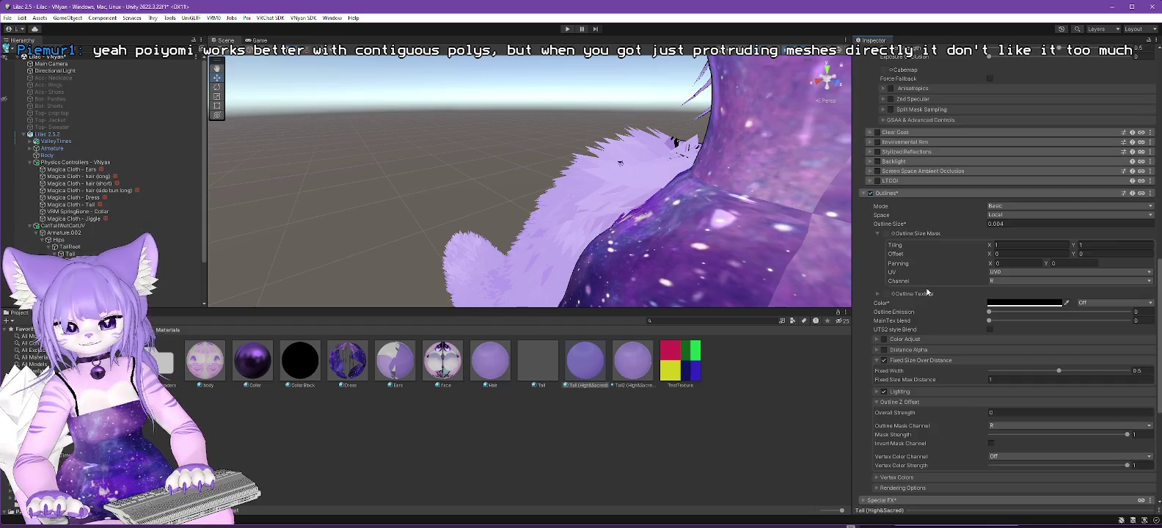
scroll("down", 3)
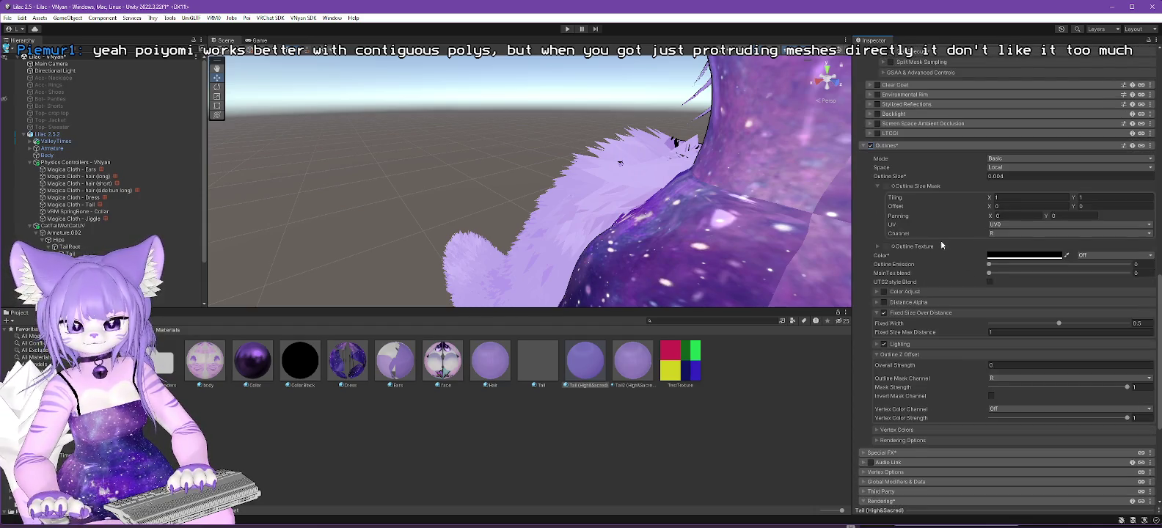
scroll("down", 3)
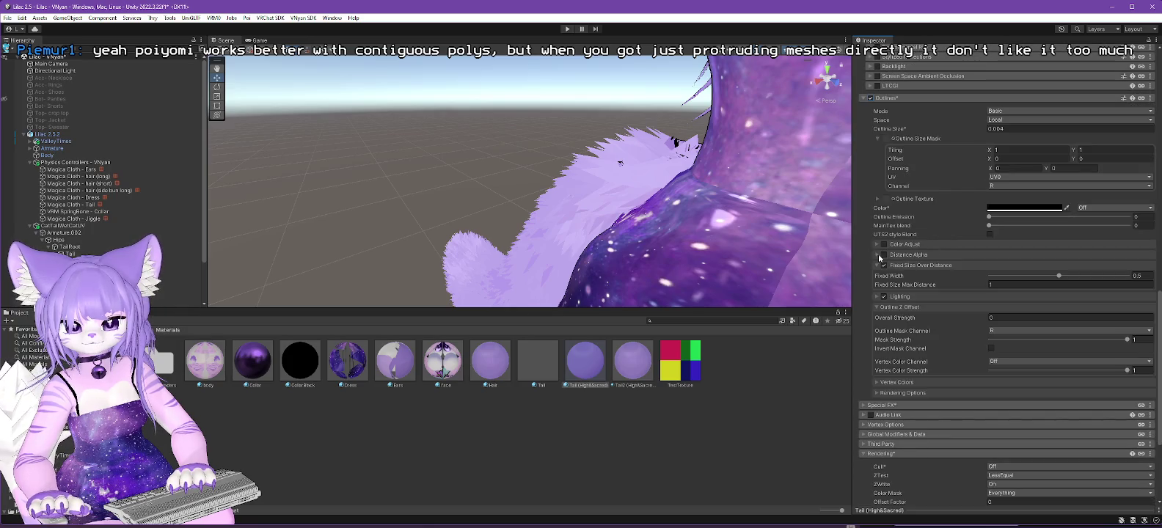
left_click(884, 254)
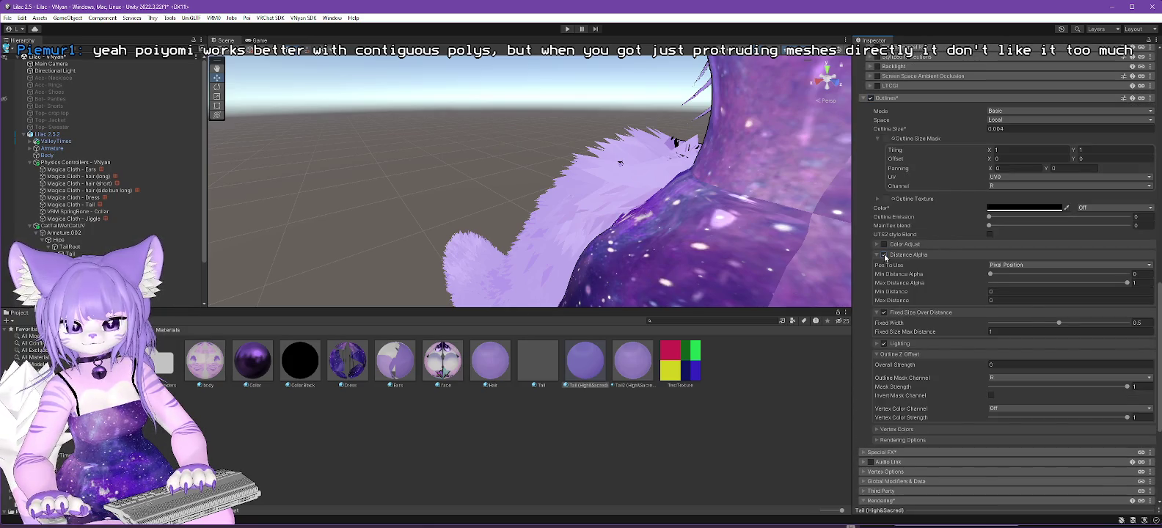
left_click(885, 255)
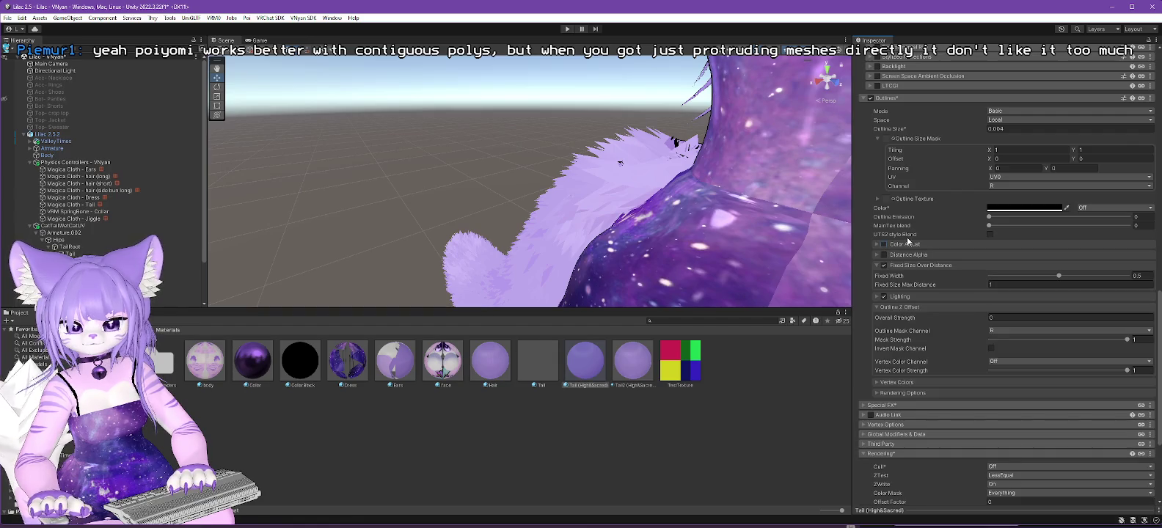
scroll("down", 3)
scroll("down", 3)
scroll("up", 3)
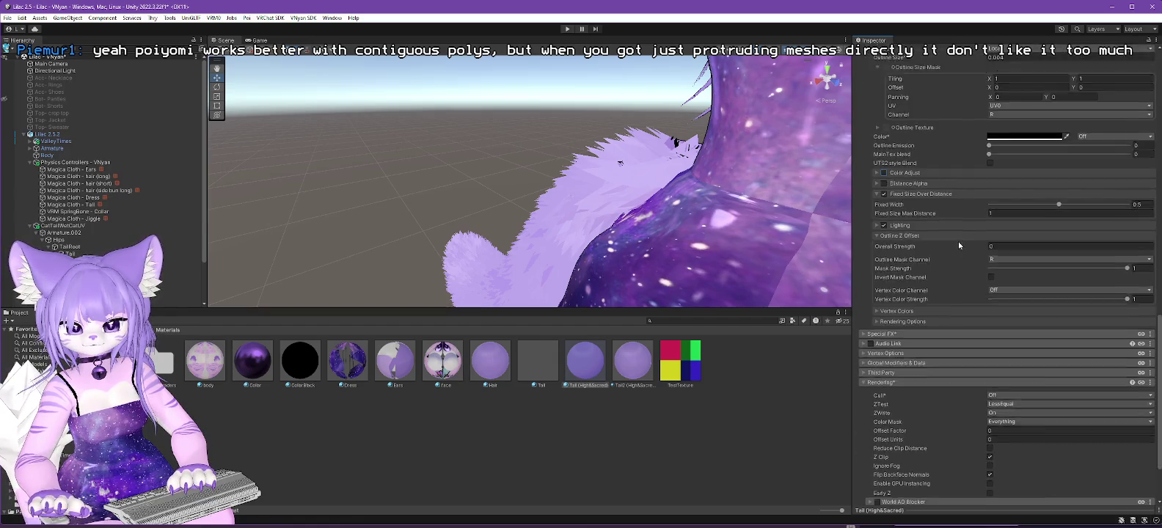
scroll("up", 3)
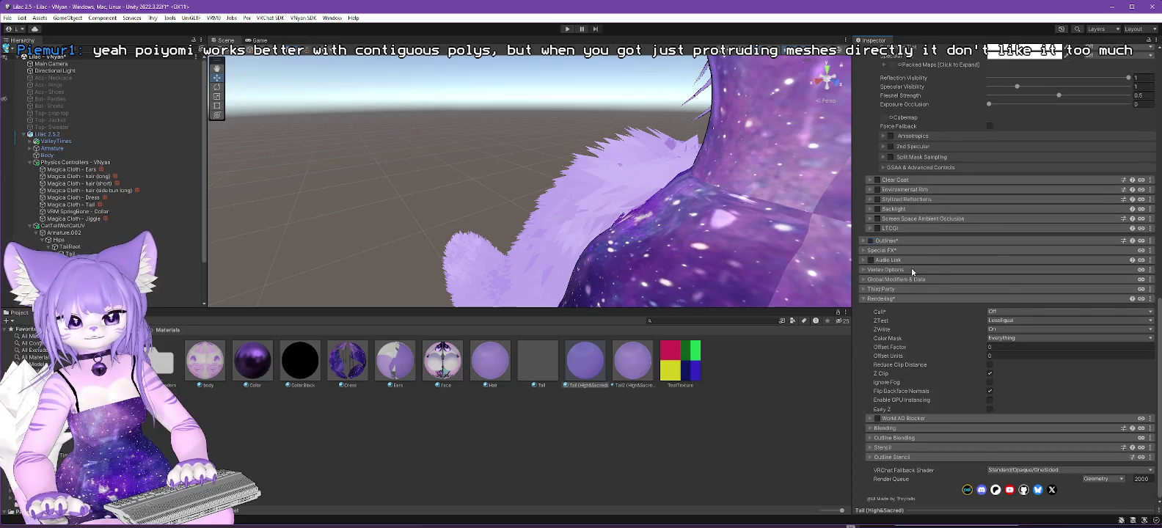
scroll("up", 3)
scroll("up", 3)
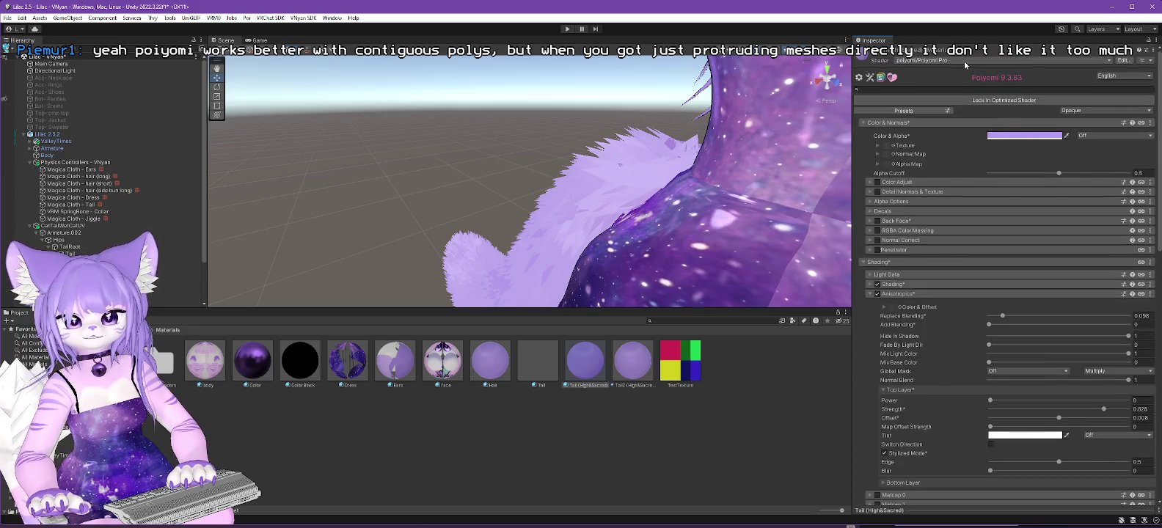
Switch the tail material to Poiyomi Pro Outline Early and enable Outlines.
left_click(963, 60)
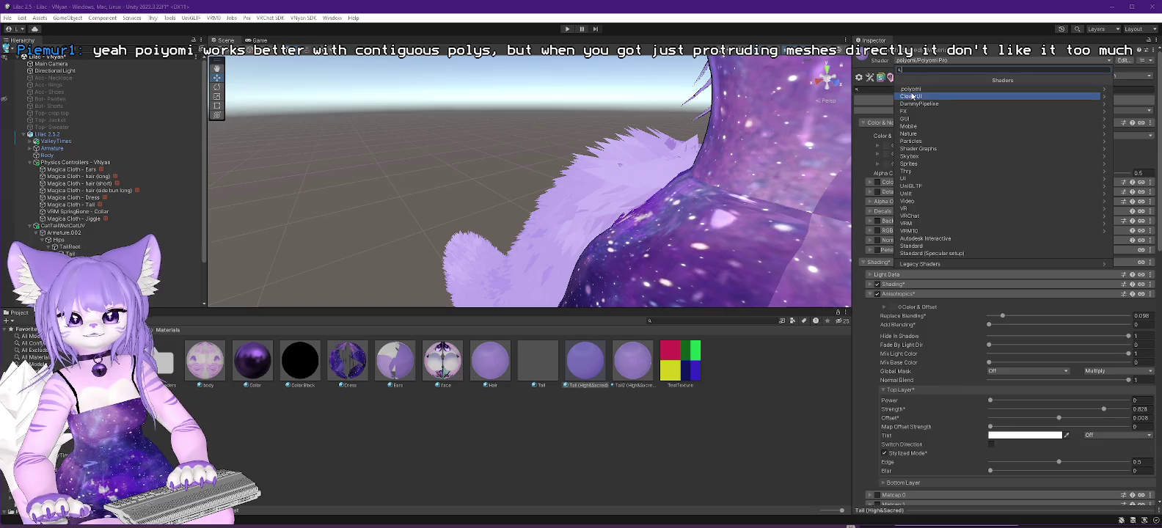
left_click(910, 96)
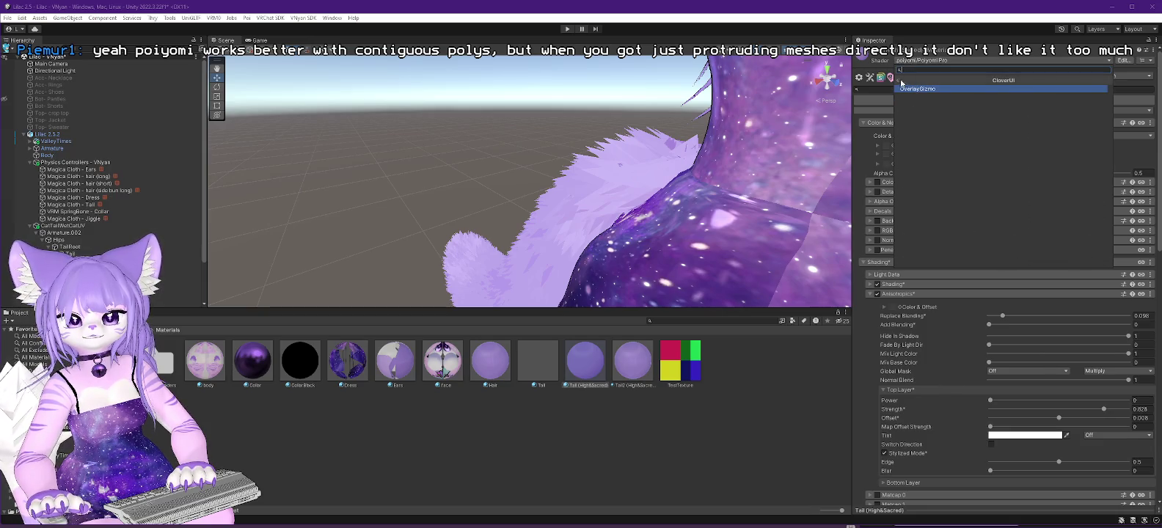
left_click(901, 81)
left_click(927, 92)
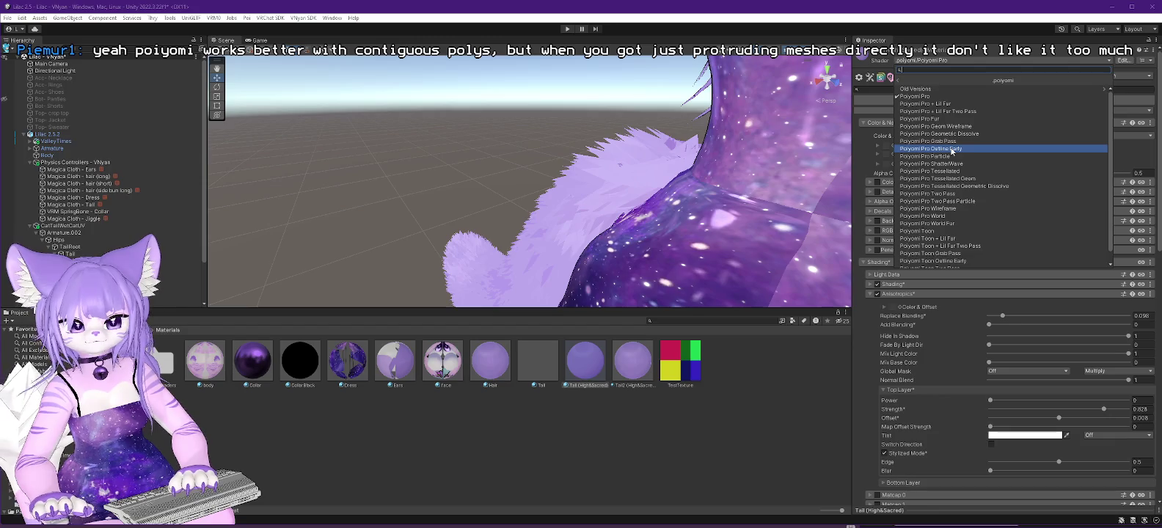
left_click(952, 149)
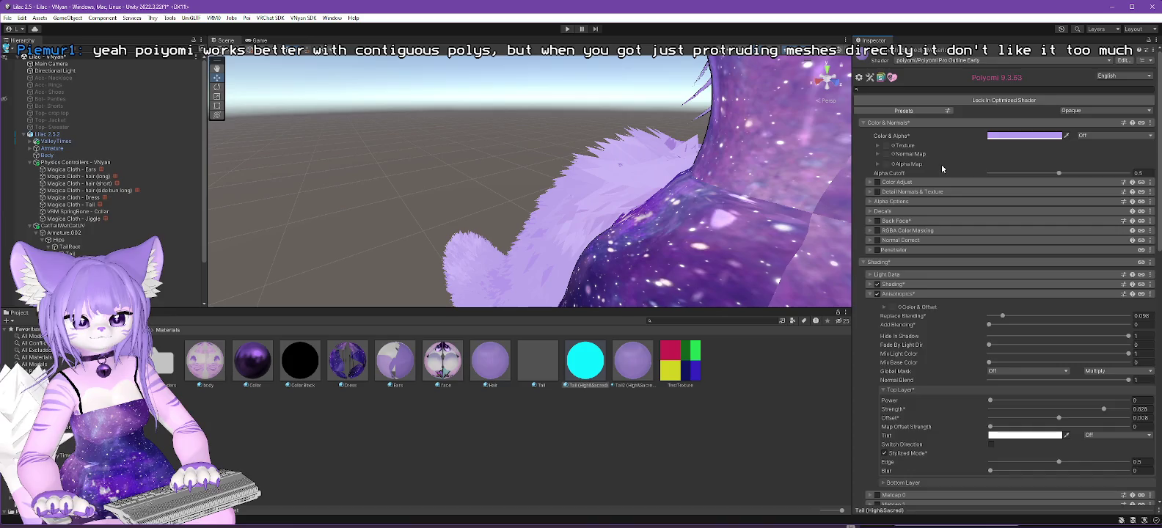
scroll("down", 3)
scroll("down", 3)
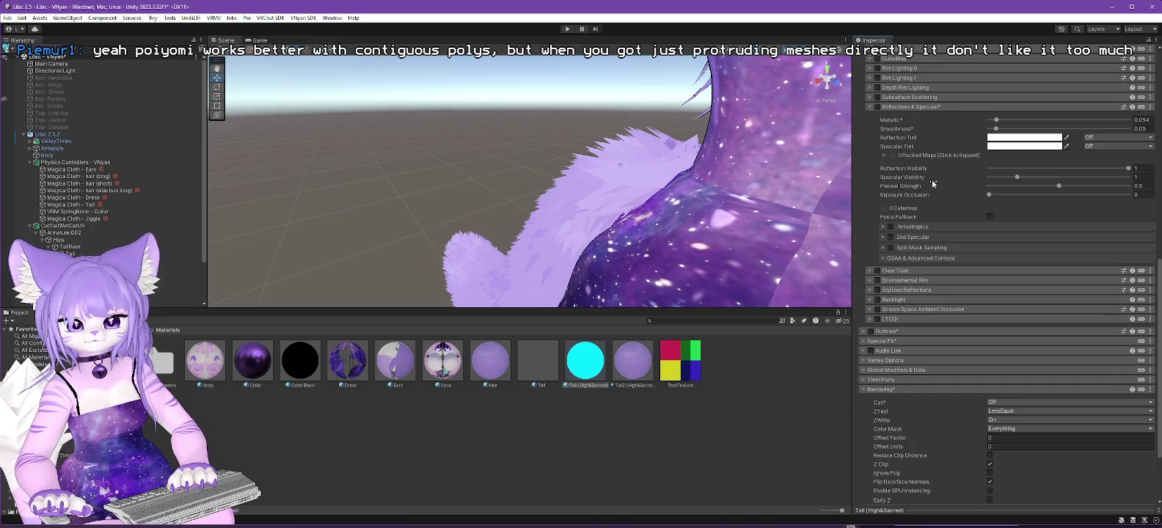
left_click(871, 332)
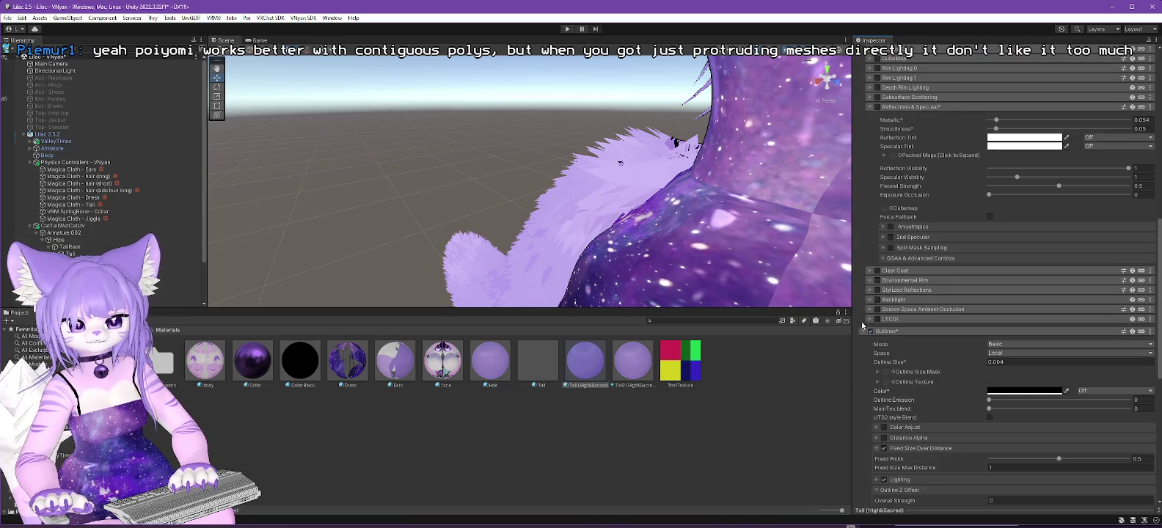
Change the tail material's shader to .poiyomi > Poiyomi Pro Fur.
scroll("up", 3)
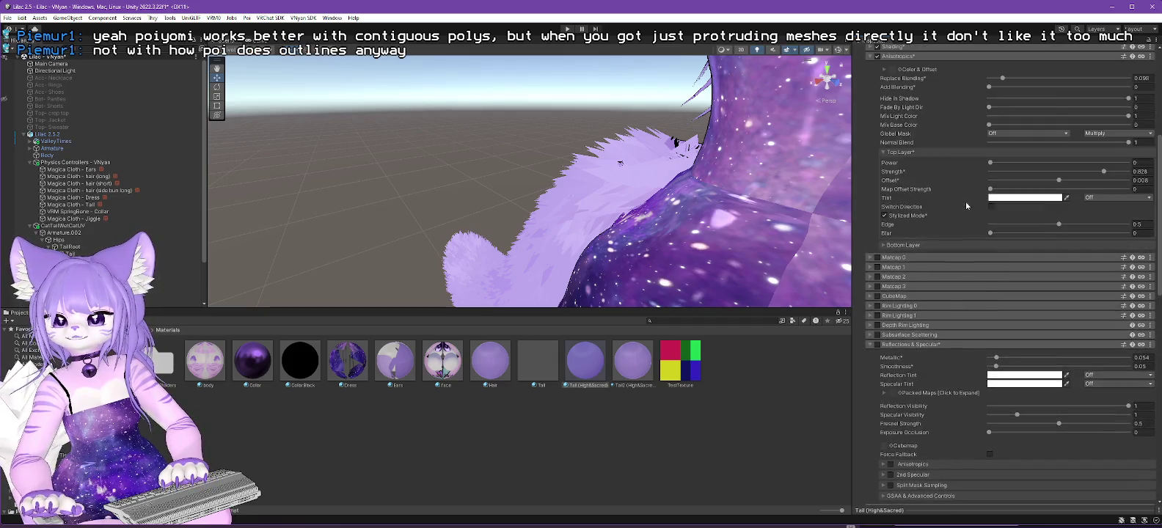
scroll("up", 3)
left_click(930, 61)
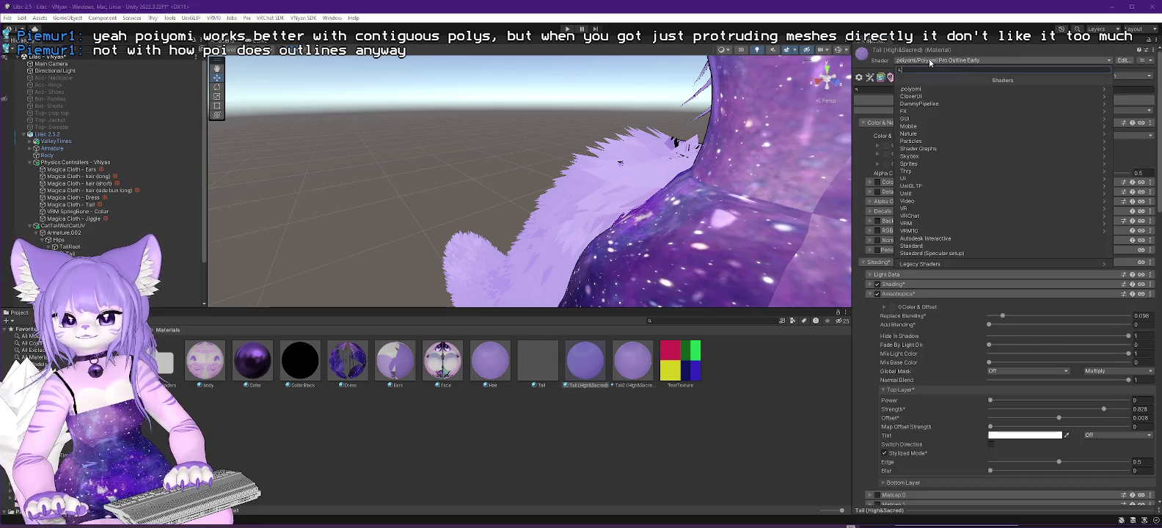
left_click(954, 89)
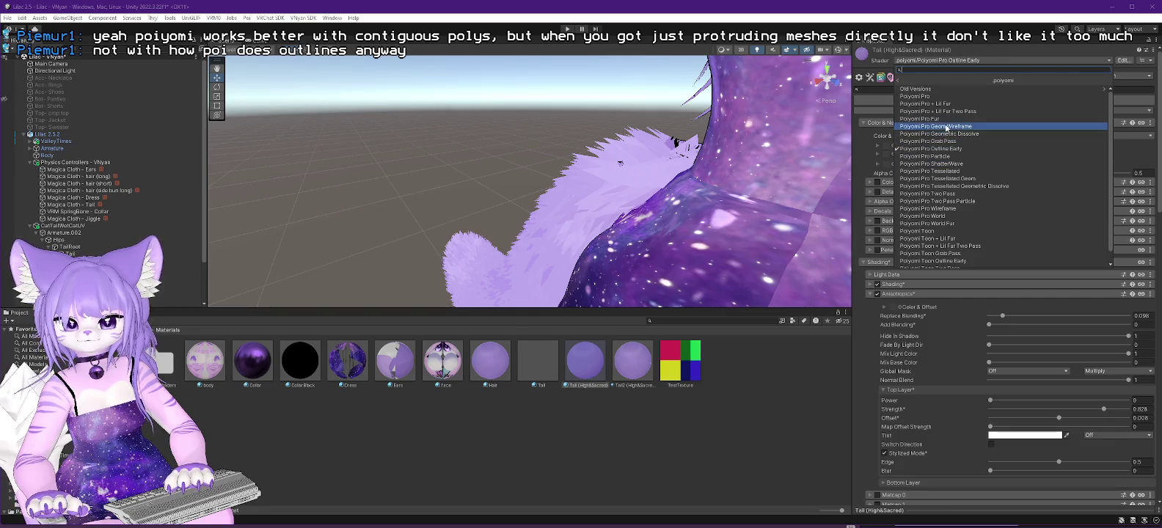
left_click(935, 119)
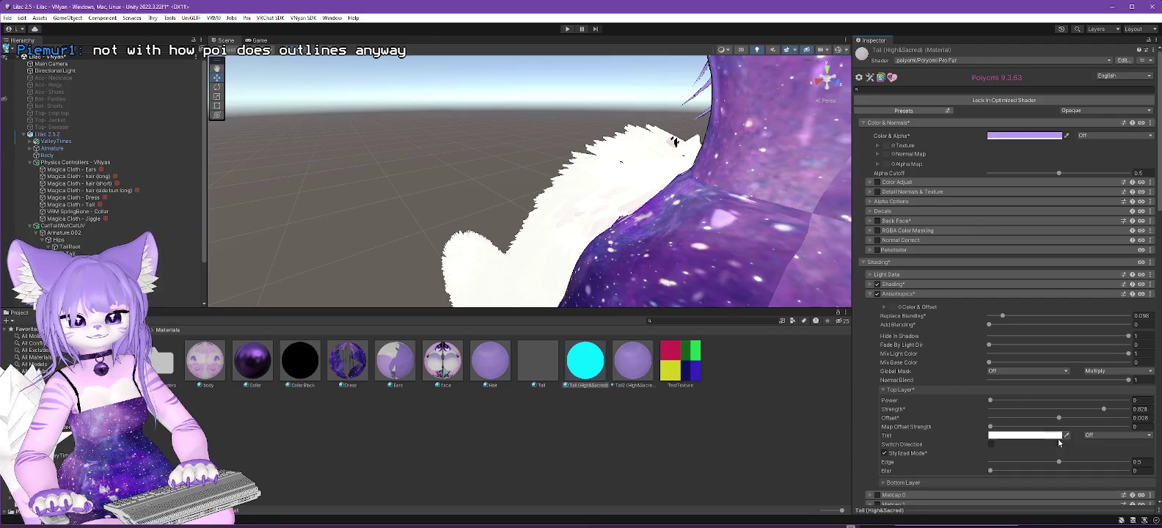
Expand the Fur settings and copy the tail's base purple colour value.
scroll("down", 3)
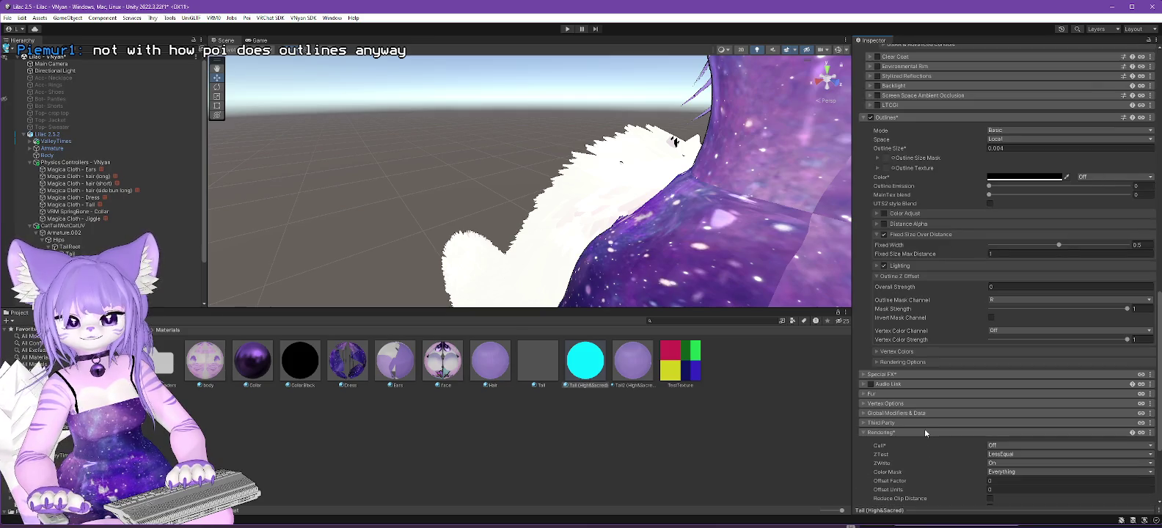
left_click(930, 394)
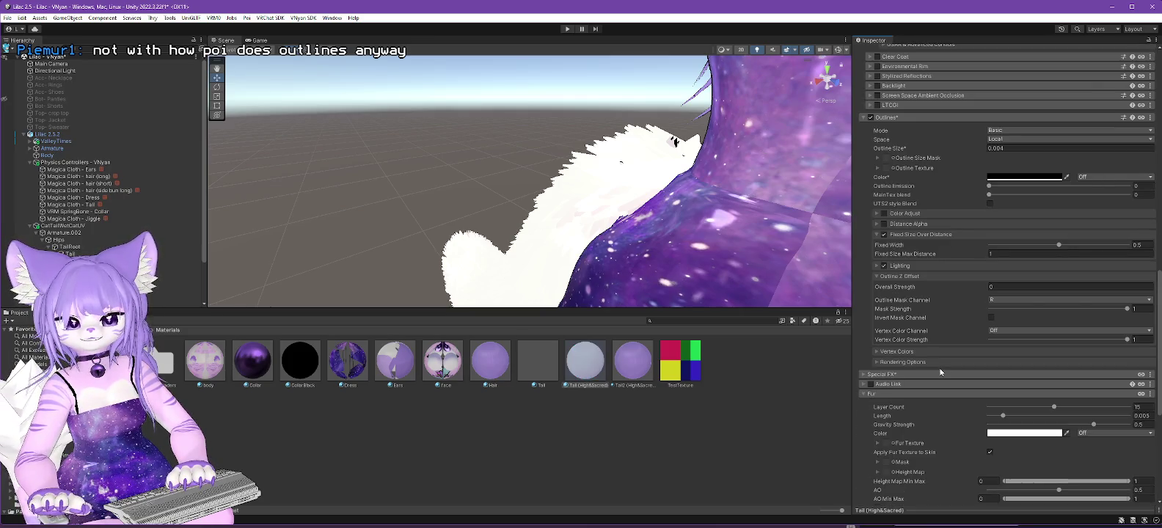
scroll("down", 3)
scroll("up", 3)
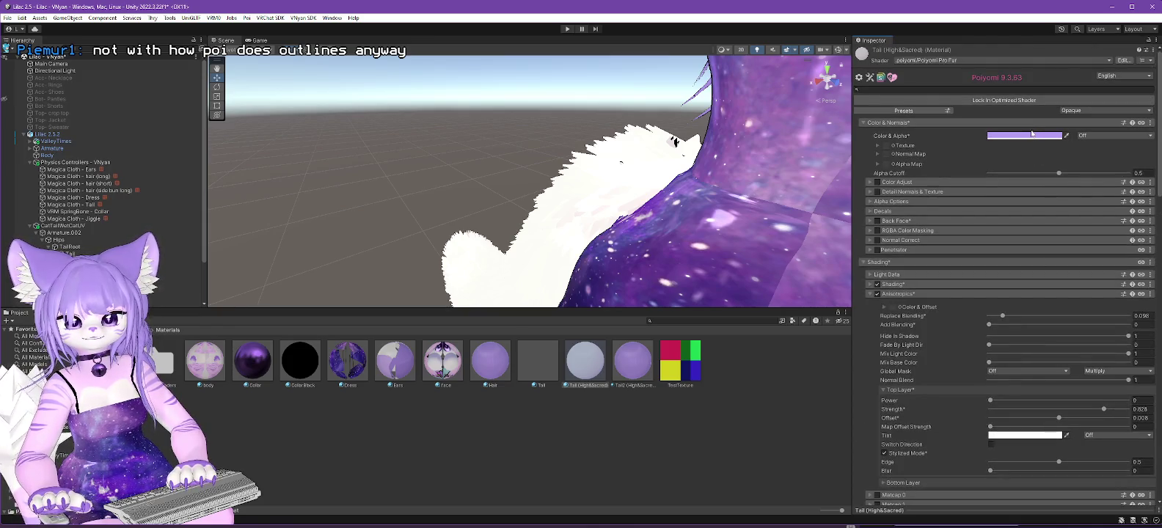
left_click(1032, 135)
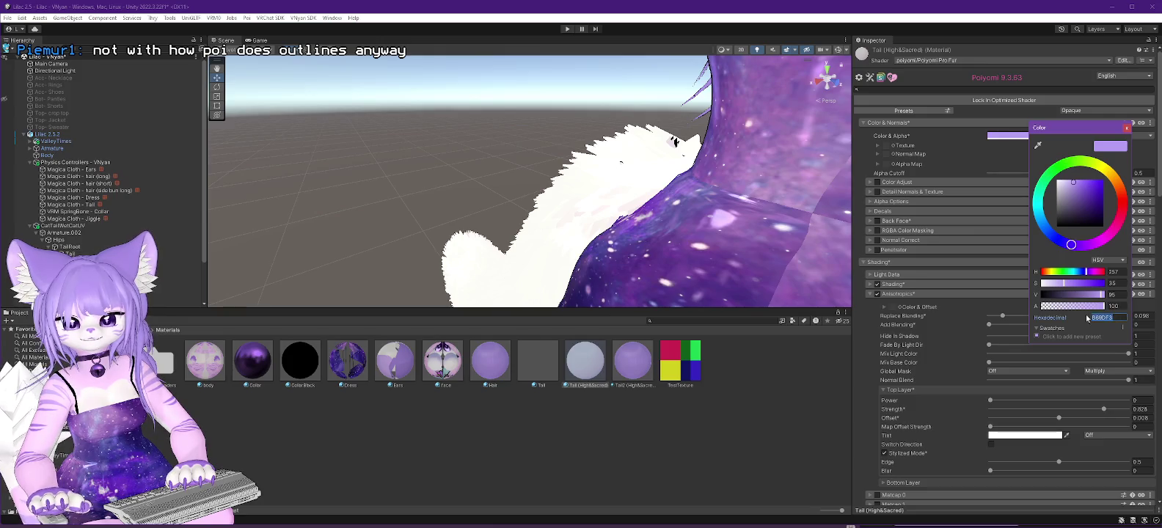
Set the Fur Color to the lilac hex B69DF3.
scroll("down", 3)
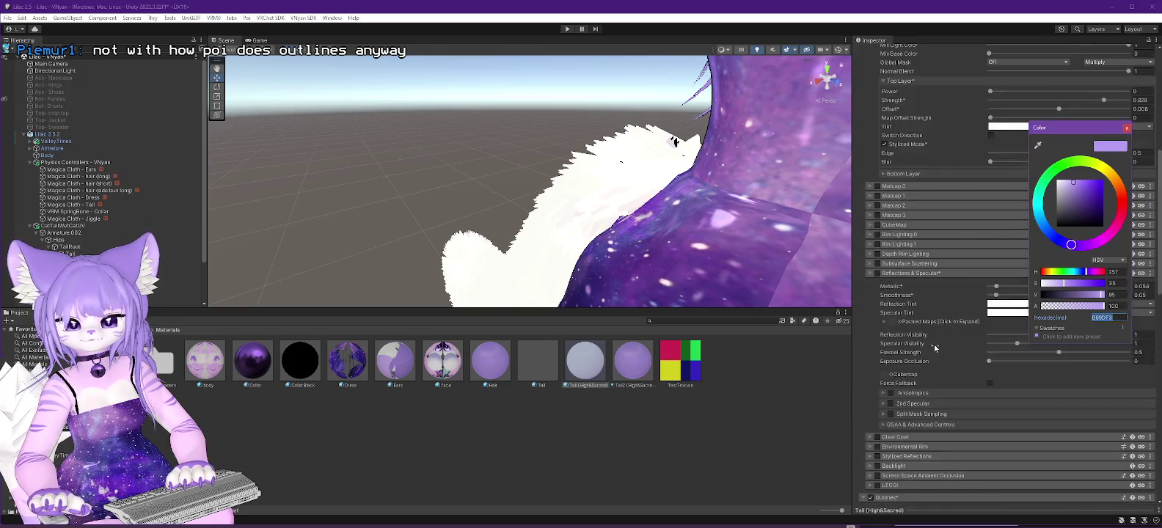
scroll("down", 3)
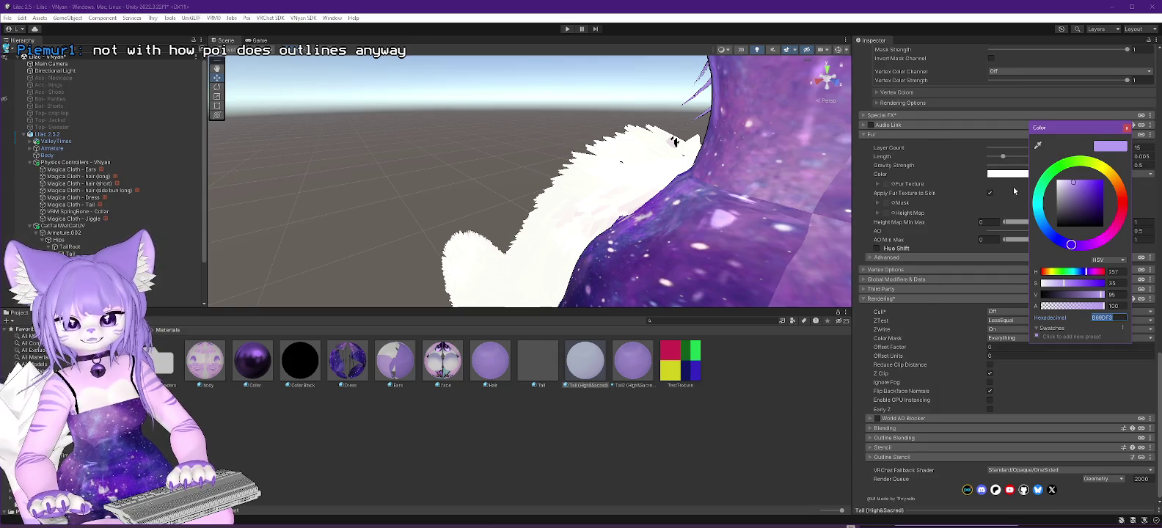
left_click(1127, 130)
left_click(1034, 175)
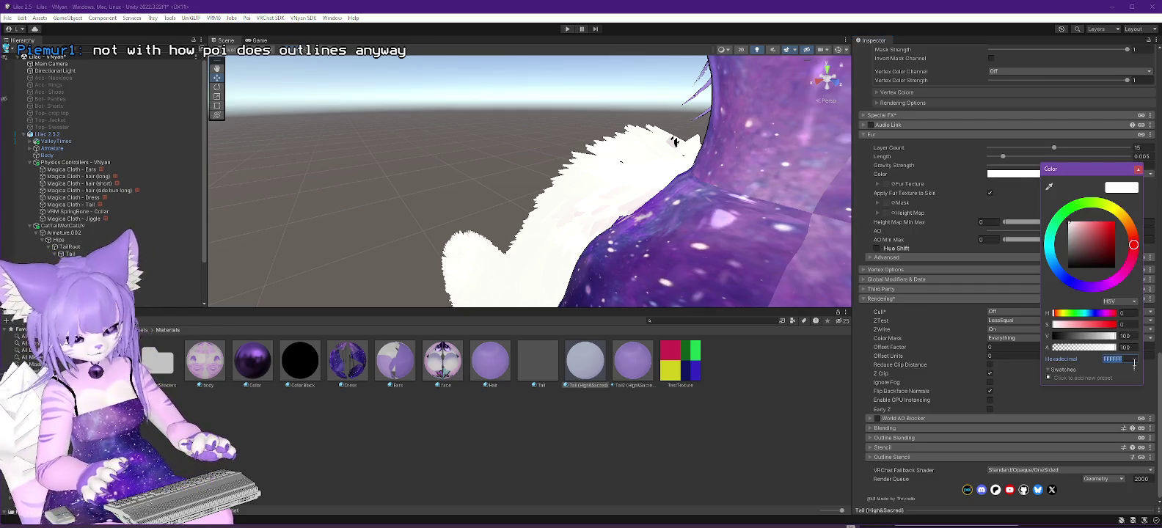
type("B69DF3")
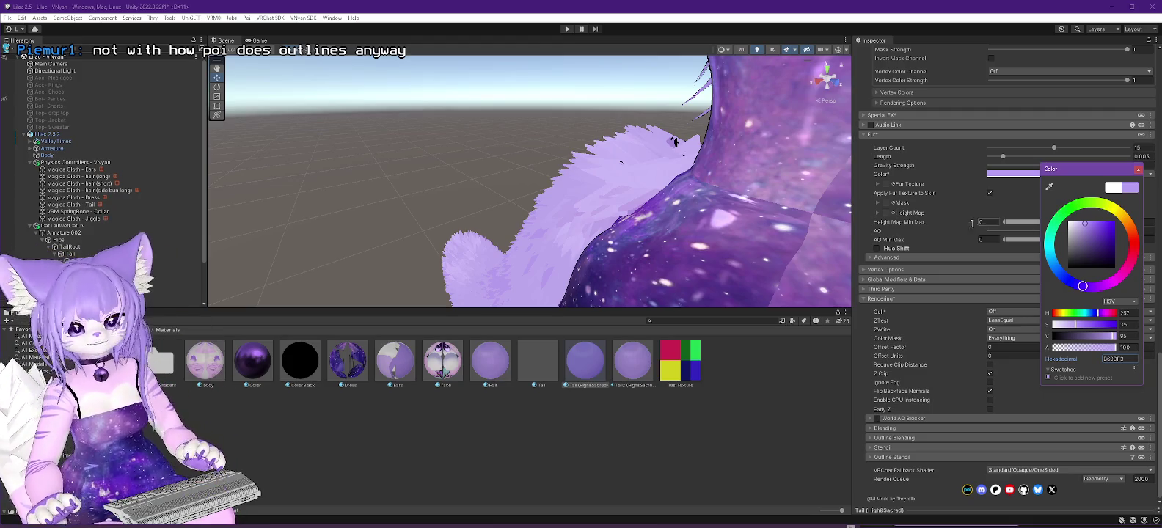
left_click(964, 148)
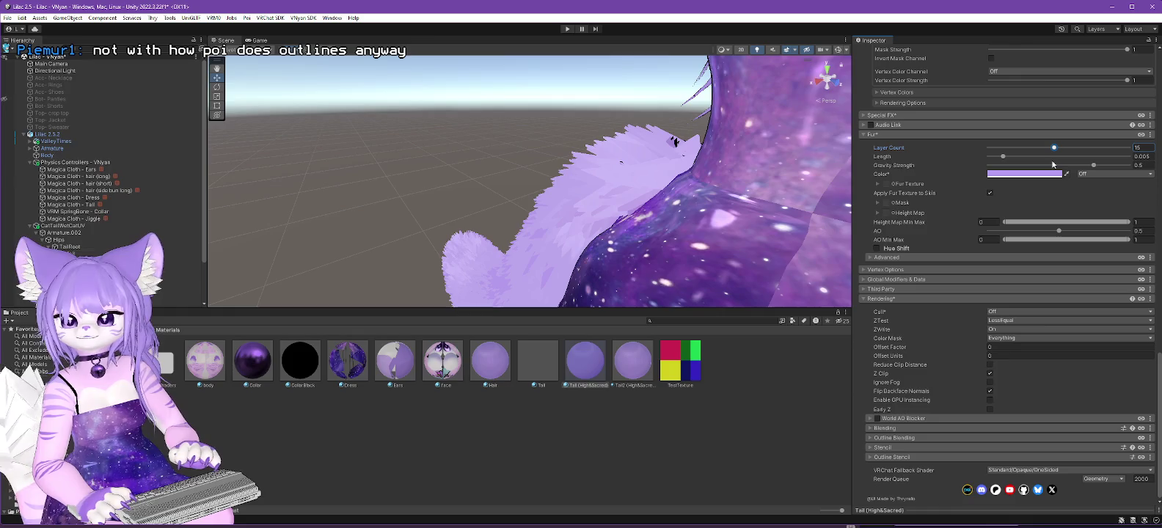
Drop the fur Layer Count to 1, collapse Outlines, and orbit in on the tail.
left_click_drag(1056, 149, 984, 156)
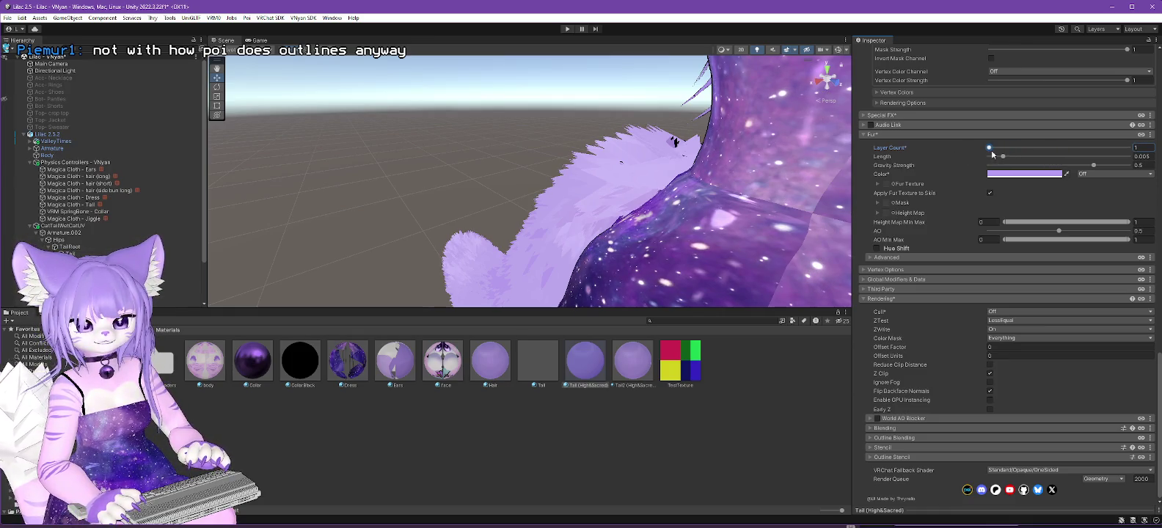
left_click_drag(820, 158, 945, 322)
scroll("up", 3)
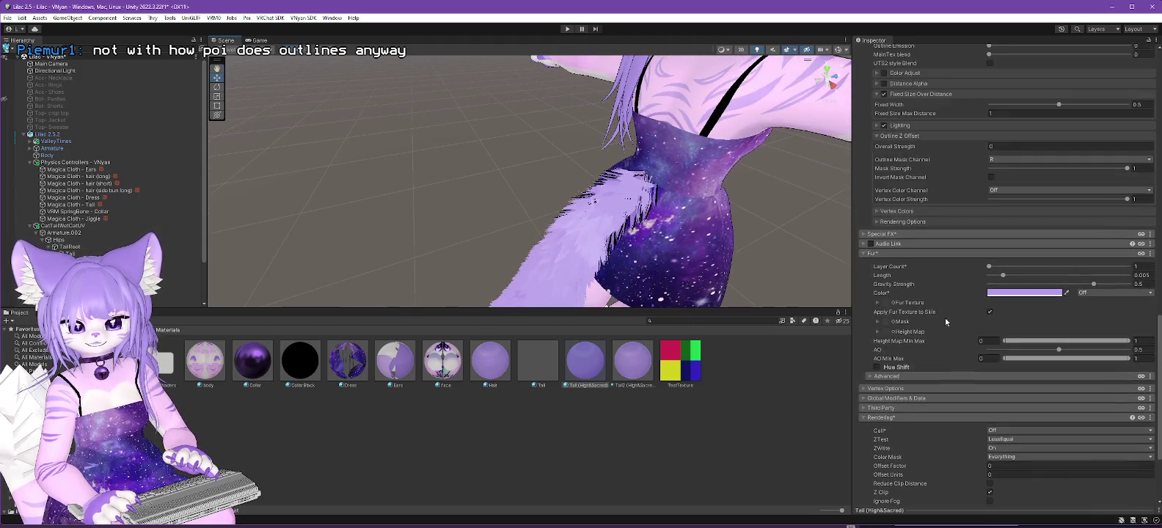
left_click(872, 145)
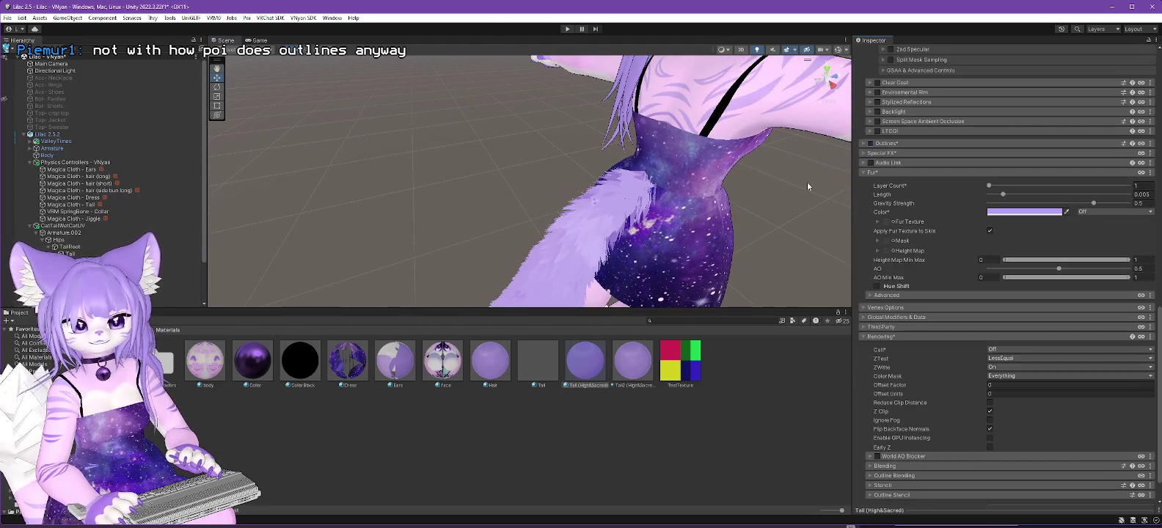
left_click_drag(808, 182, 617, 135)
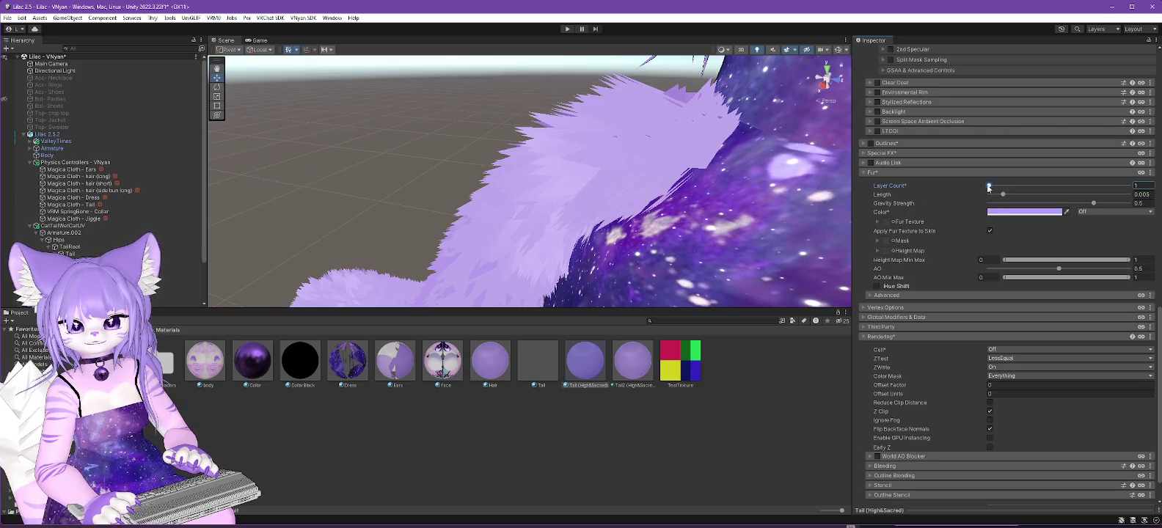
Raise the fur Layer Count to 3 and inspect the tail fur up close.
left_click(991, 187)
left_click_drag(993, 188, 1043, 195)
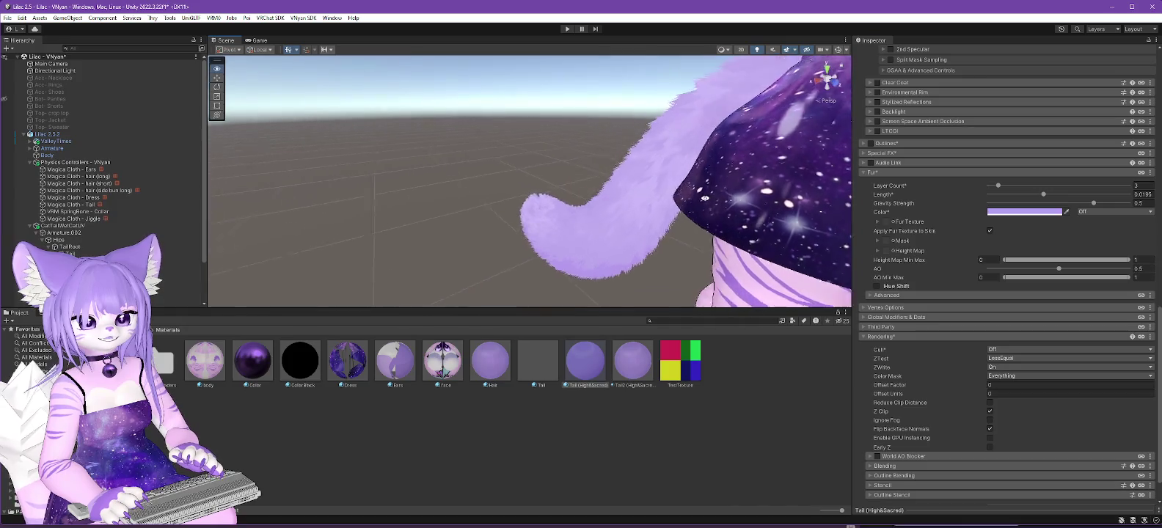
left_click_drag(787, 185, 546, 219)
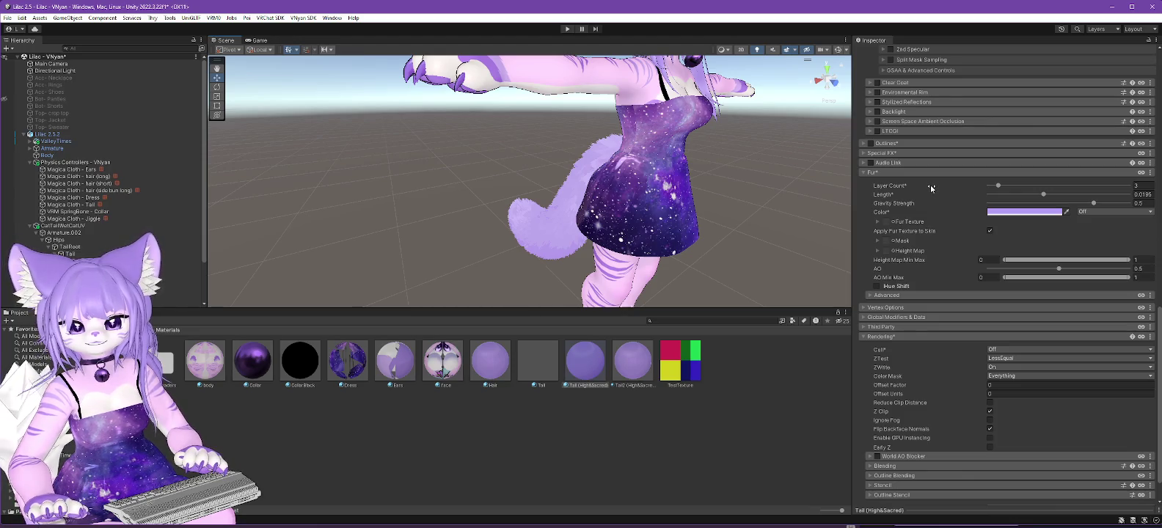
left_click(869, 295)
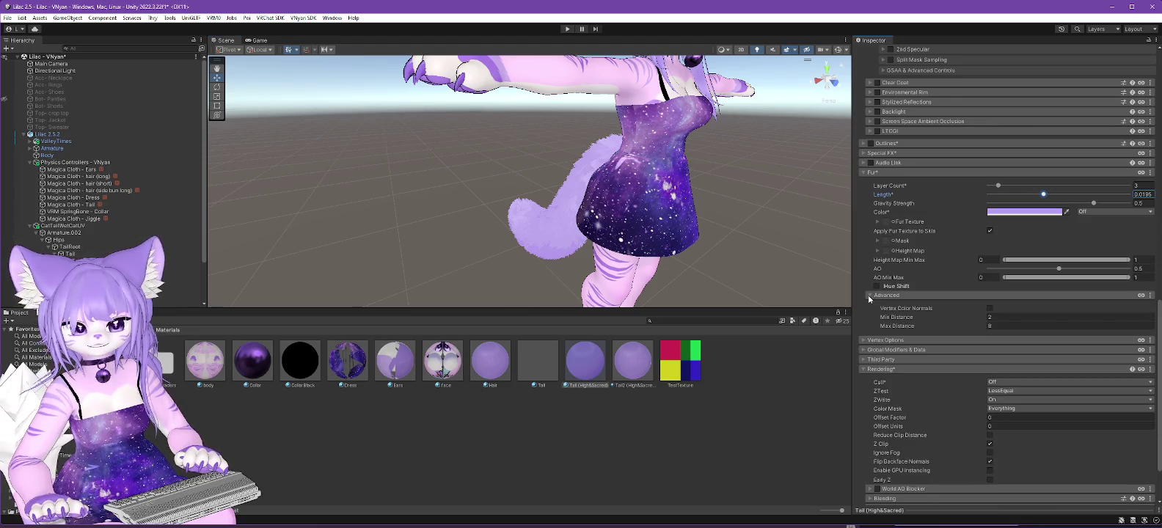
left_click(869, 295)
left_click(48, 135)
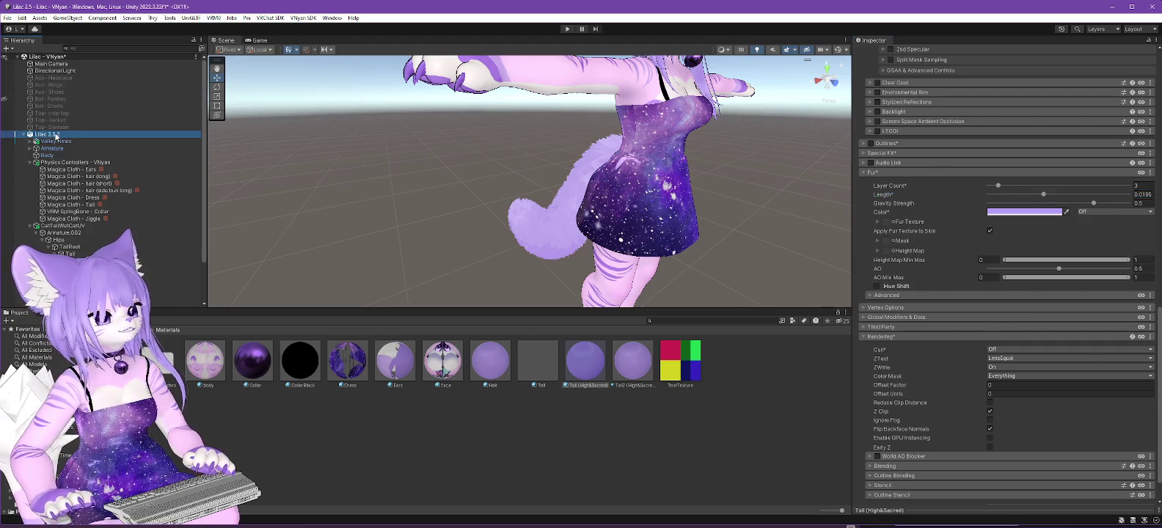
Set the avatar's VRM Meta version to 2.5.3.
scroll("up", 3)
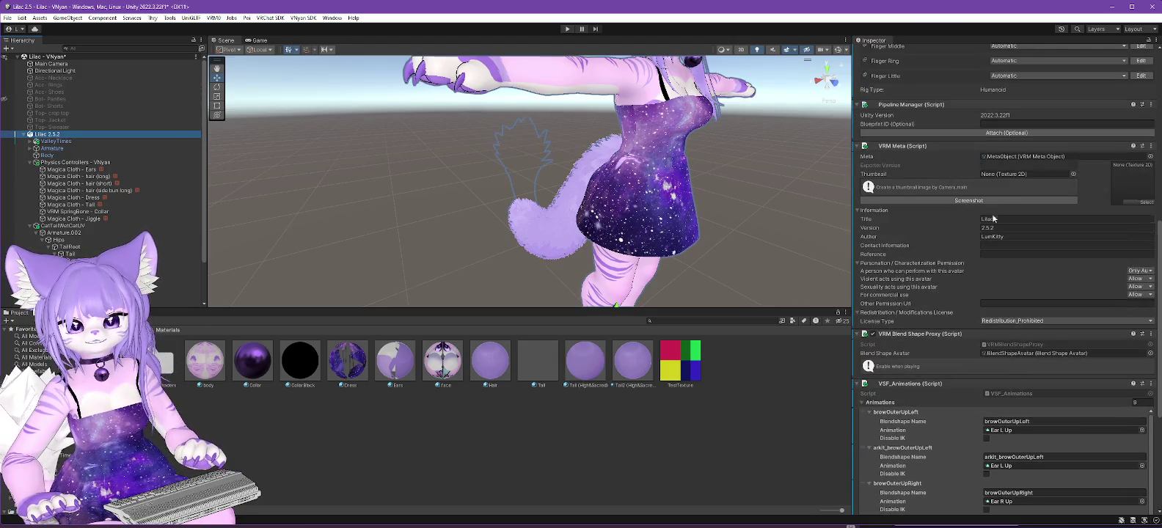
left_click(999, 227)
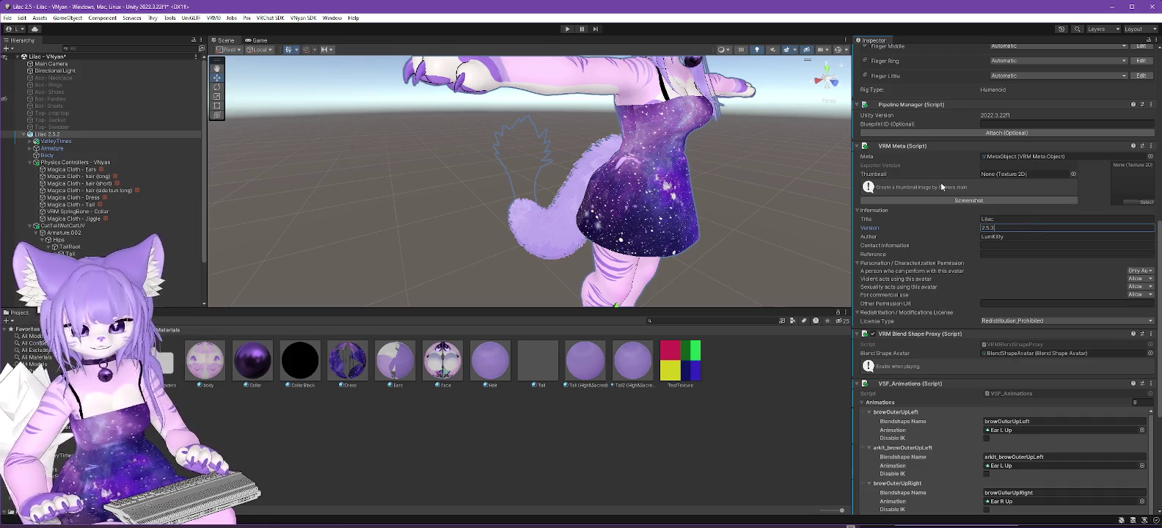
left_click(1011, 247)
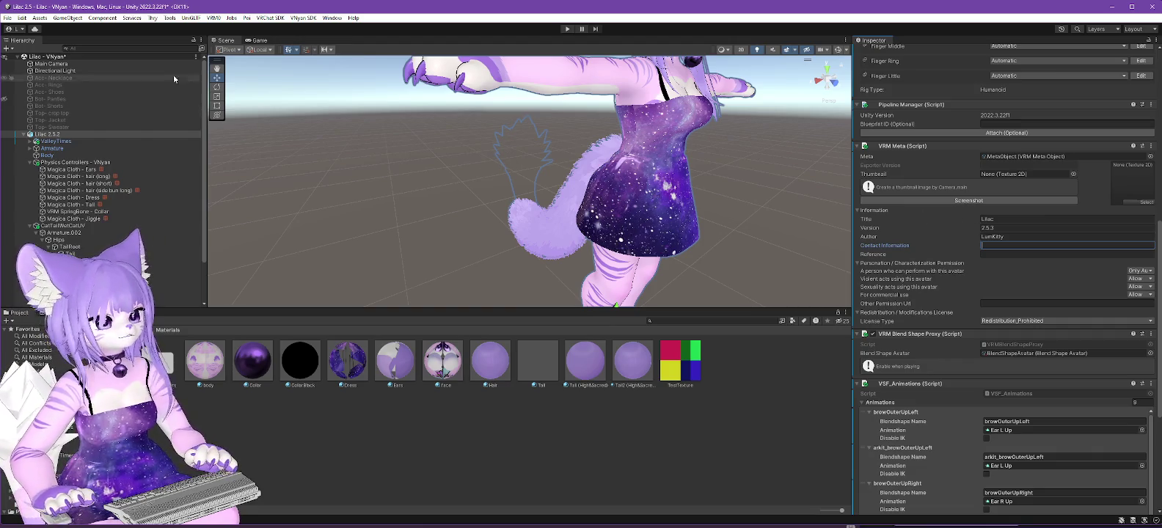
Rename the avatar object from Lilac 2.5.2 to Lilac 2.5.3.
left_click(49, 135)
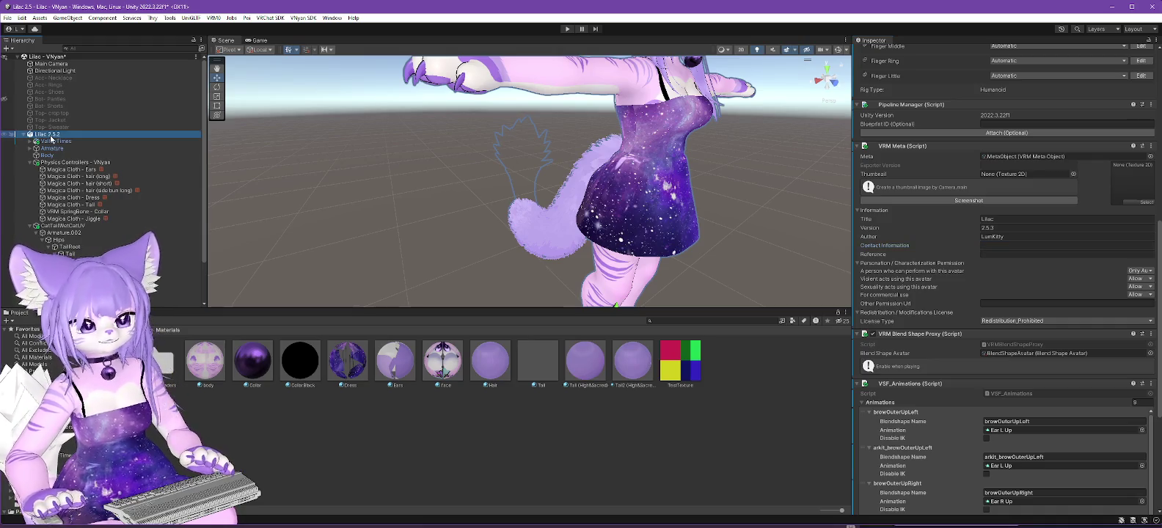
key("F2")
key("BackSpace")
type("3")
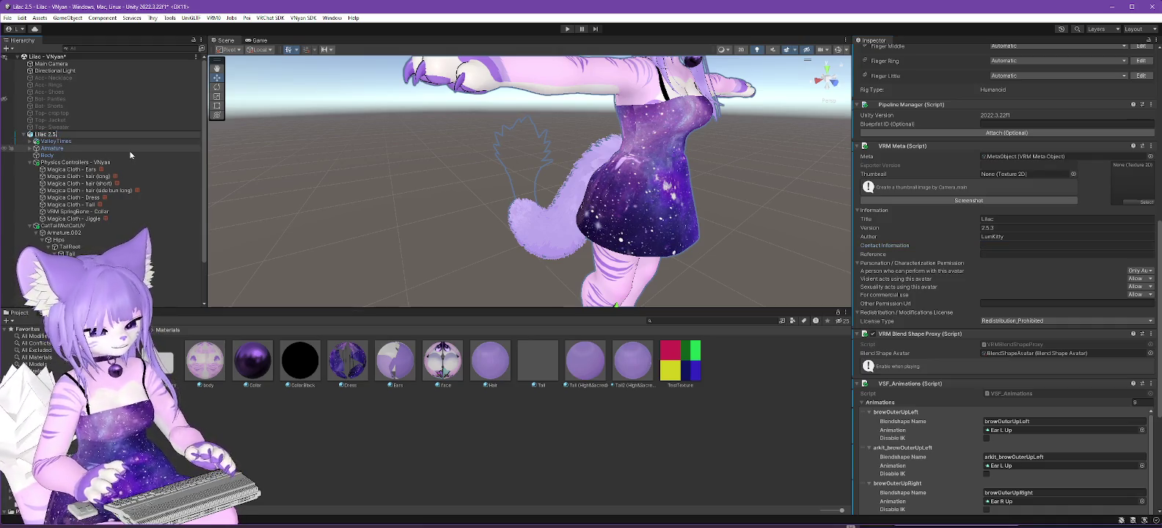
key("Return")
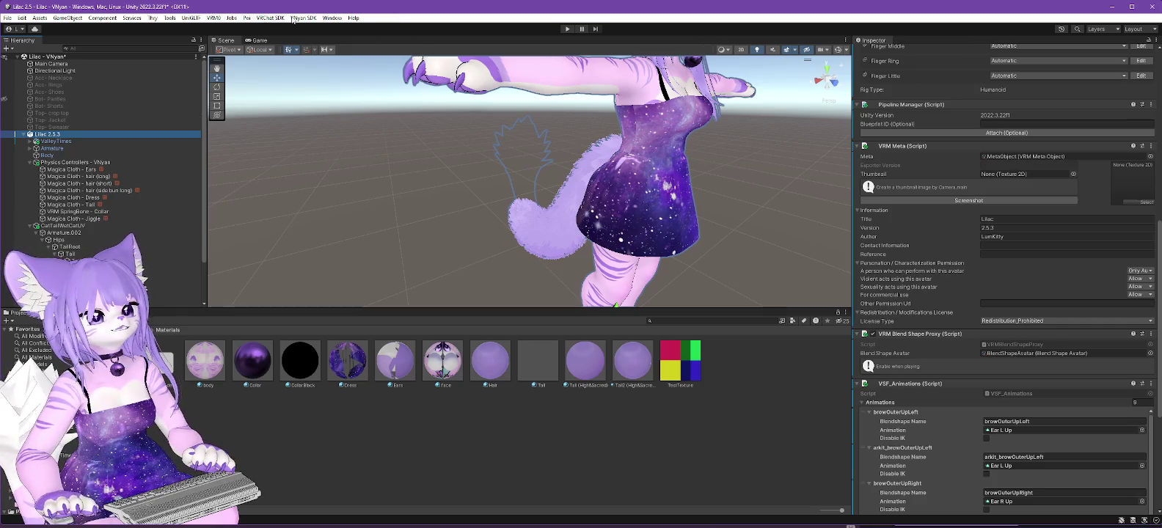
Start the avatar export from VNyan SDK > Avatar > Export.
left_click(303, 18)
mouse_move(345, 37)
left_click(439, 51)
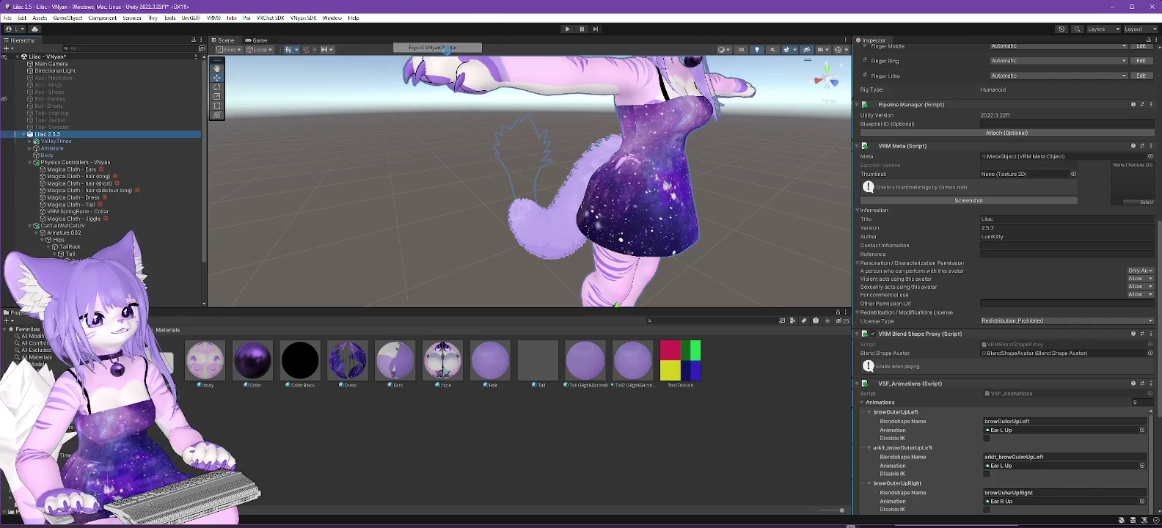
Save the export as Lilac 2.5.3.vsfavatar and accept the Shader Optimizer warning.
scroll("down", 3)
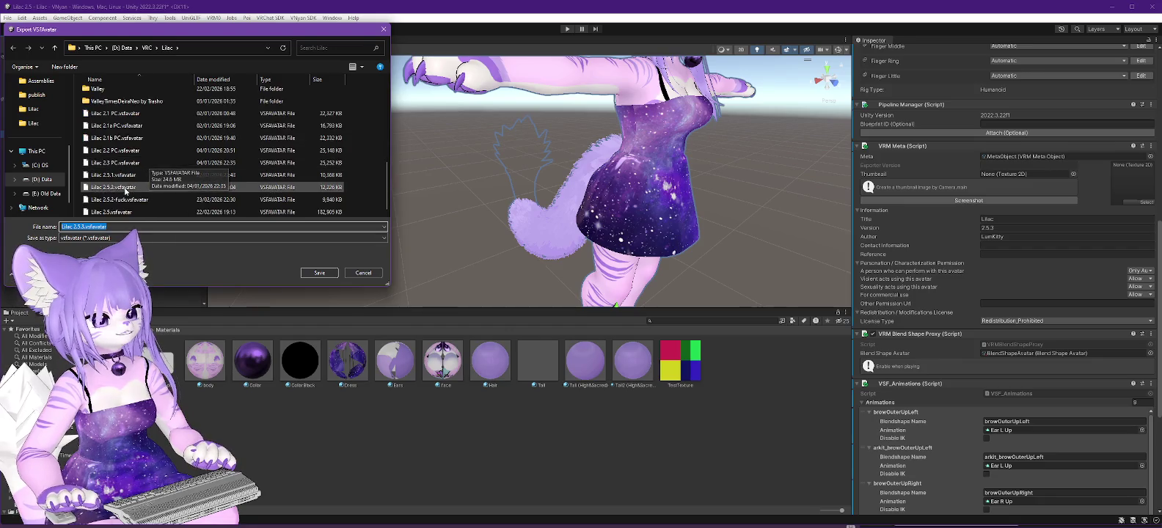
left_click(111, 187)
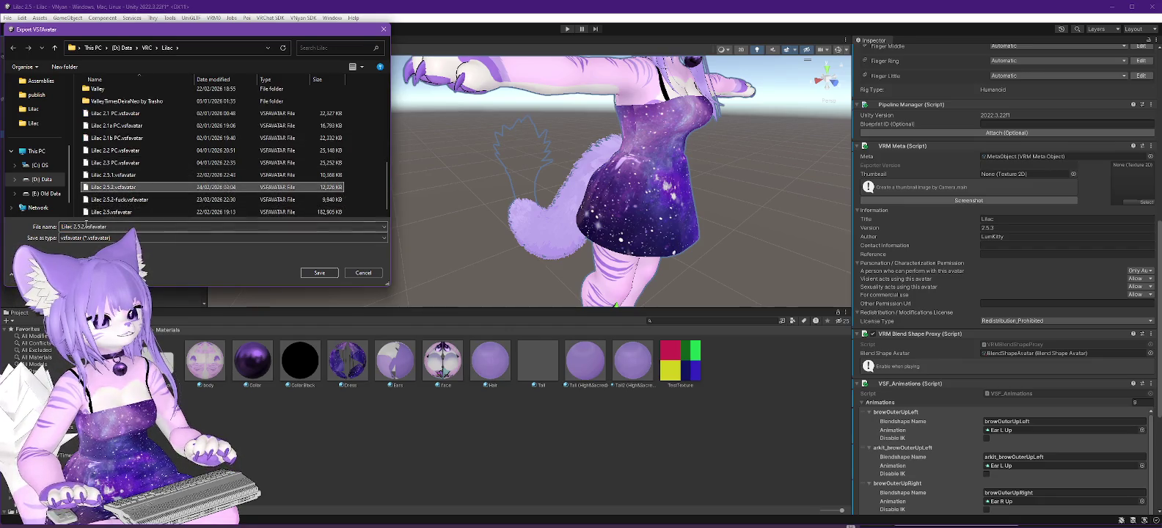
left_click(81, 226)
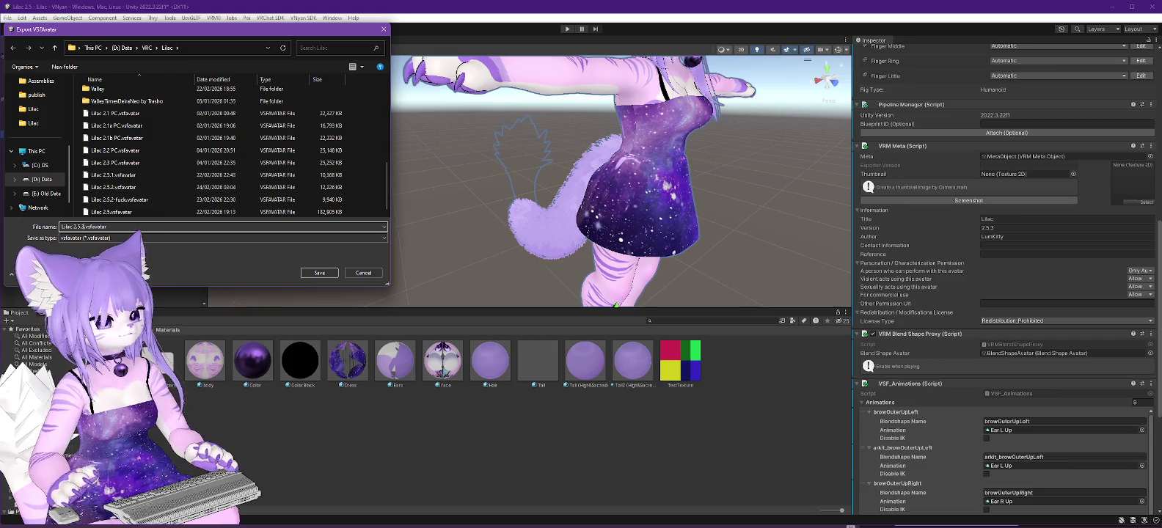
left_click(317, 272)
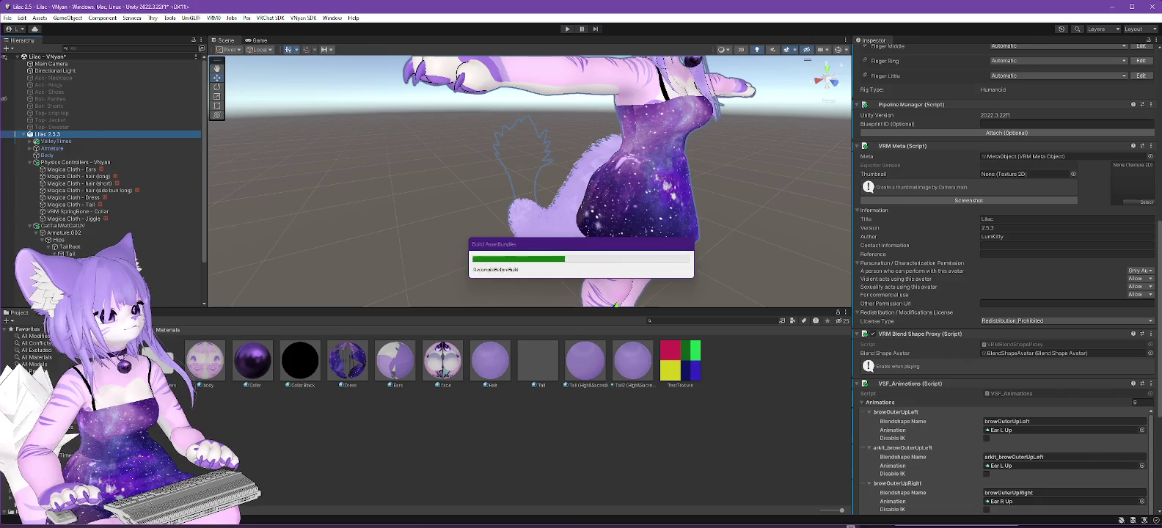
left_click(641, 288)
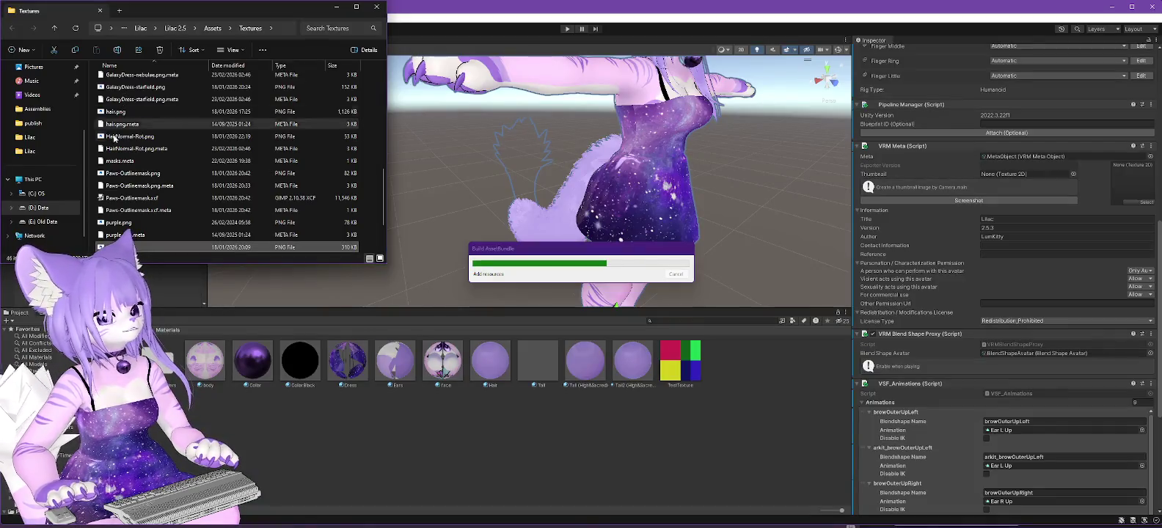
Browse to Twitch > Software > VNyan - PreRelease, select VNyan - Portable, then dismiss Unity's export-complete message.
double_click(109, 186)
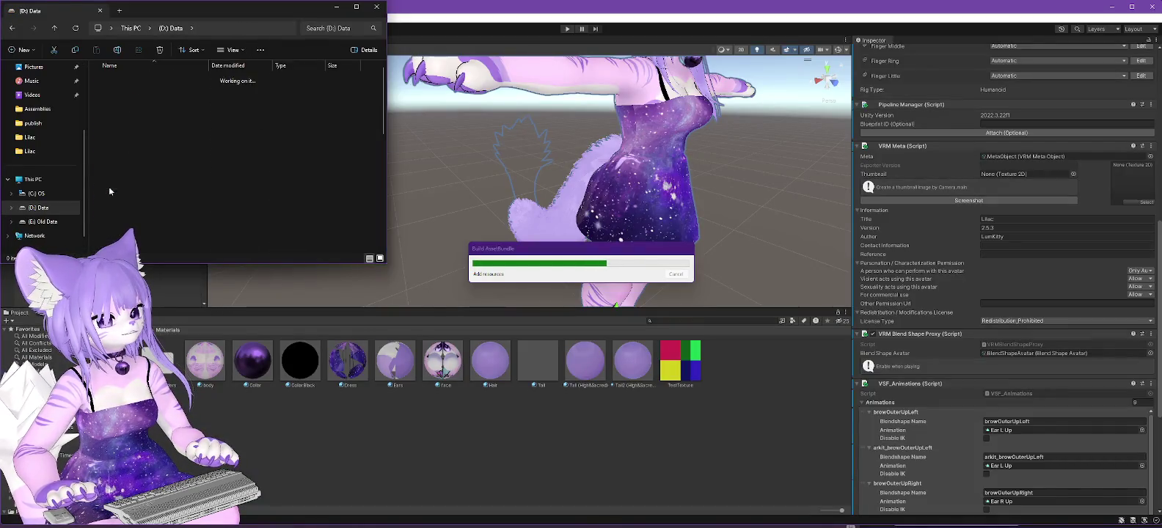
double_click(109, 186)
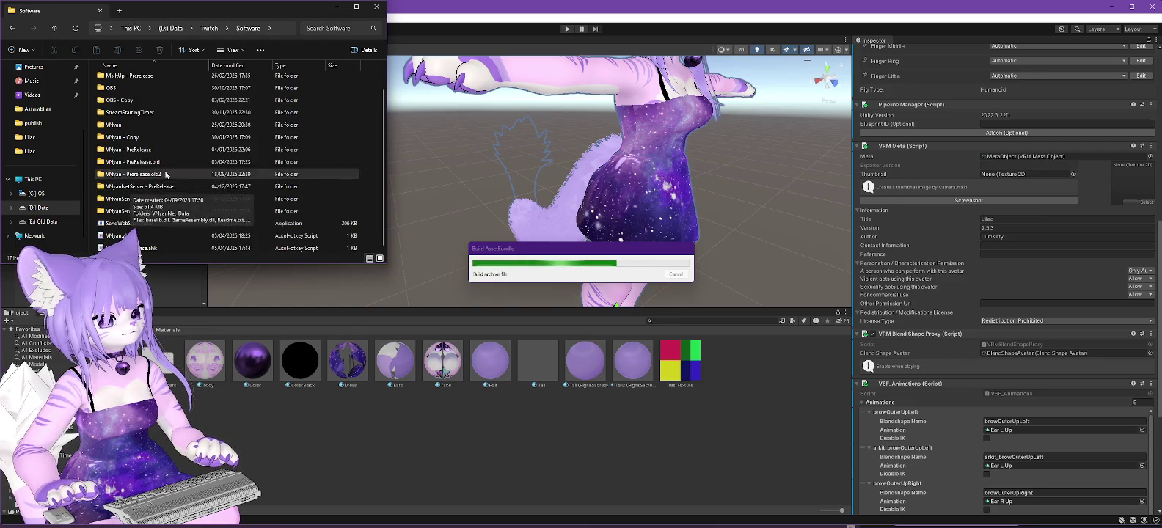
double_click(194, 150)
scroll("down", 3)
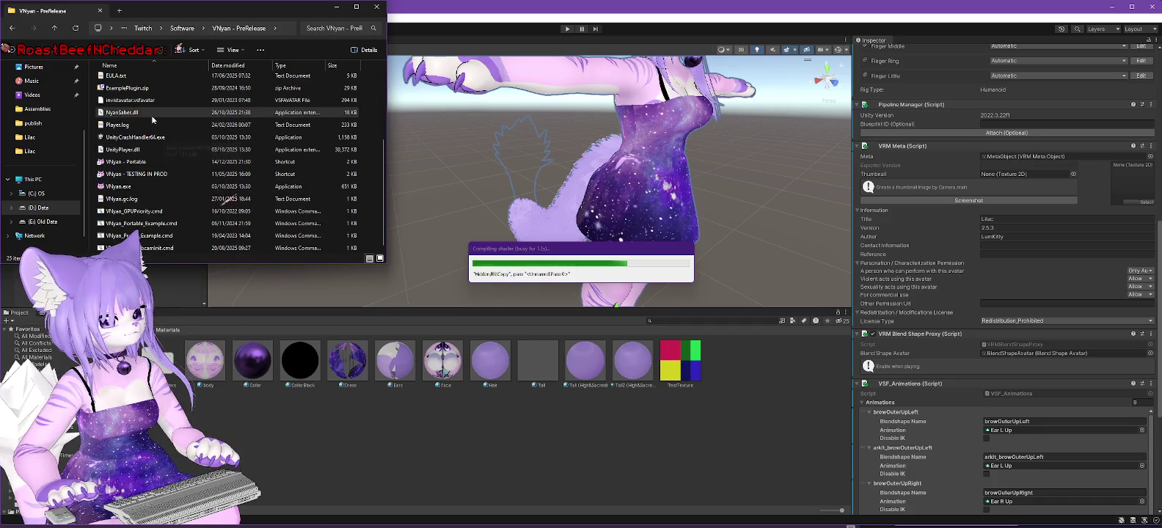
left_click(126, 162)
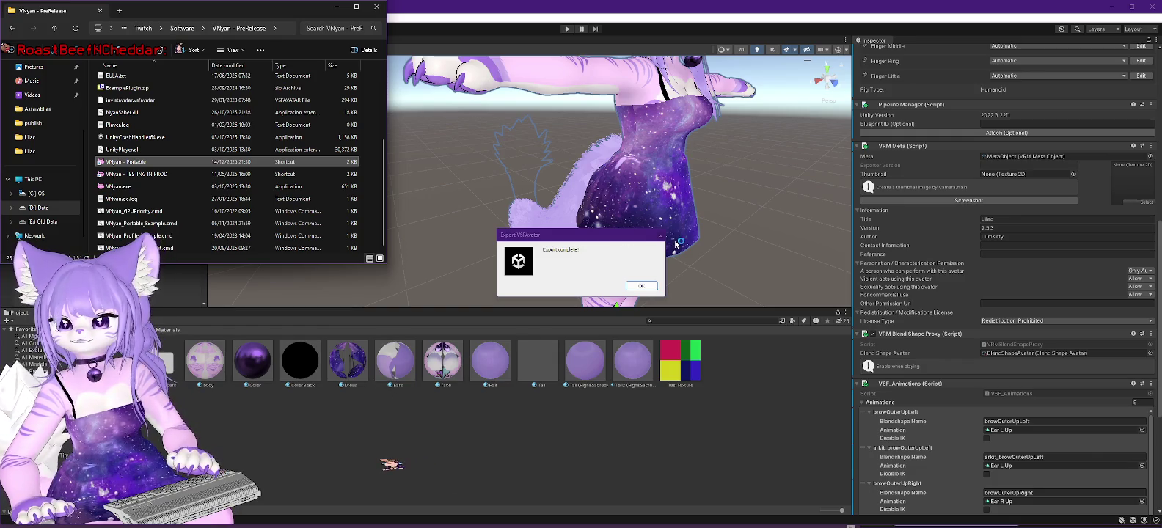
left_click(678, 311)
left_click(642, 285)
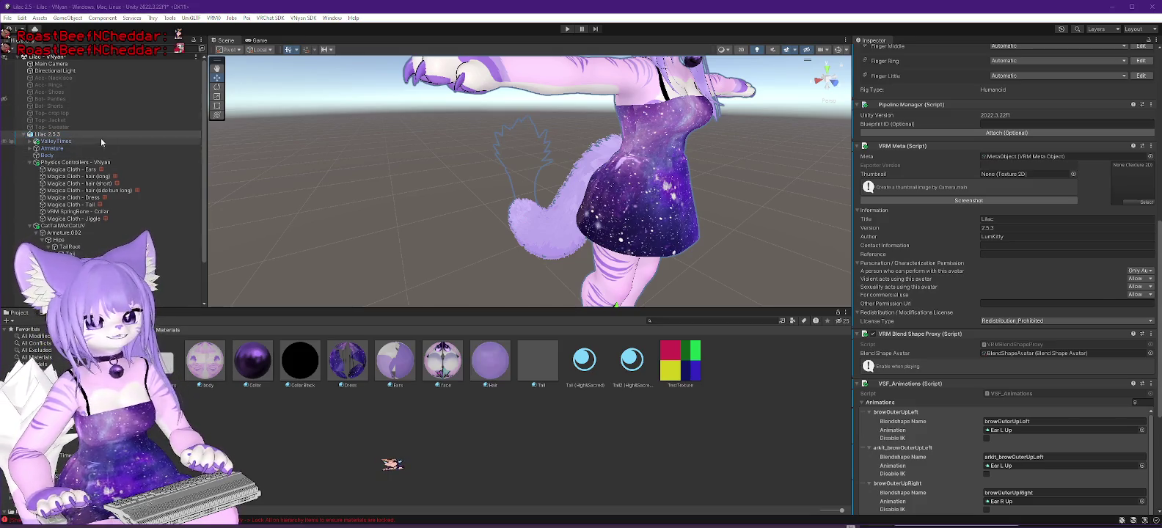
Lock all materials on the Lilac 2.5.3 avatar.
right_click(38, 135)
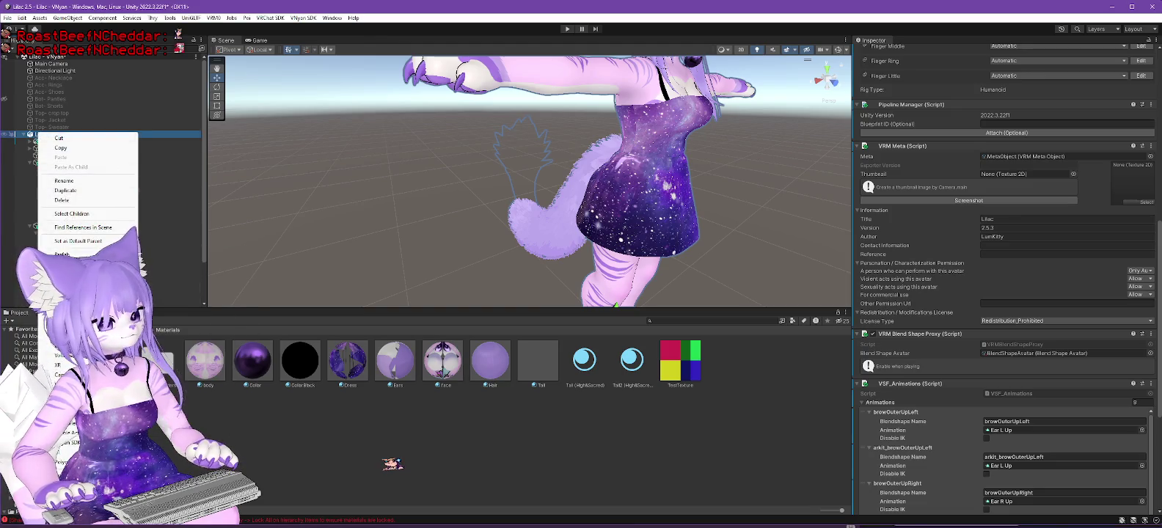
mouse_move(176, 287)
left_click(240, 290)
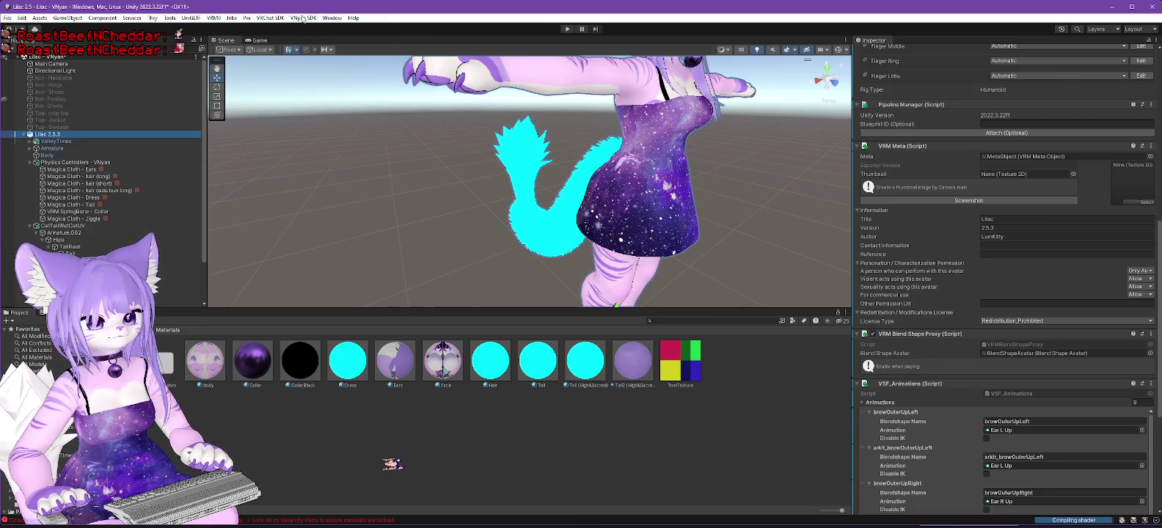
Re-export the VNyan avatar, overwriting the existing Lilac 2.5.3.vsfavatar file.
left_click(302, 18)
mouse_move(317, 39)
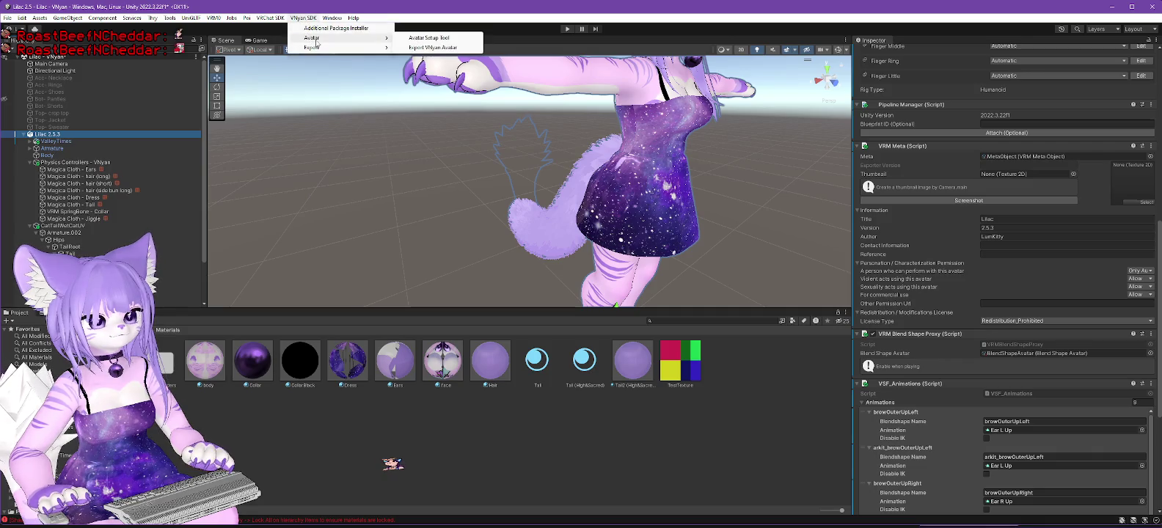
left_click(433, 48)
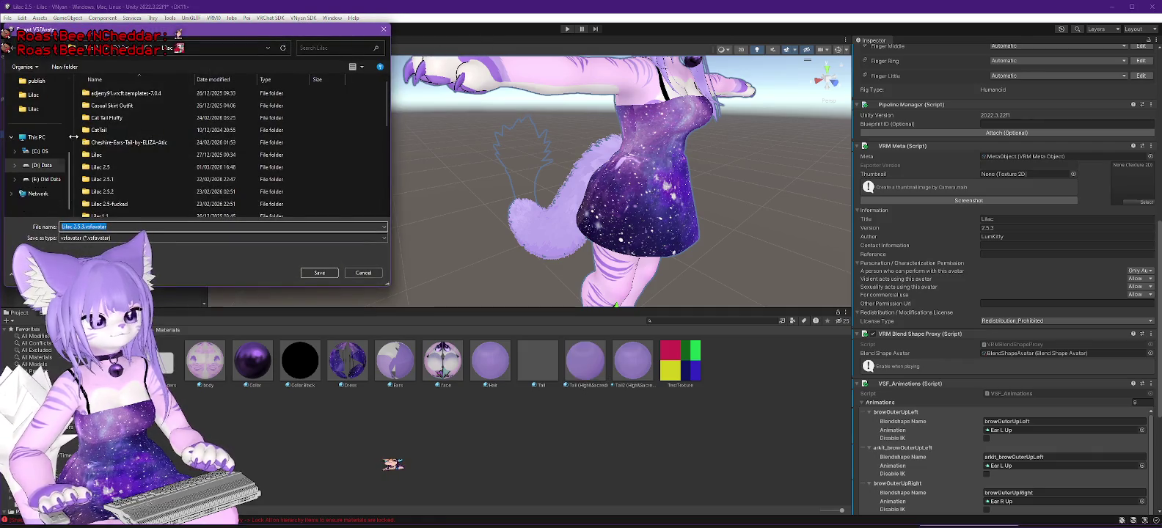
scroll("down", 3)
left_click(113, 199)
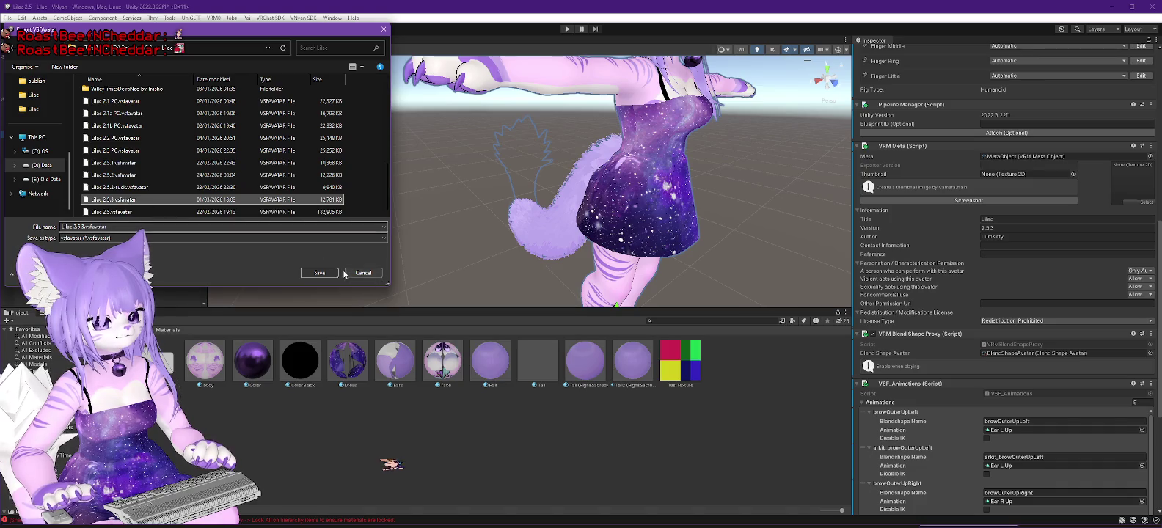
left_click(319, 273)
left_click(614, 268)
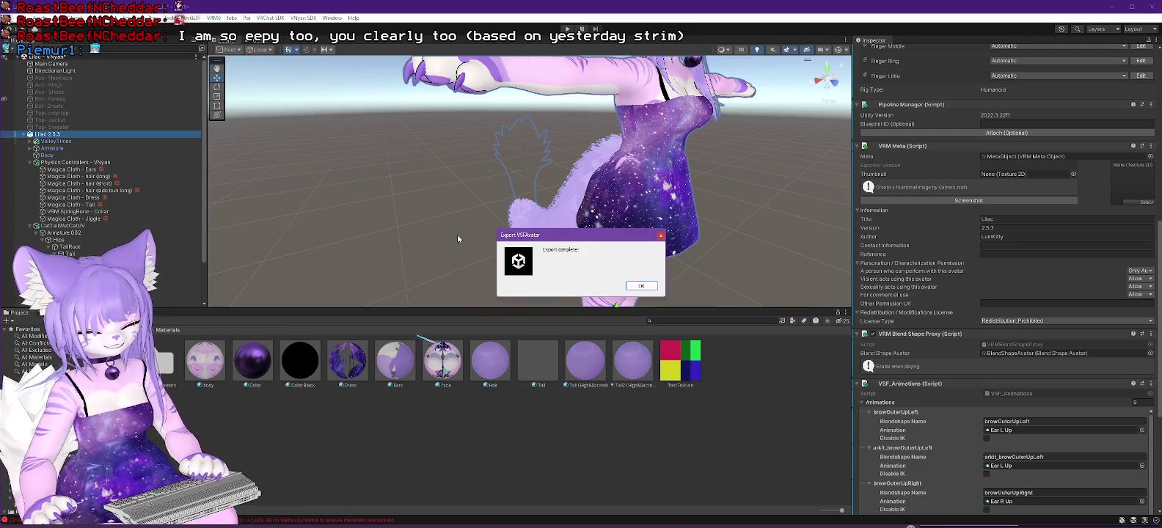
Dismiss the Export complete! message once the export finishes.
left_click(640, 286)
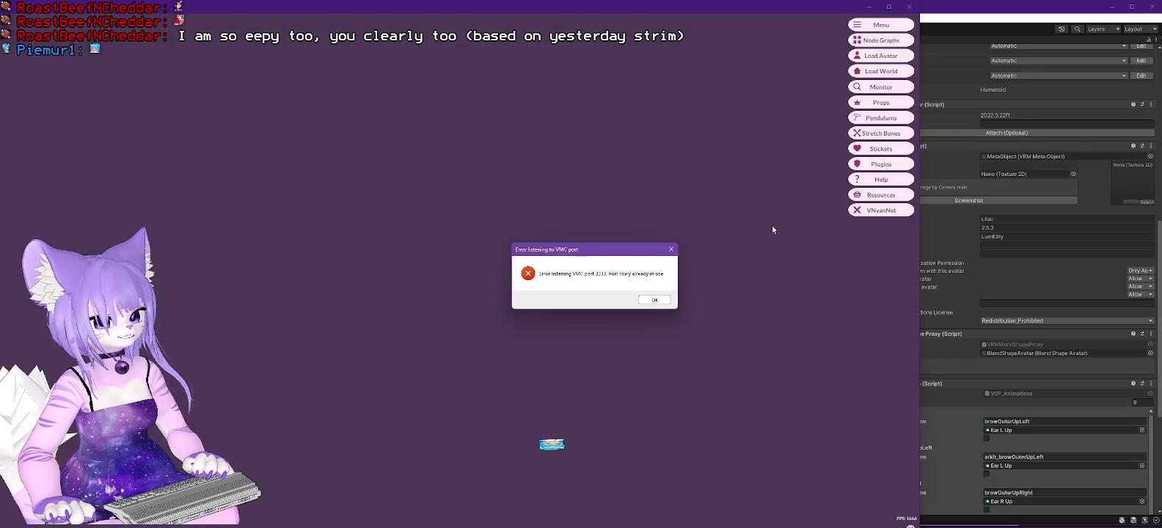
Dismiss the VMC port error and What's New notice, load the Lilac vsfavatar, then minimize VNyan.
left_click(654, 300)
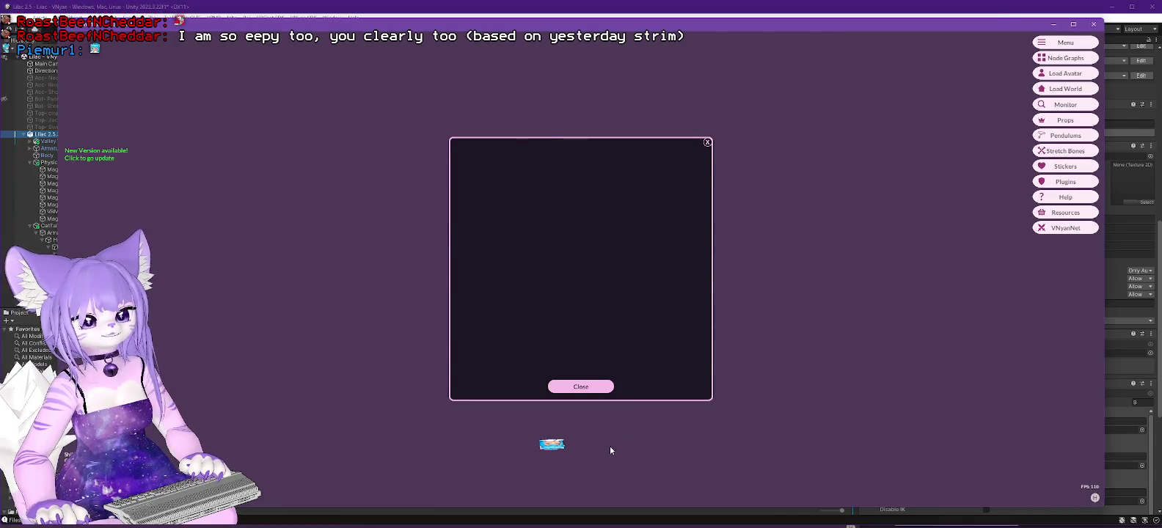
left_click(580, 386)
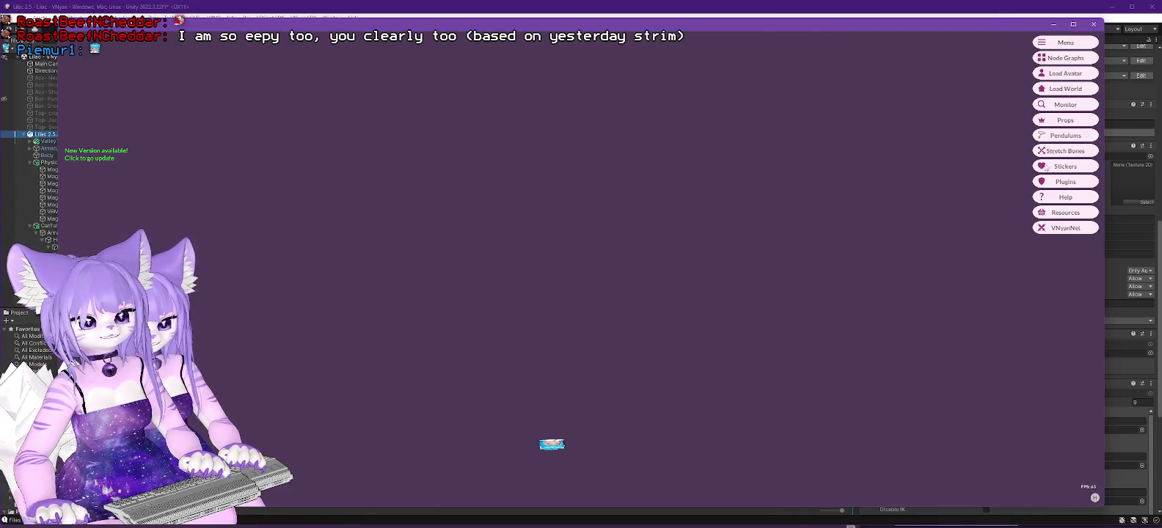
left_click(1076, 76)
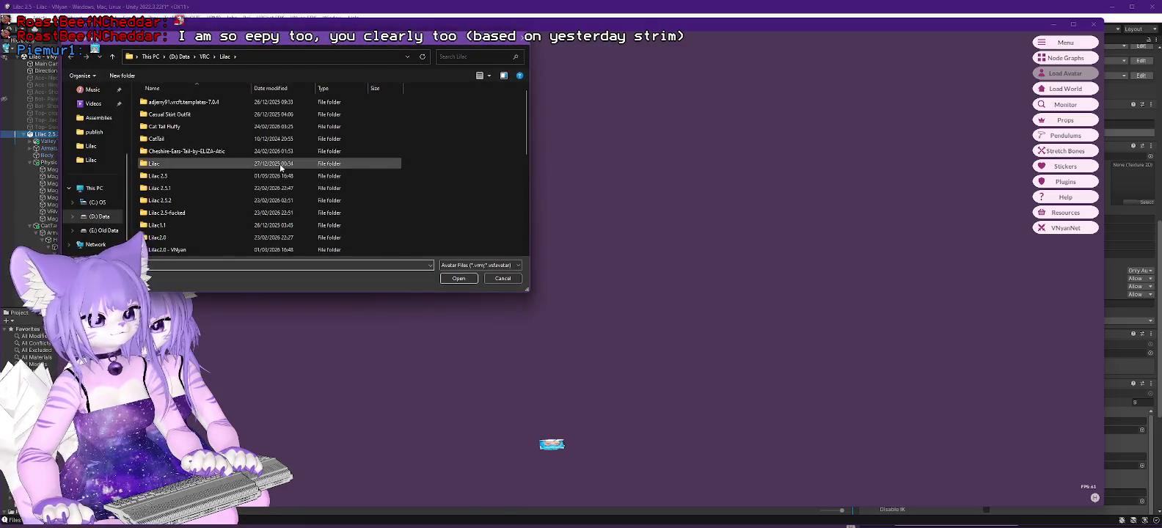
double_click(177, 226)
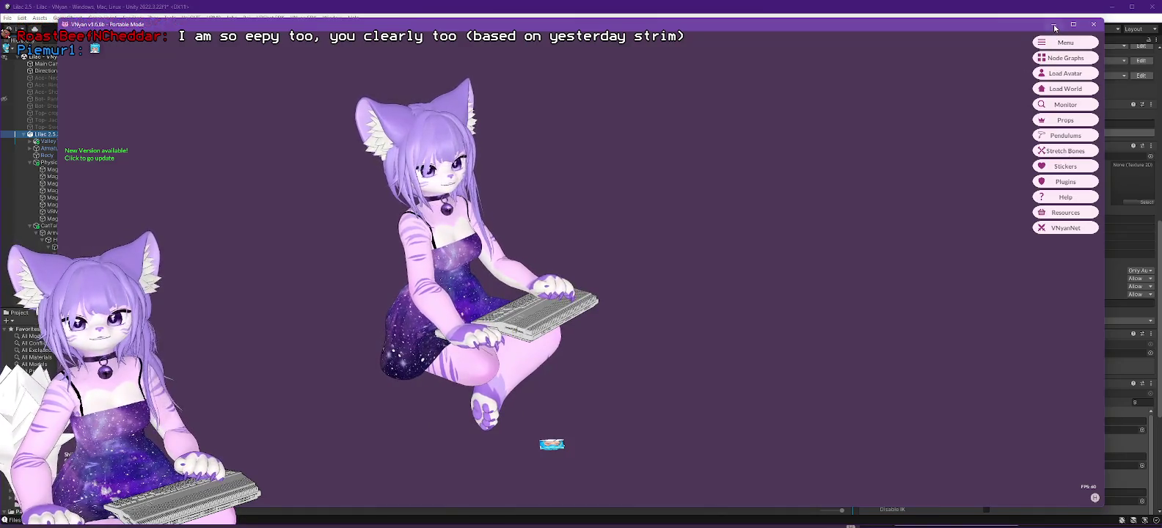
left_click(1054, 24)
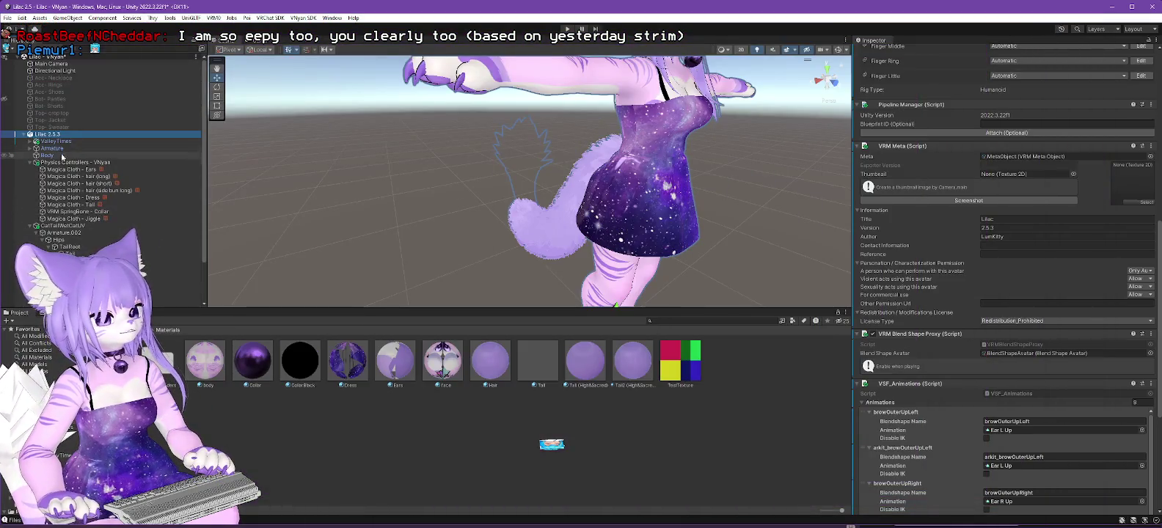
Inspect CatTailWetCatUV and its Armature.002 merge from A Hips onto Hips, orbiting around the avatar.
left_click(55, 227)
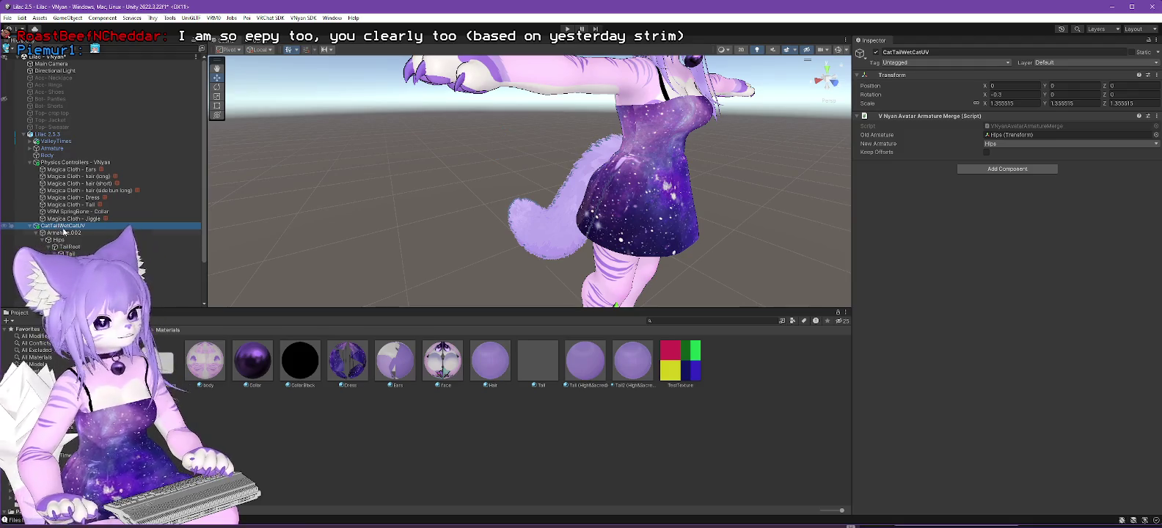
left_click(63, 233)
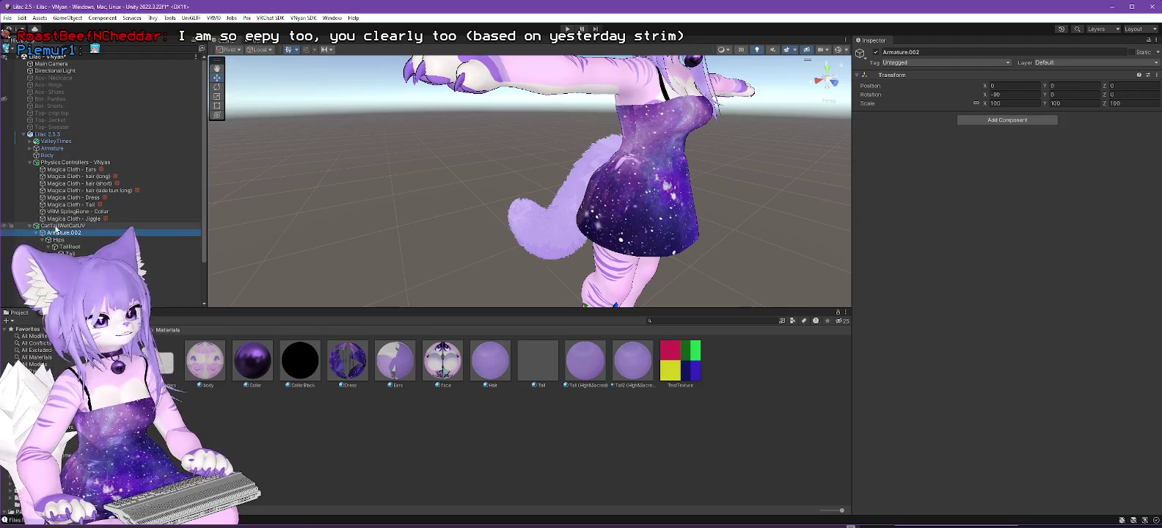
left_click(60, 225)
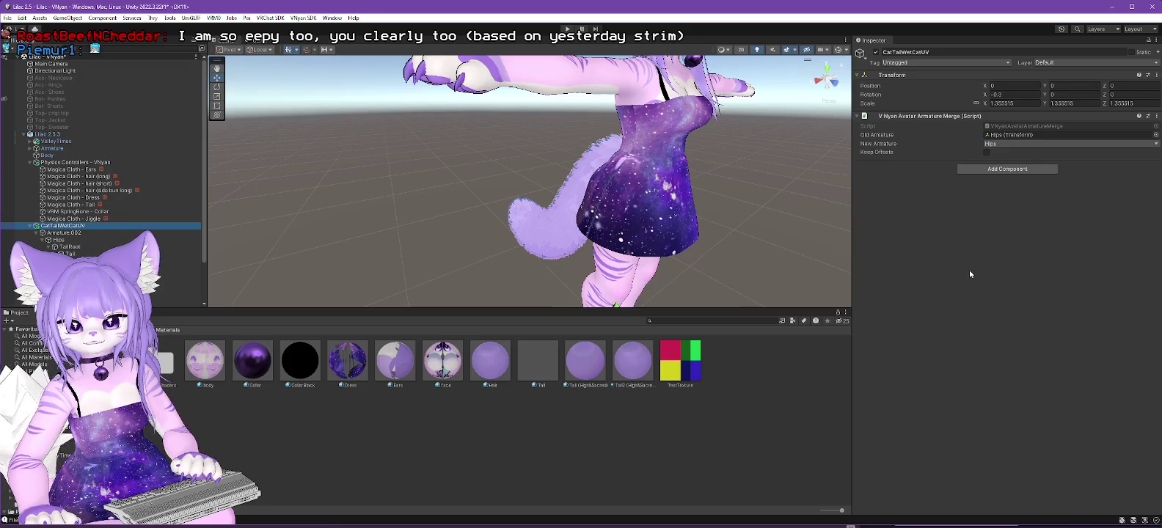
left_click_drag(991, 144, 1020, 135)
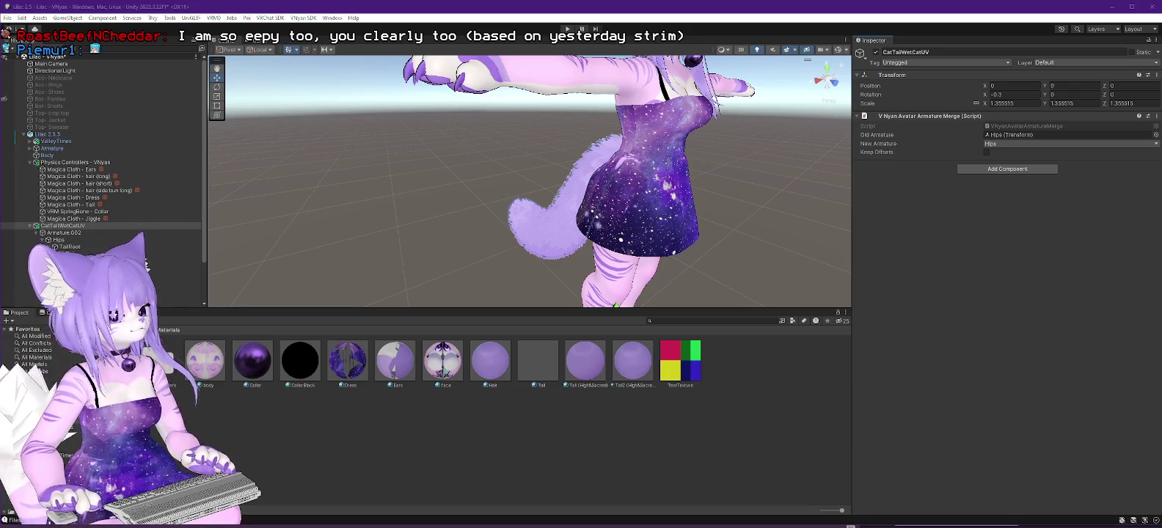
left_click_drag(526, 275, 650, 207)
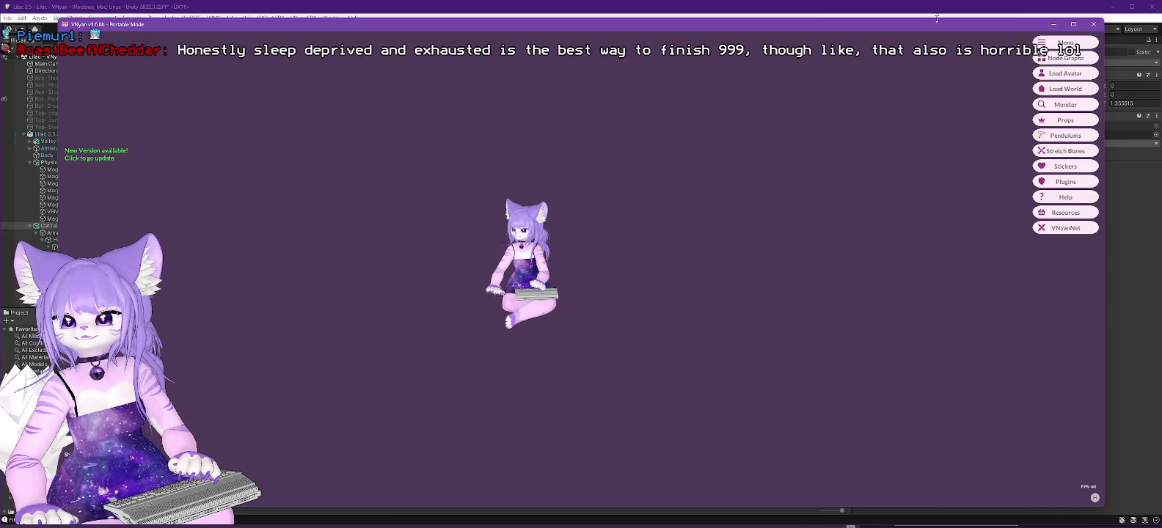
left_click(1053, 26)
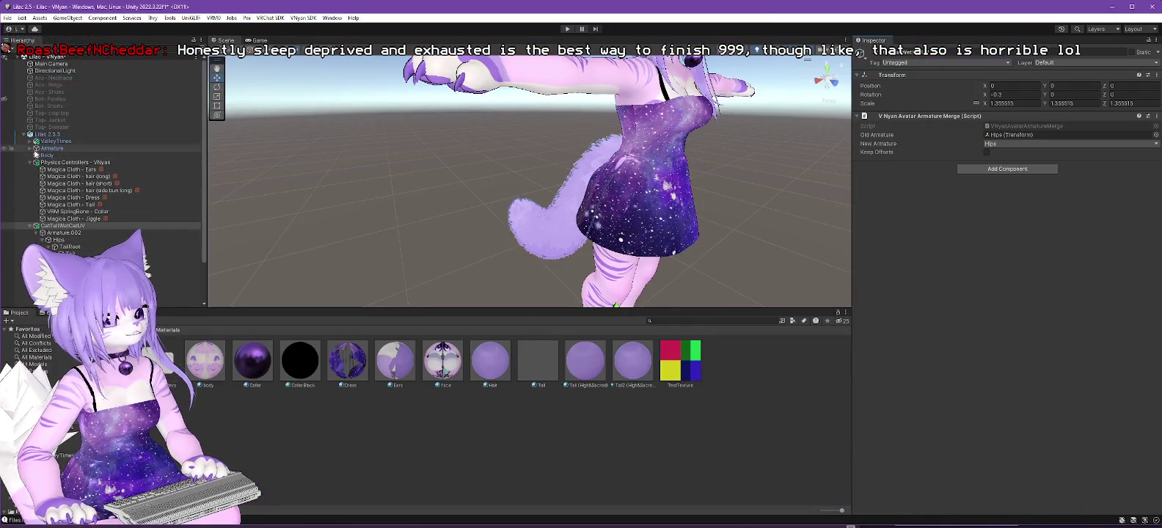
Parent the CatTailWetCatUV tail under the avatar's Armature and select the Lilac 2.5.3 root.
left_click(30, 149)
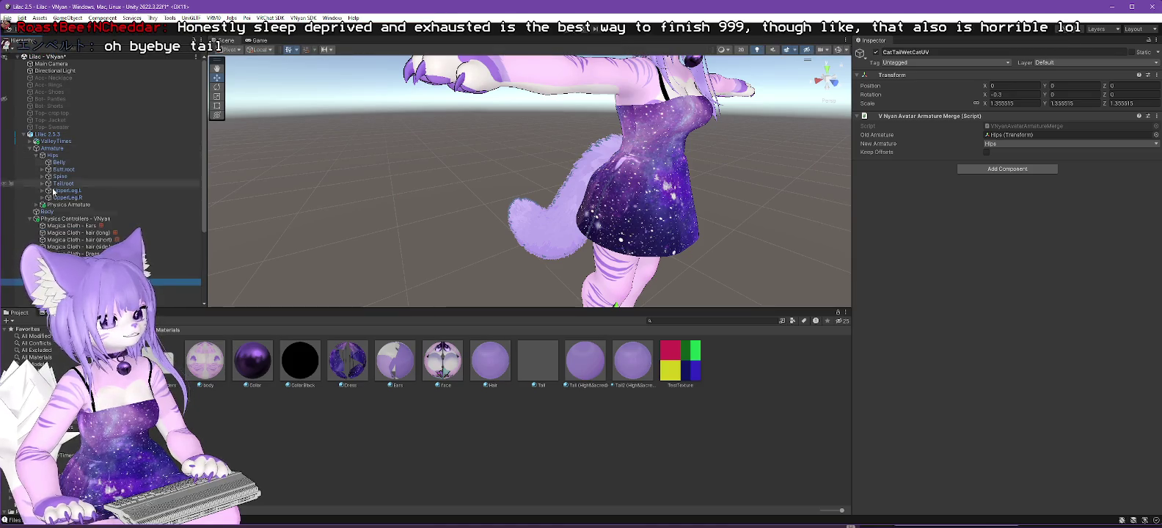
left_click_drag(75, 155, 77, 153)
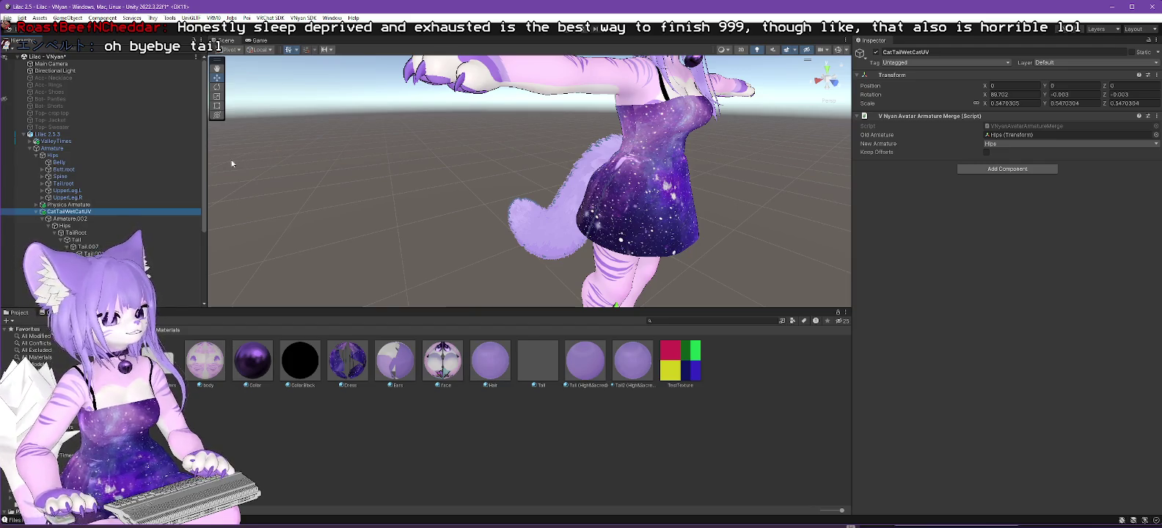
left_click(99, 135)
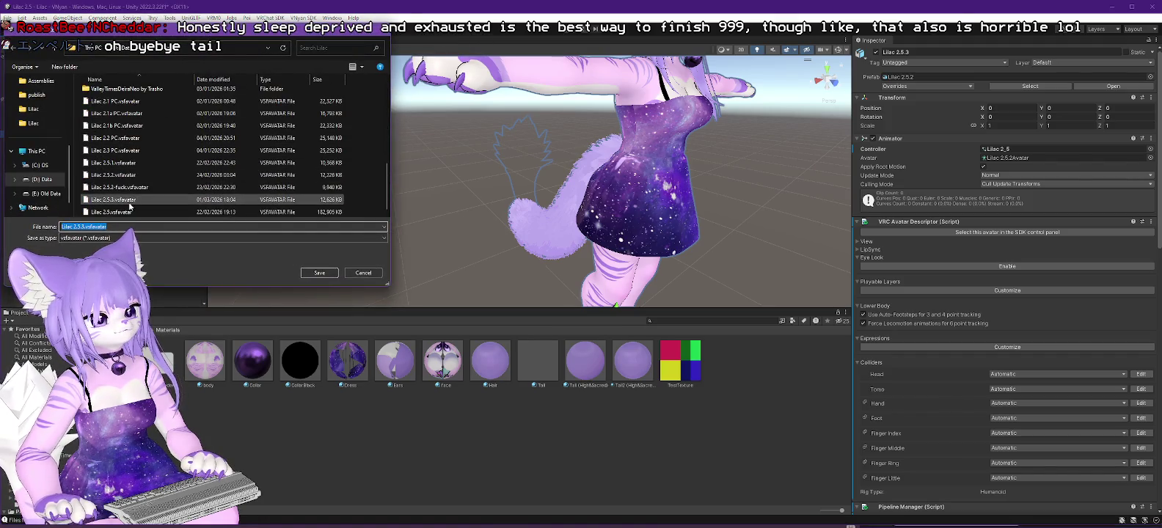
Save the export over the existing Lilac 2.5.3.vsfavatar and close the export-complete notice.
key("Return")
left_click(613, 269)
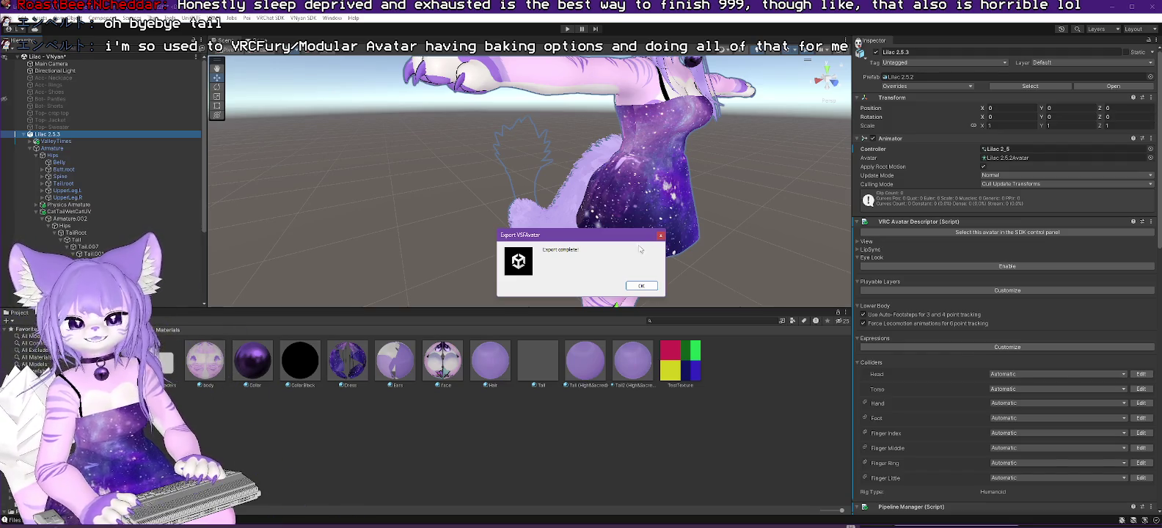
left_click(639, 286)
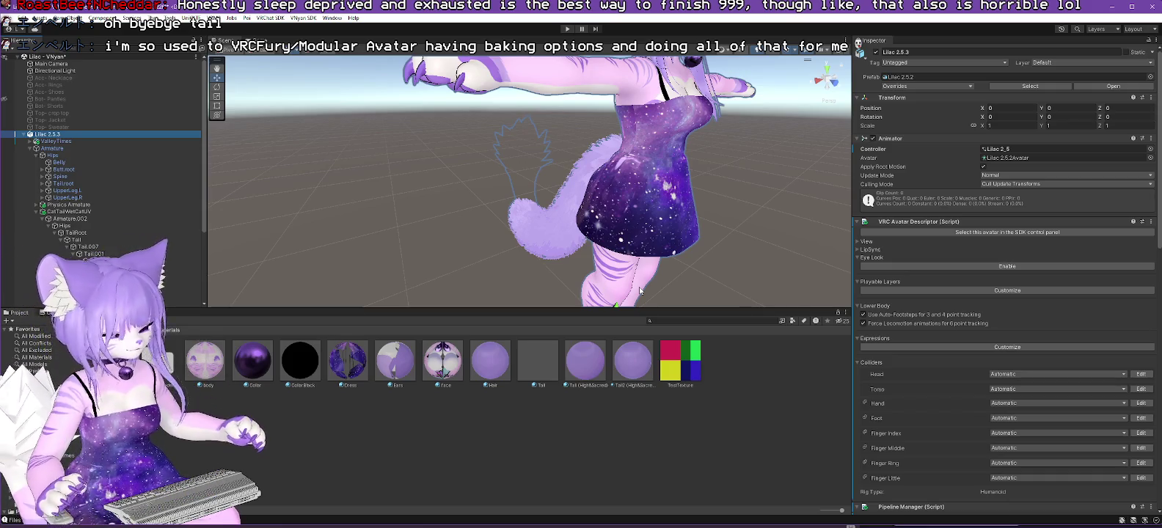
key("alt+Tab")
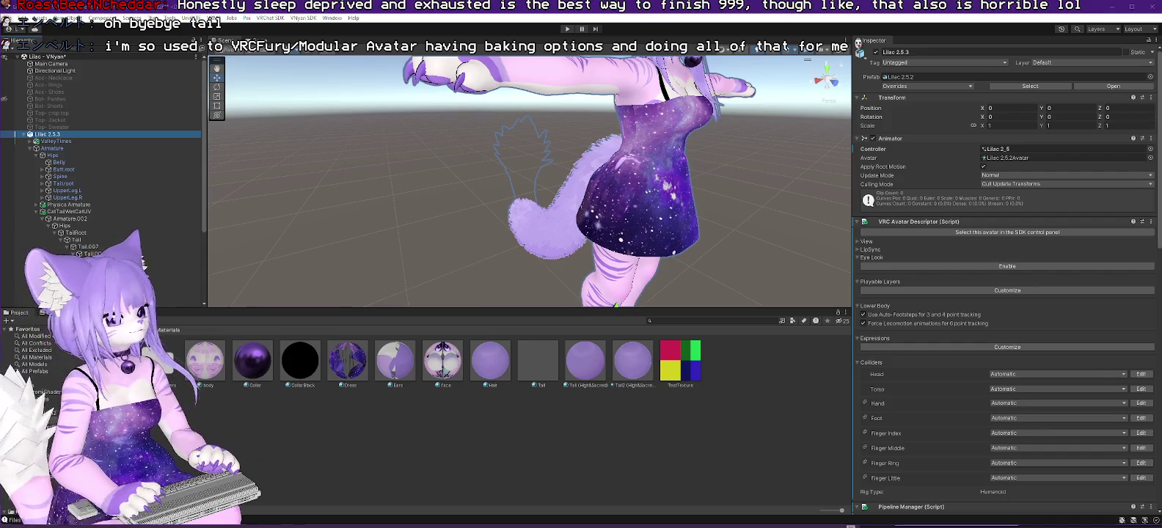
Load Lilac 2.5.3.vsfavatar in VNyan and orbit and zoom around it to check the tail.
left_click(1064, 73)
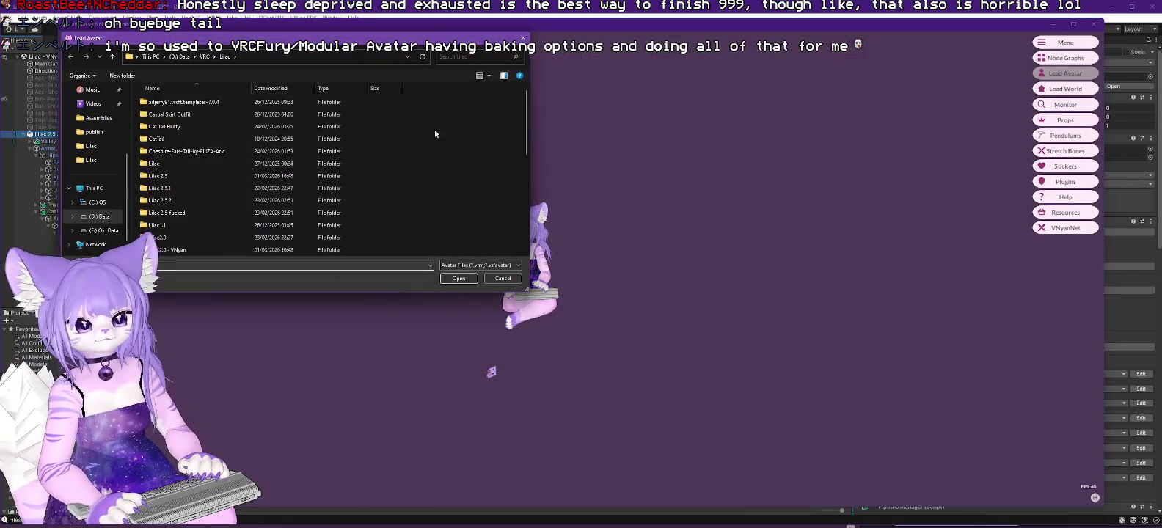
double_click(184, 214)
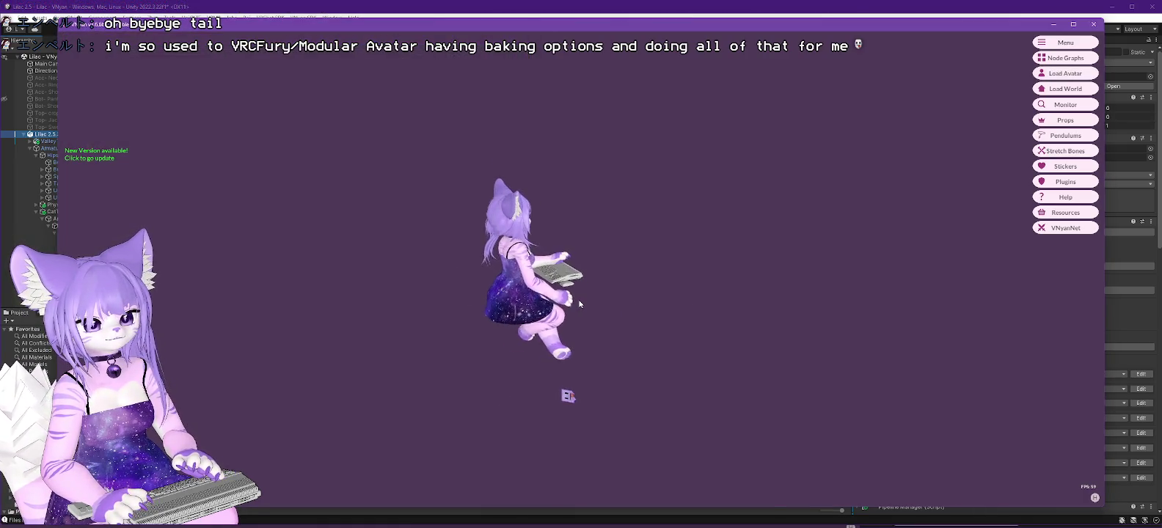
left_click_drag(483, 239, 421, 311)
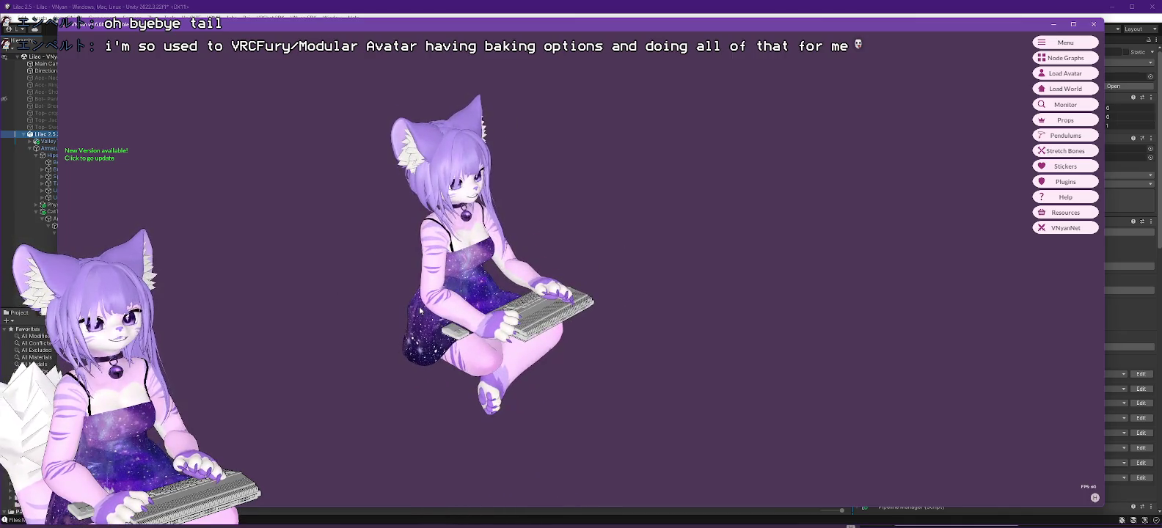
scroll("down", 3)
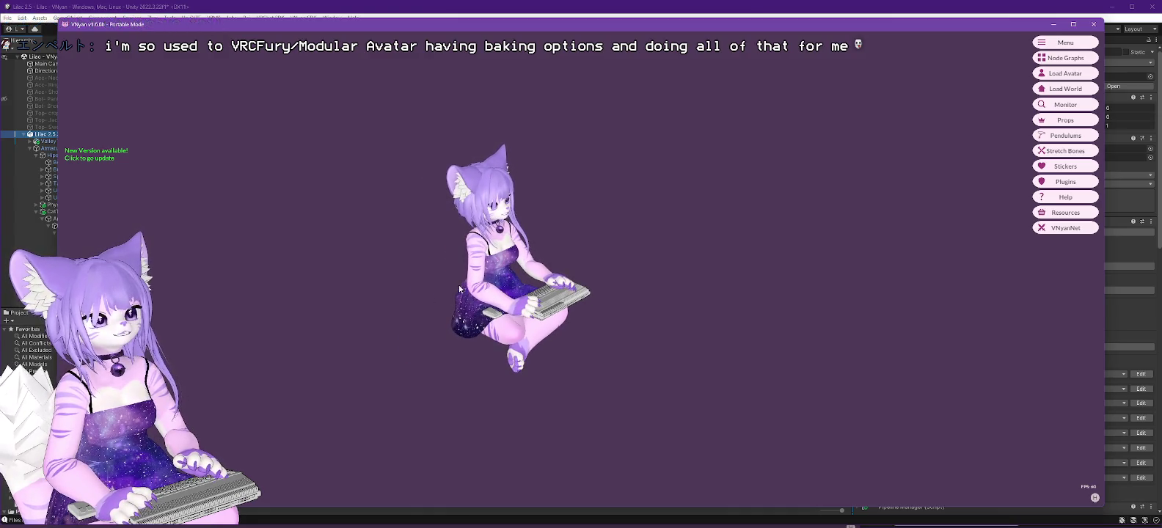
left_click(404, 5)
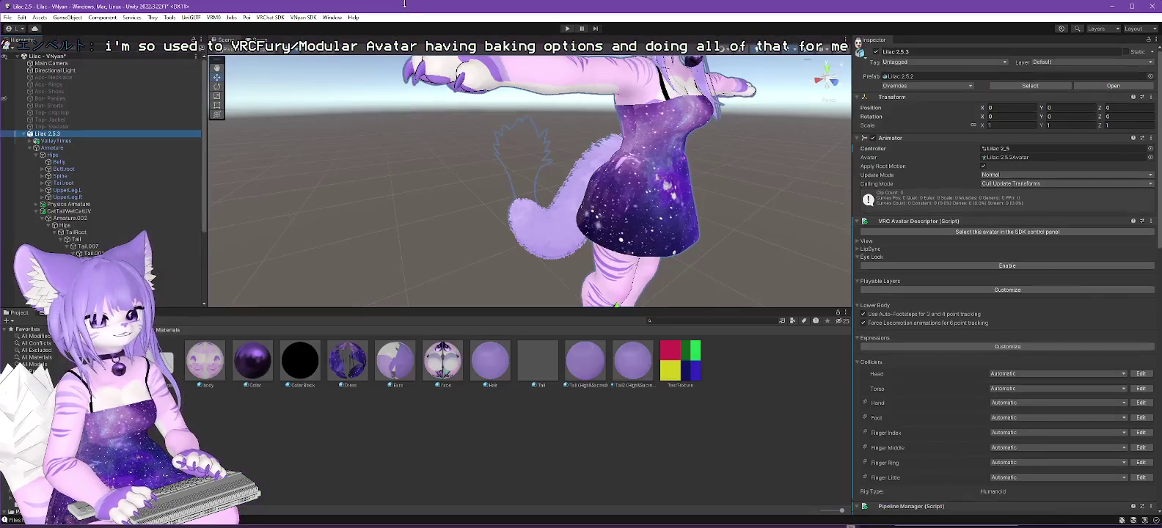
Confirm the CatTailWetCatUV tail's New Armature target stays on Hips, then expand ValleyTimes.
left_click_drag(624, 184, 678, 169)
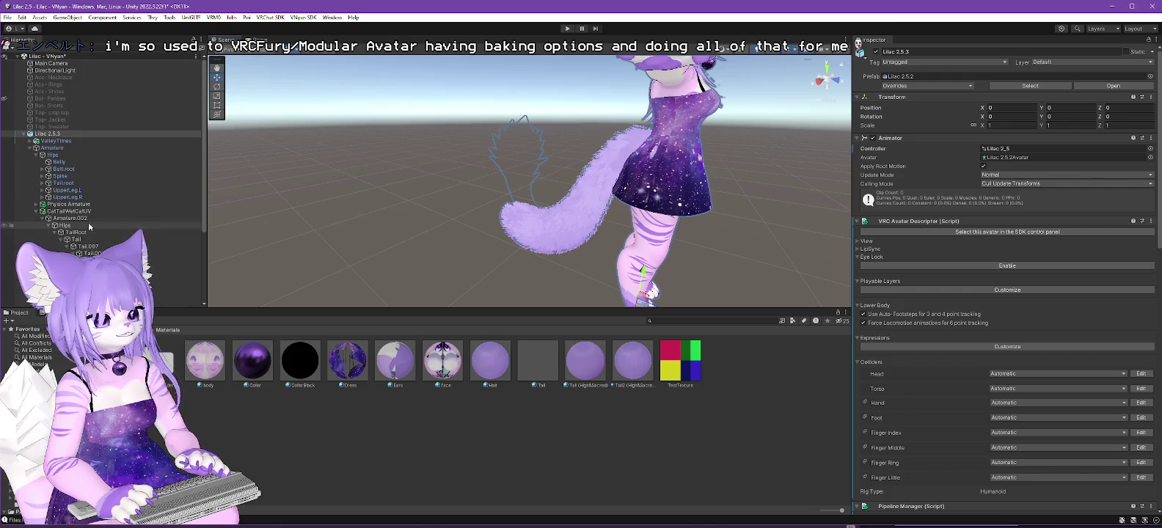
left_click(67, 212)
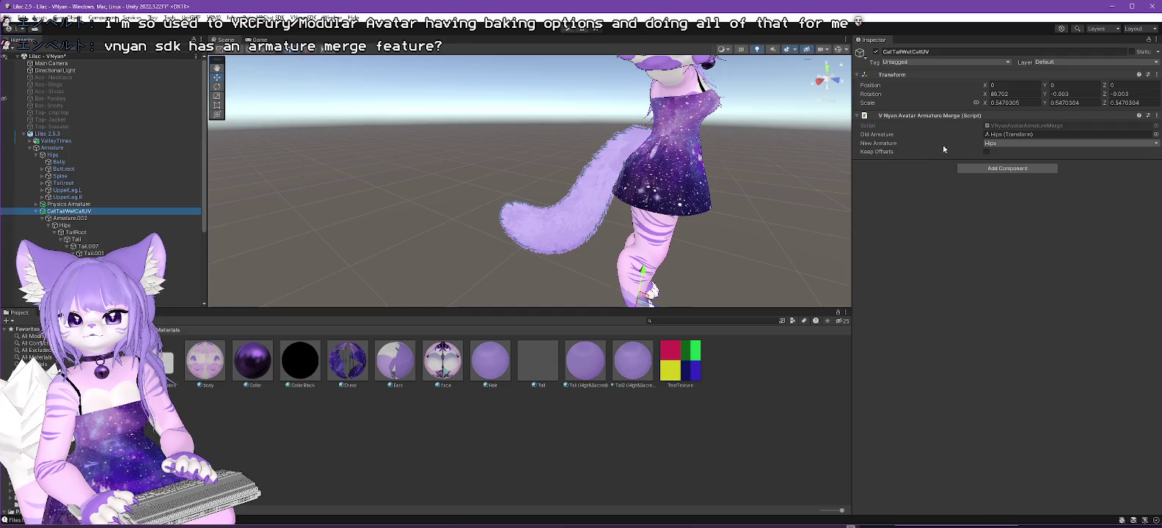
left_click(1102, 143)
left_click(1035, 140)
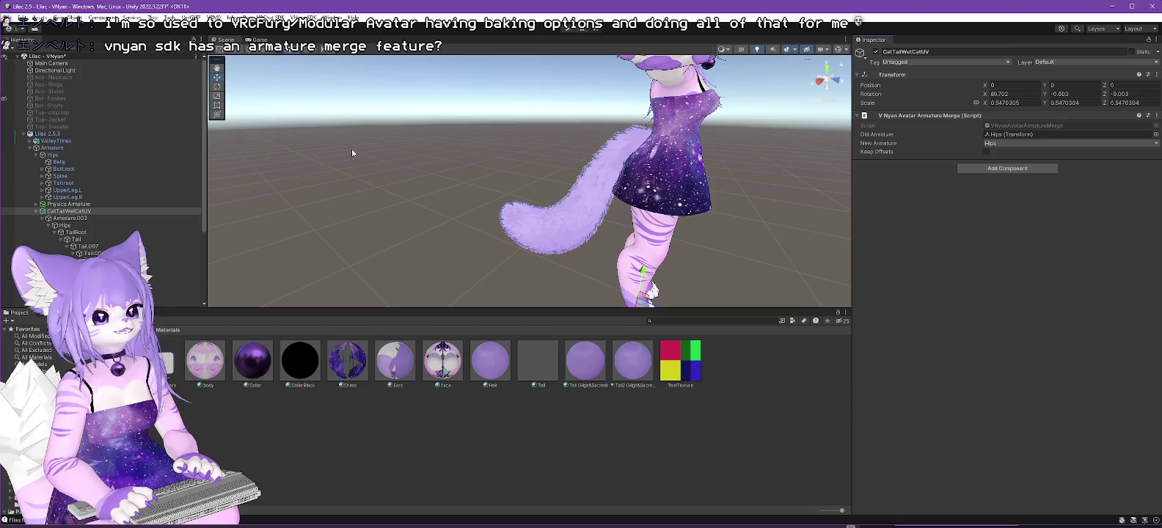
left_click(48, 142)
left_click(30, 141)
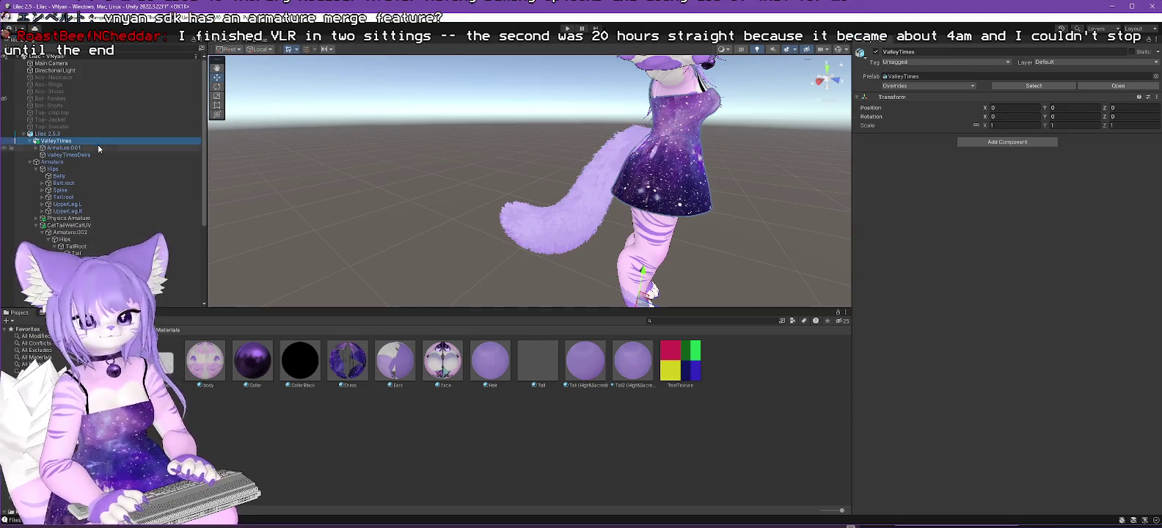
left_click(80, 155)
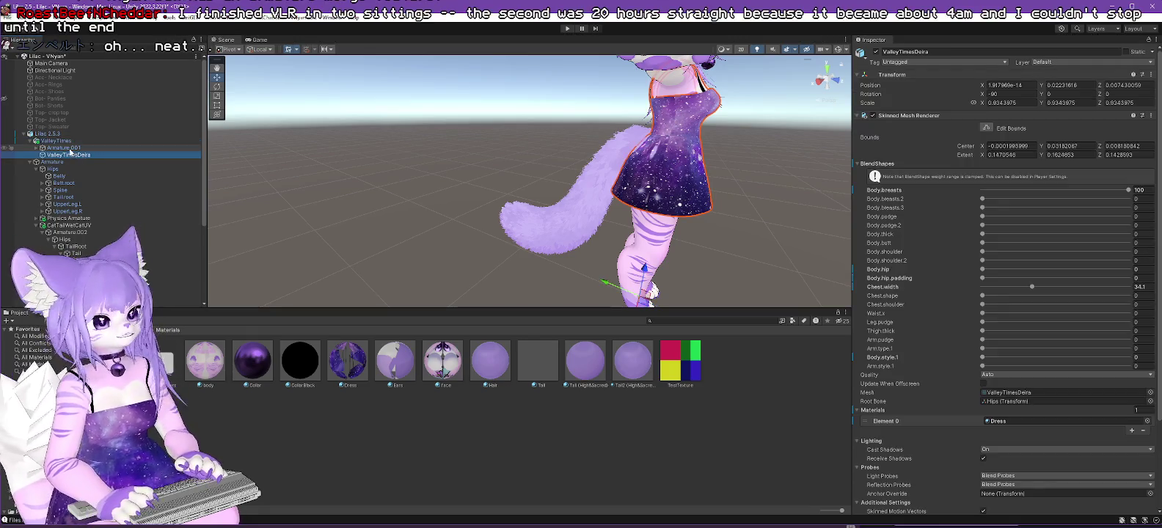
left_click(60, 147)
left_click(59, 141)
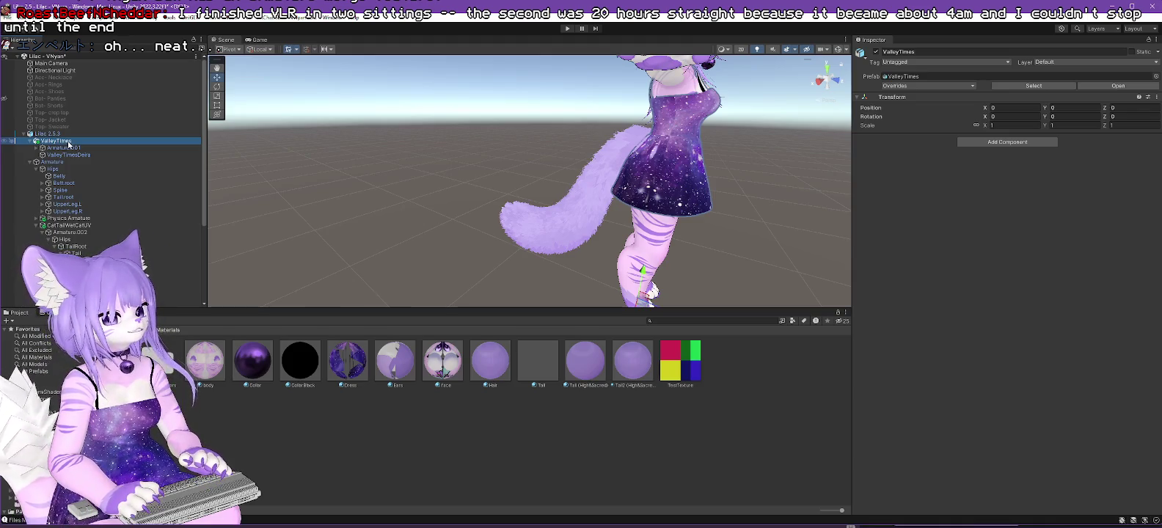
left_click(35, 148)
left_click(60, 147)
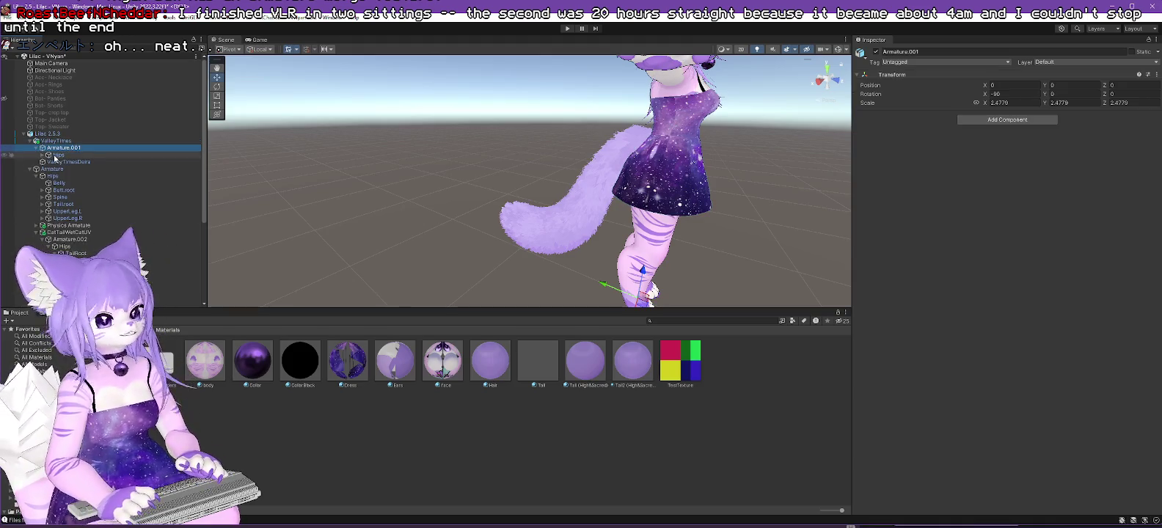
left_click(55, 154)
left_click(42, 155)
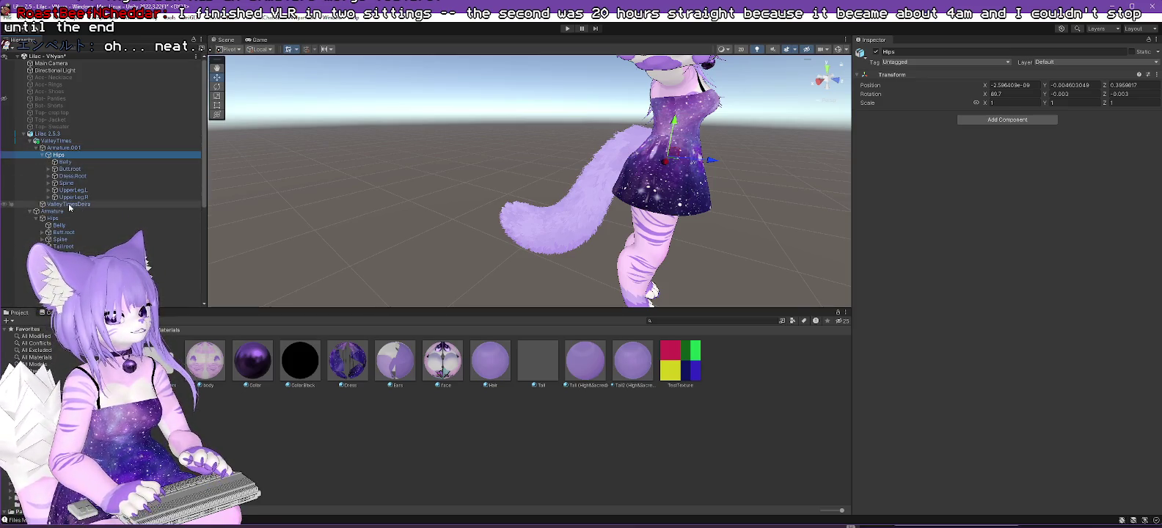
left_click(69, 205)
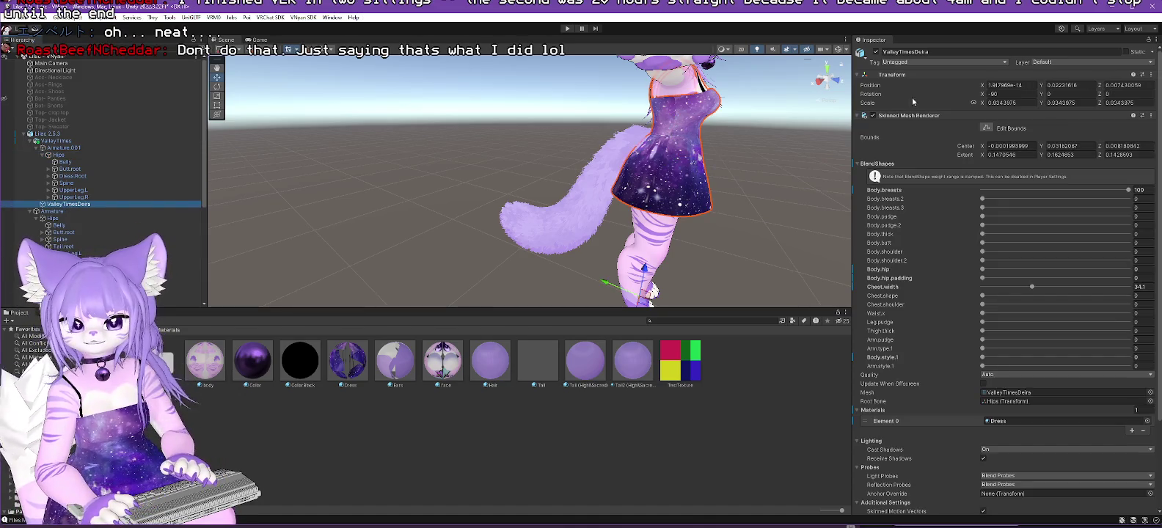
left_click(860, 117)
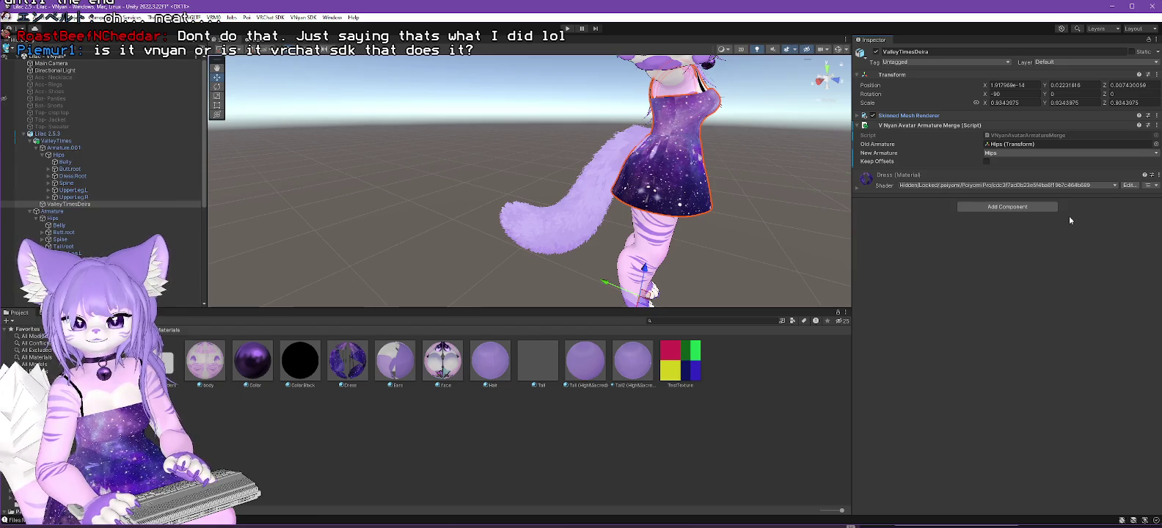
scroll("down", 3)
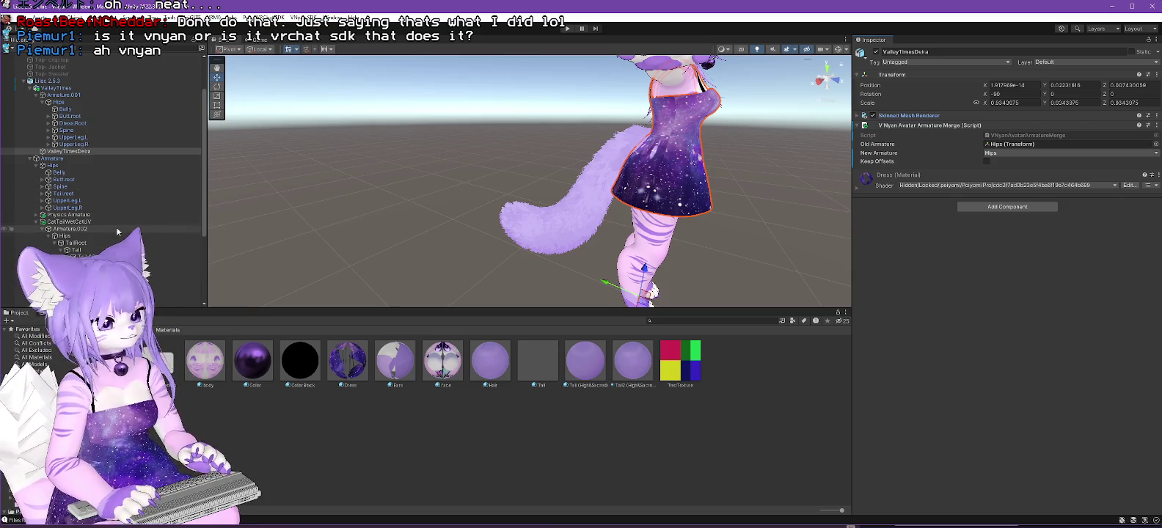
Delete the Tail.007 root bone from the tail's Magica Cloth, keeping only tail.002.
left_click(70, 222)
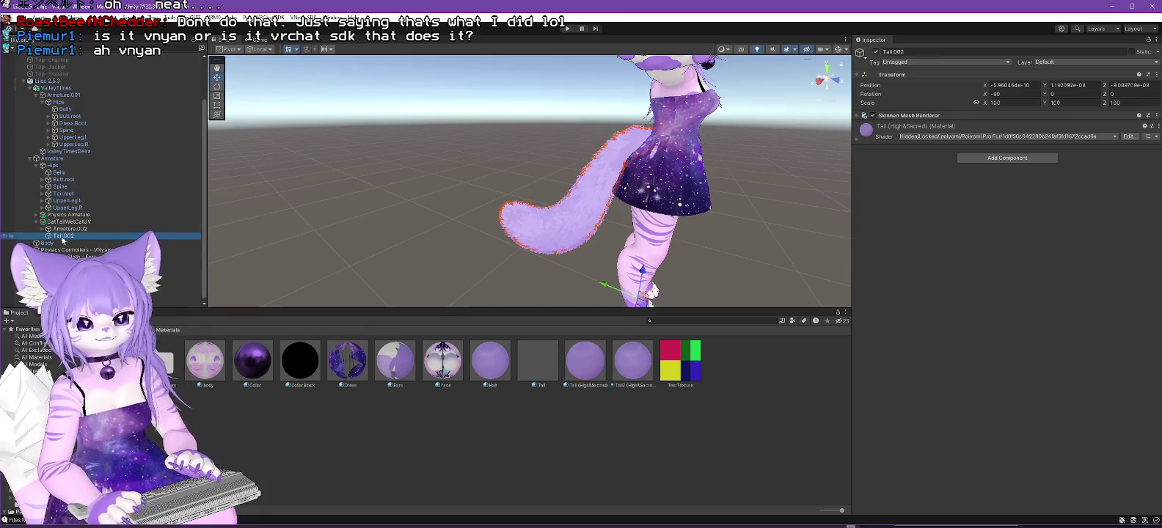
left_click(56, 222)
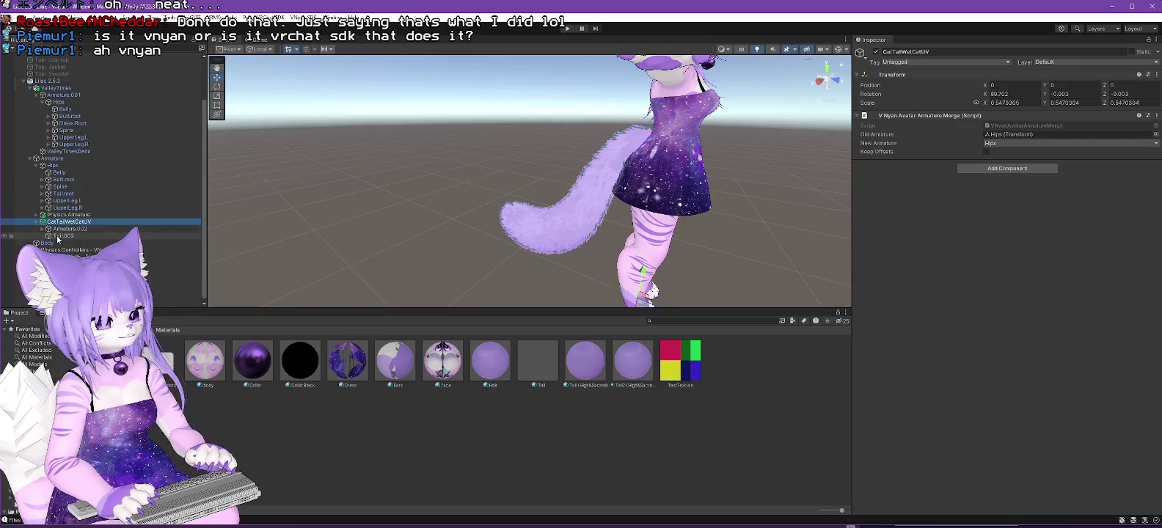
left_click(57, 236)
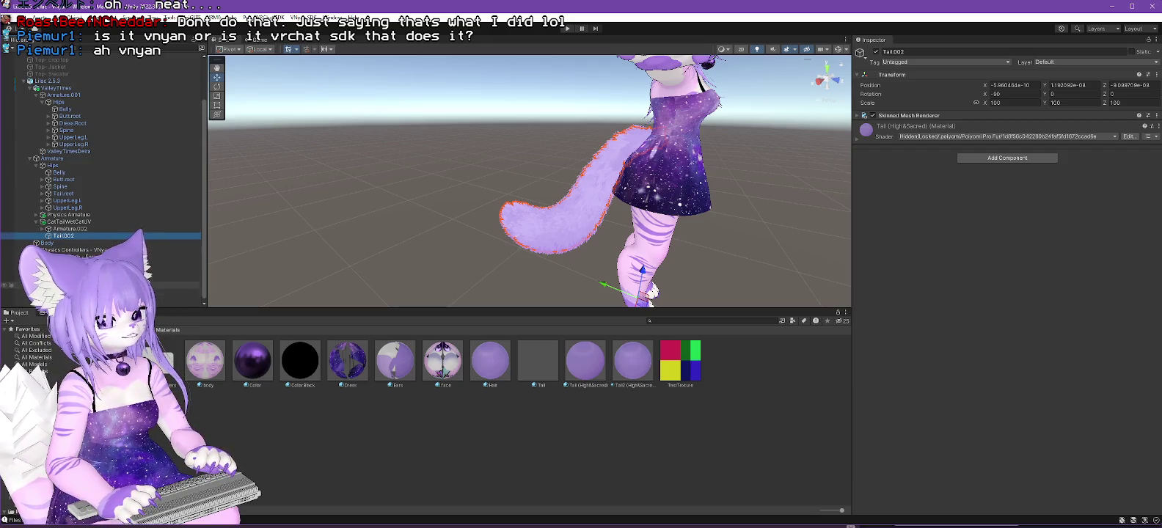
left_click(73, 292)
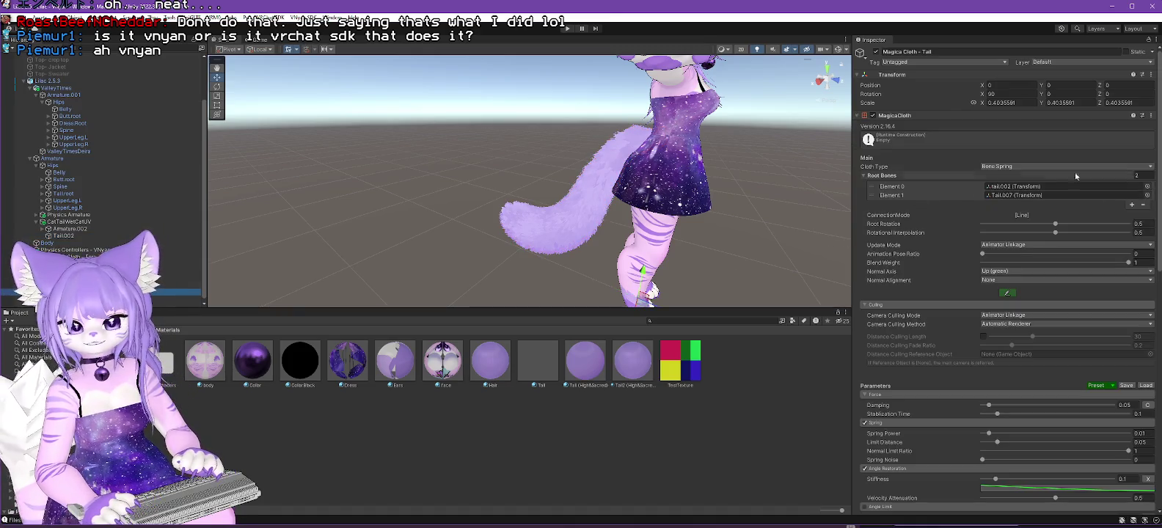
left_click(1143, 205)
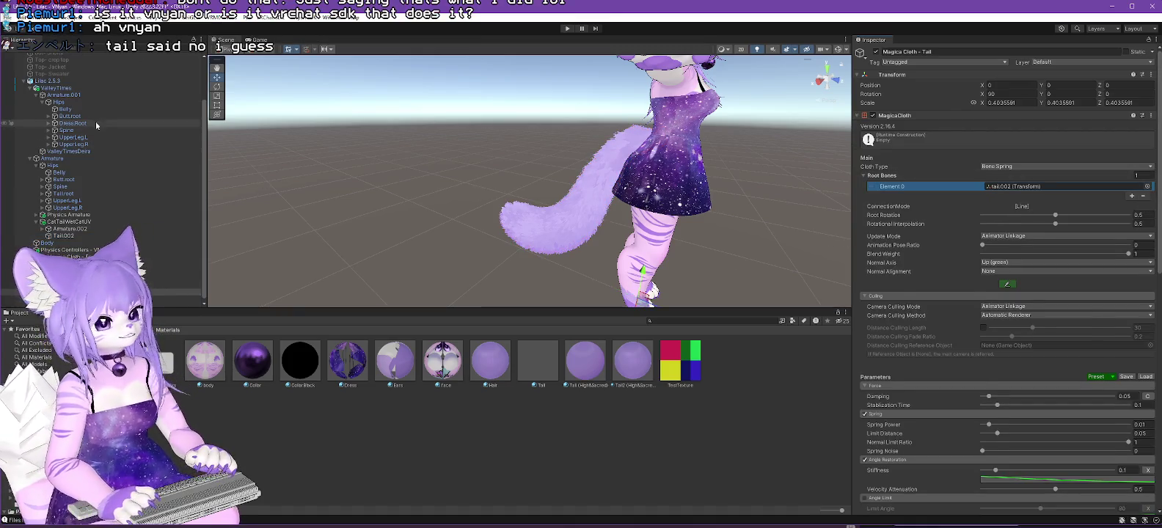
left_click(49, 82)
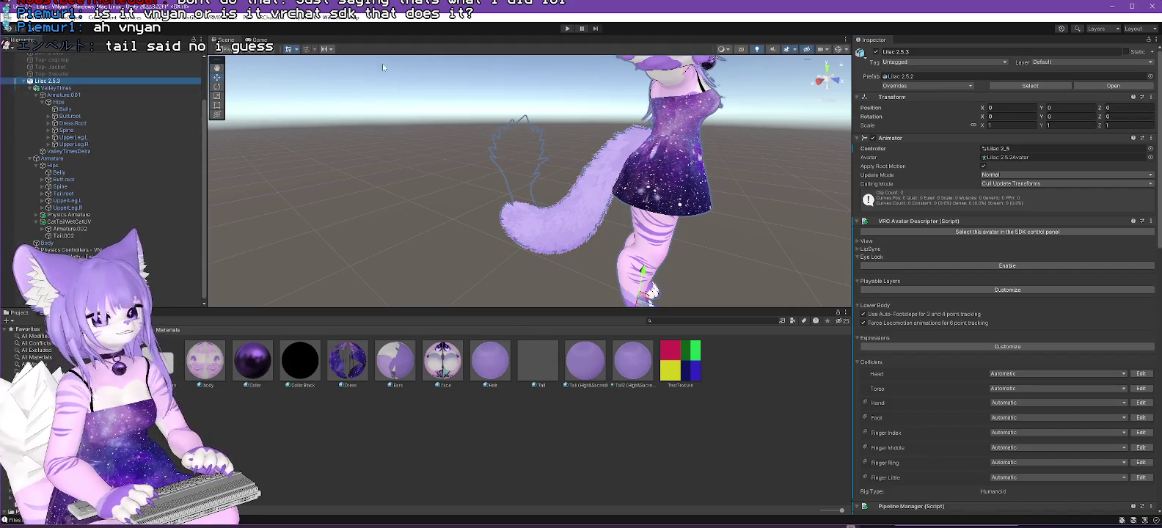
left_click(304, 22)
Export Lilac 2.5.3 through VNyan SDK > Avatar, overwriting Lilac 2.5.3.vsfavatar.
mouse_move(310, 40)
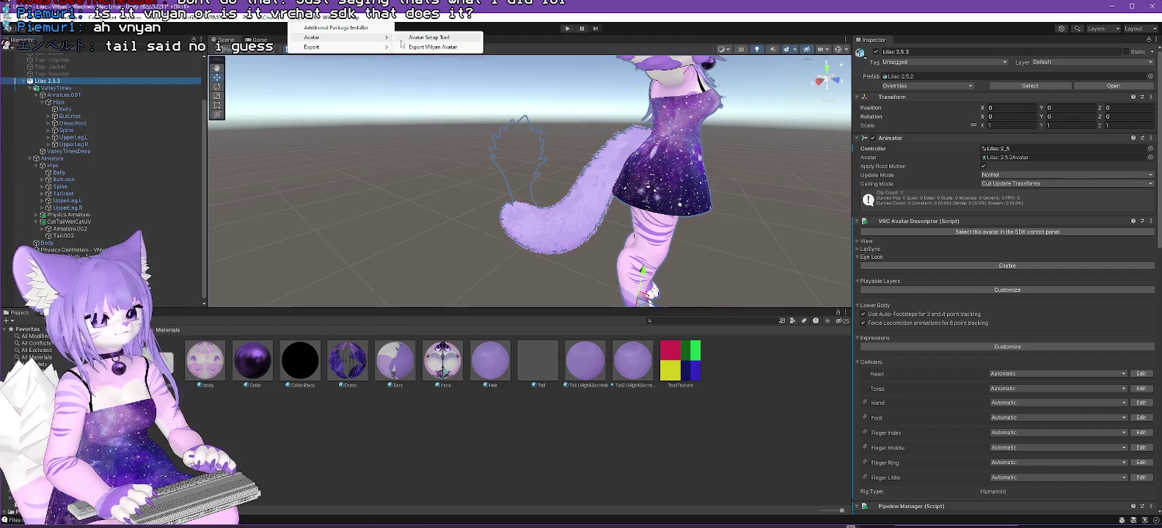
left_click(416, 48)
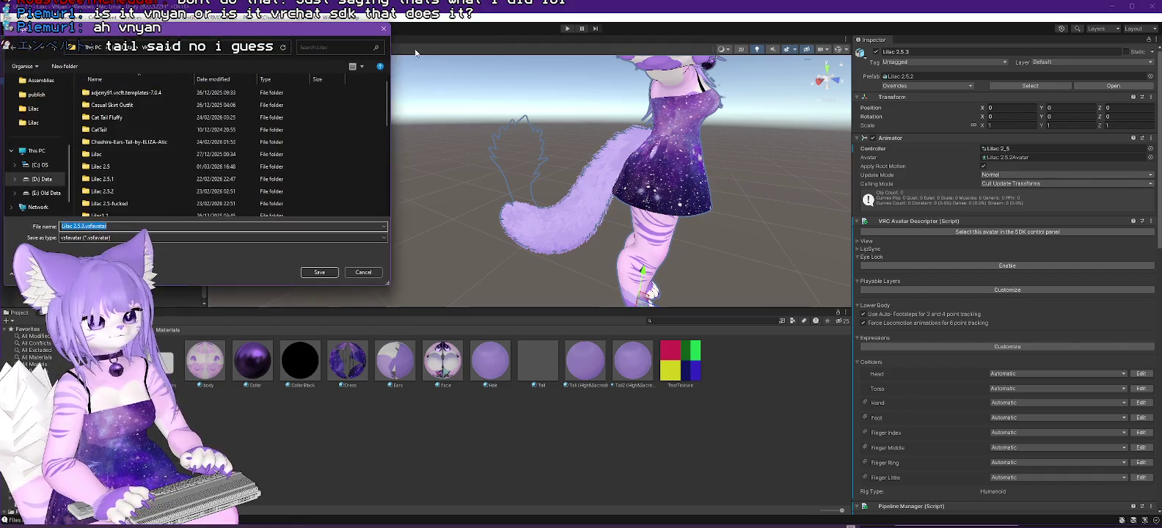
scroll("down", 3)
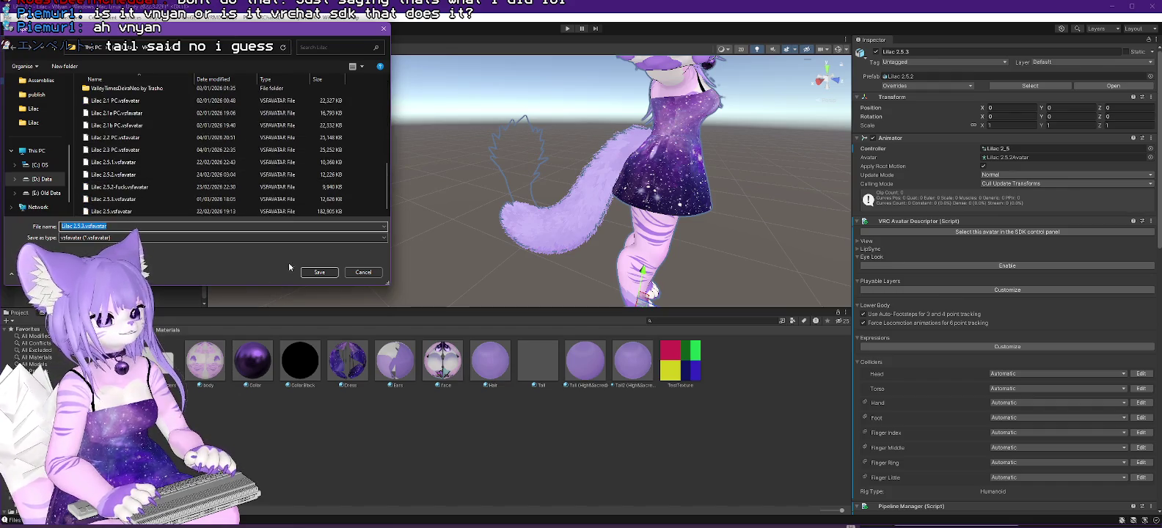
left_click(318, 273)
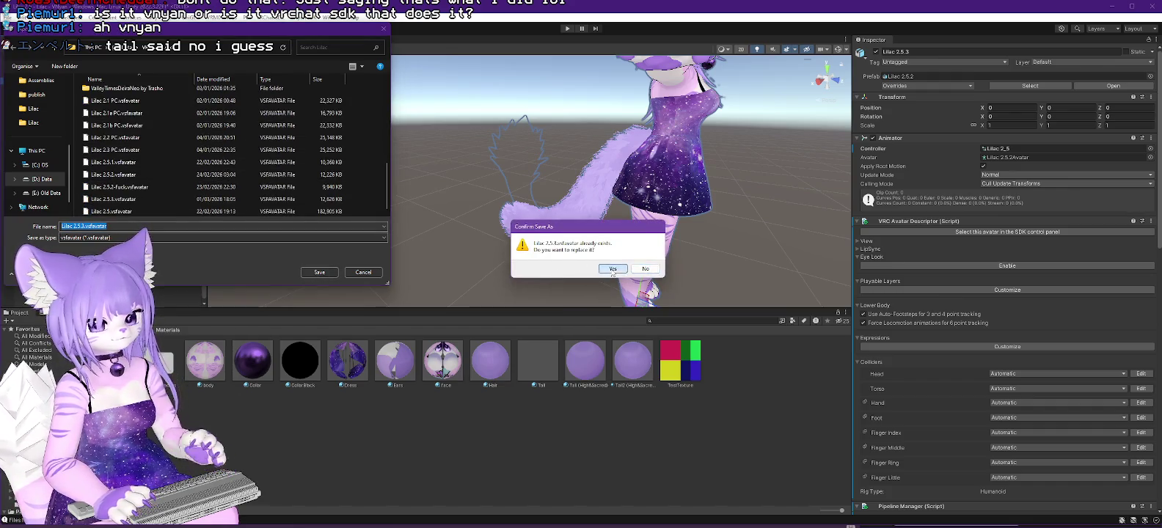
left_click(612, 269)
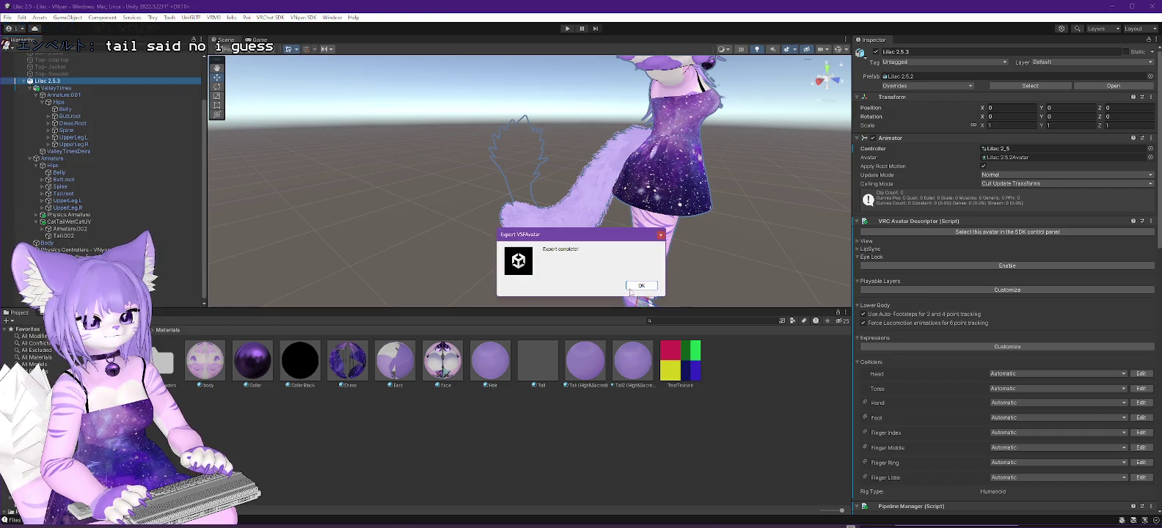
left_click(630, 289)
key("alt+Tab")
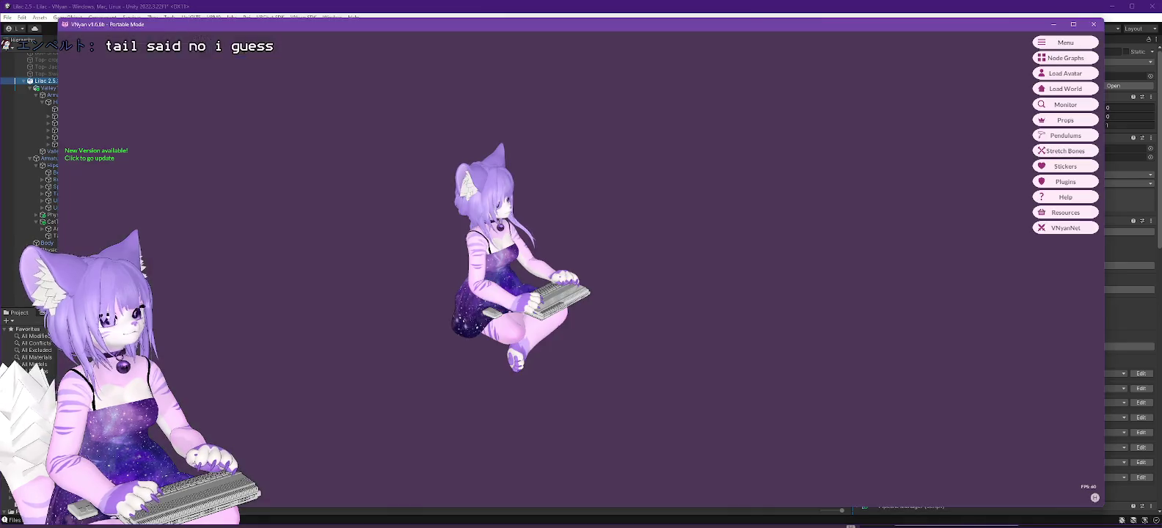
Load the re-exported Lilac 2.5.3.vsfavatar in VNyan and orbit round to inspect its back.
left_click(1066, 72)
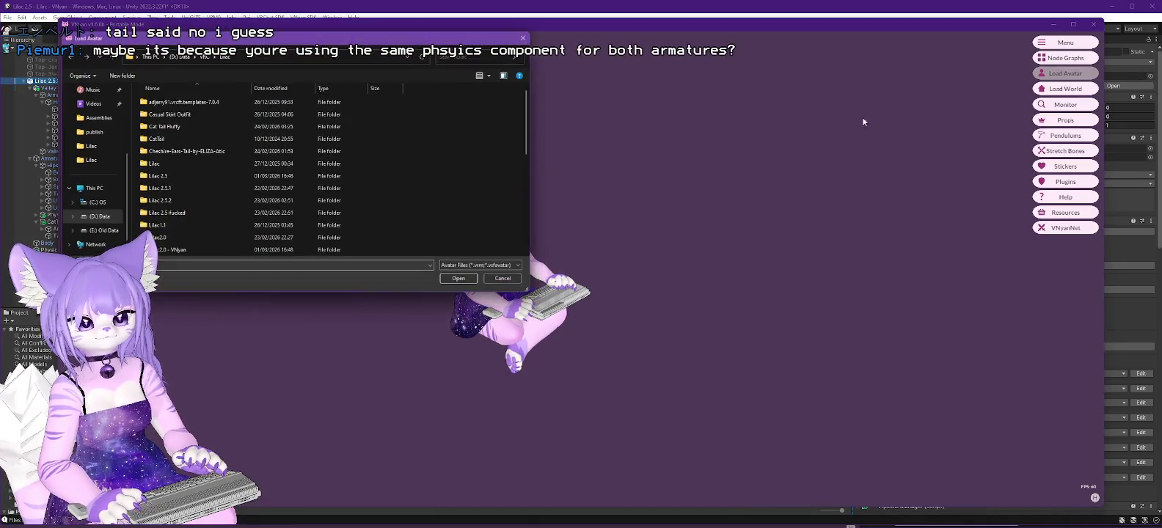
scroll("down", 3)
left_click(169, 215)
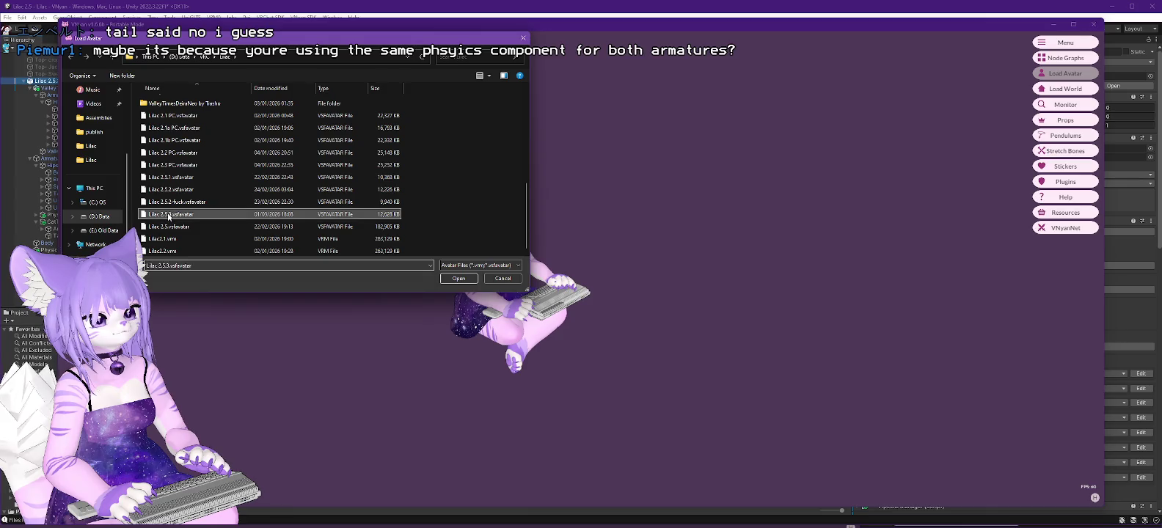
double_click(168, 214)
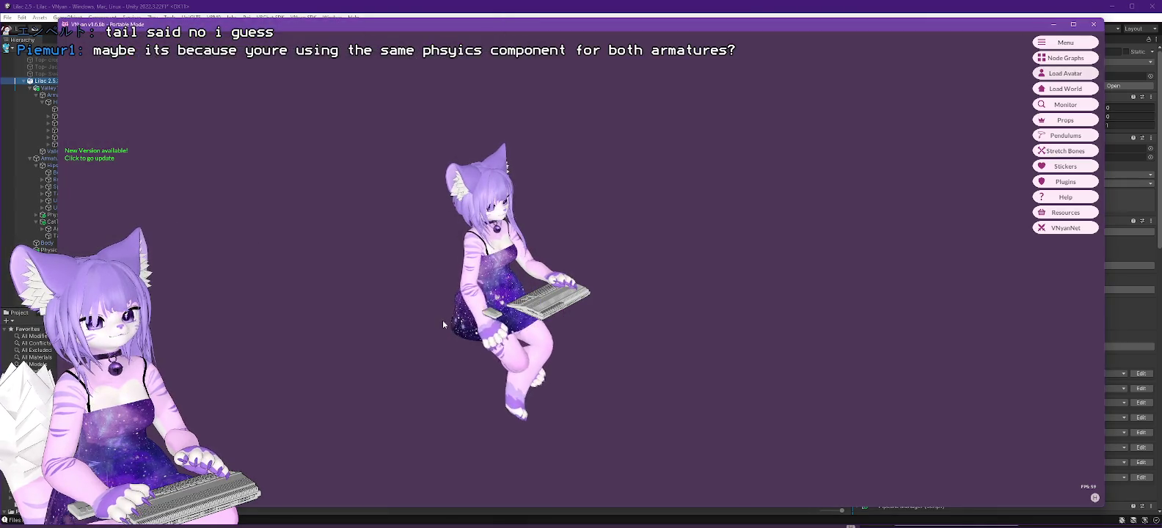
left_click_drag(443, 320, 447, 321)
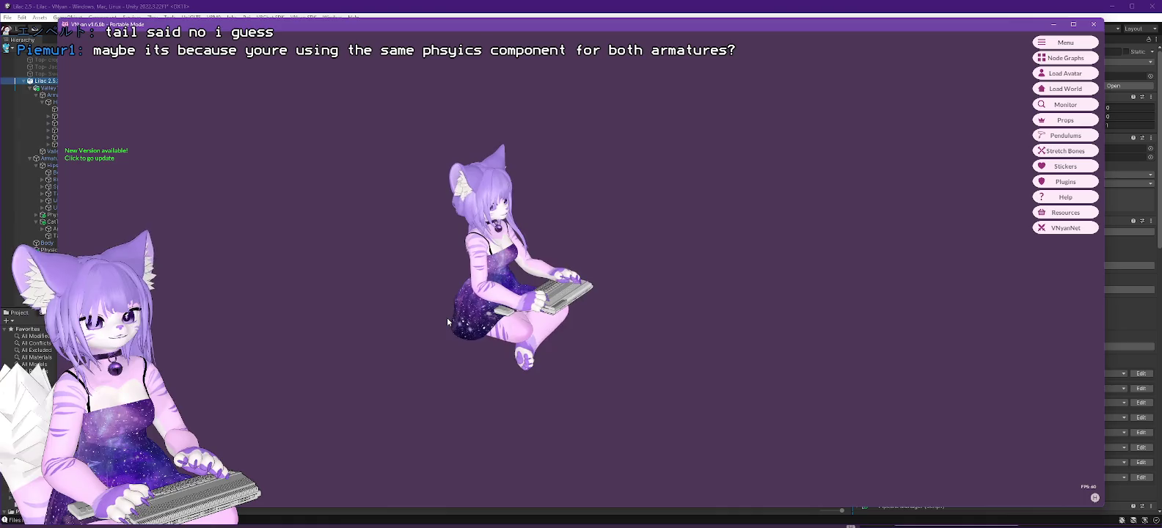
scroll("up", 3)
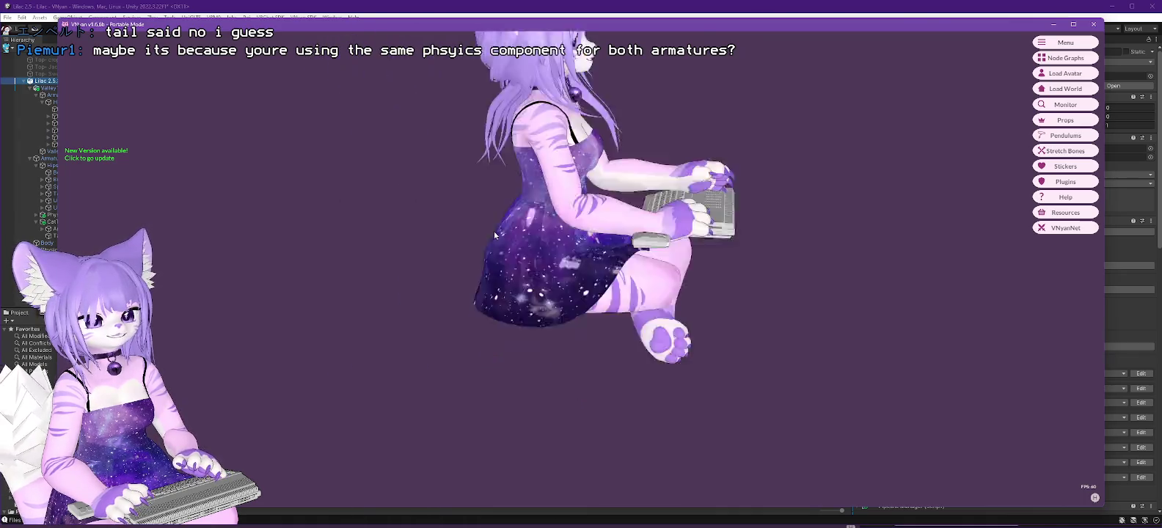
left_click_drag(494, 232, 441, 270)
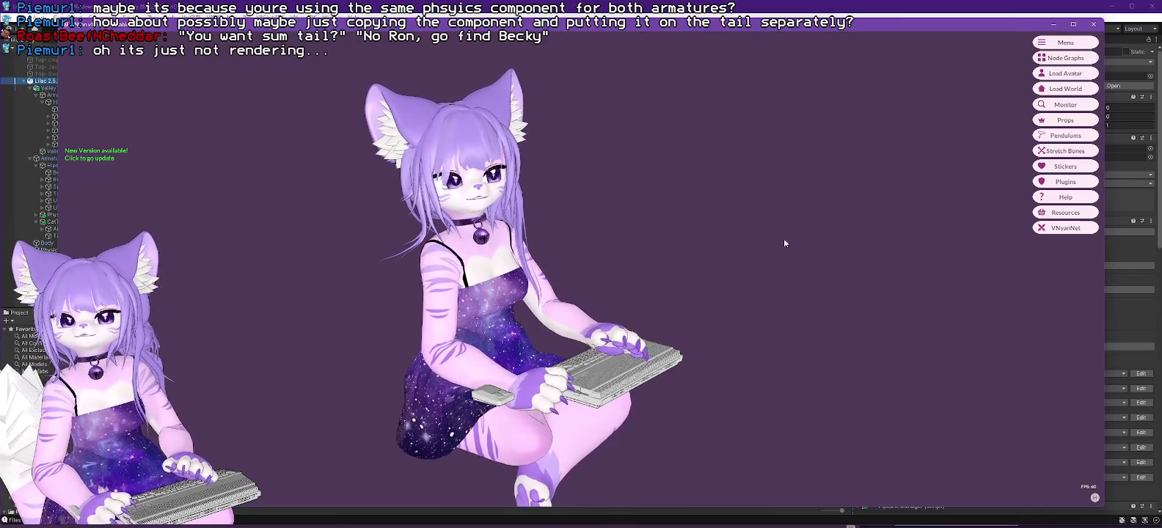
key("alt+Tab")
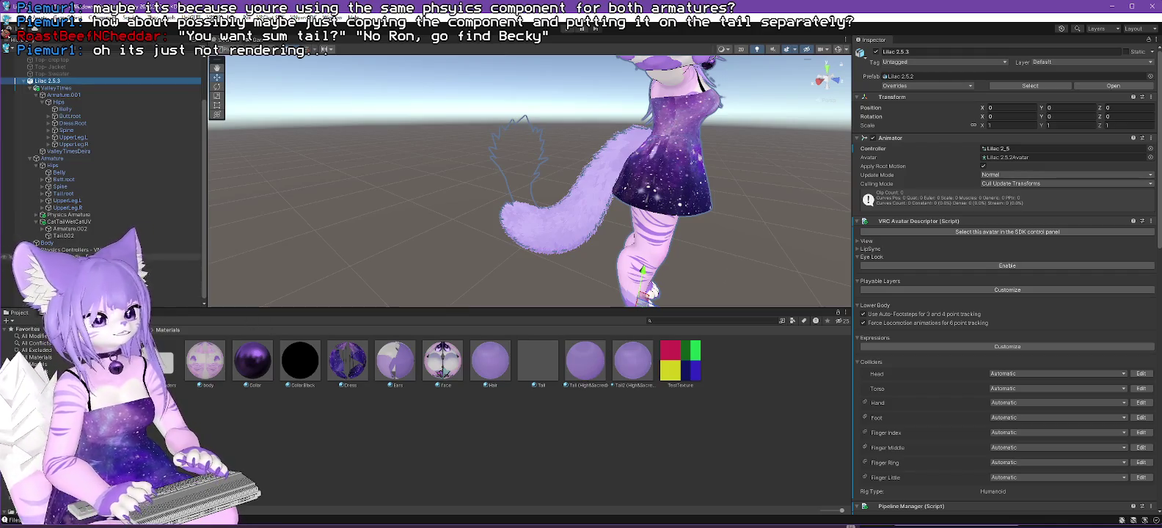
Inspect the Tail.002 mesh's Skinned Mesh Renderer settings in Unity.
left_click(63, 237)
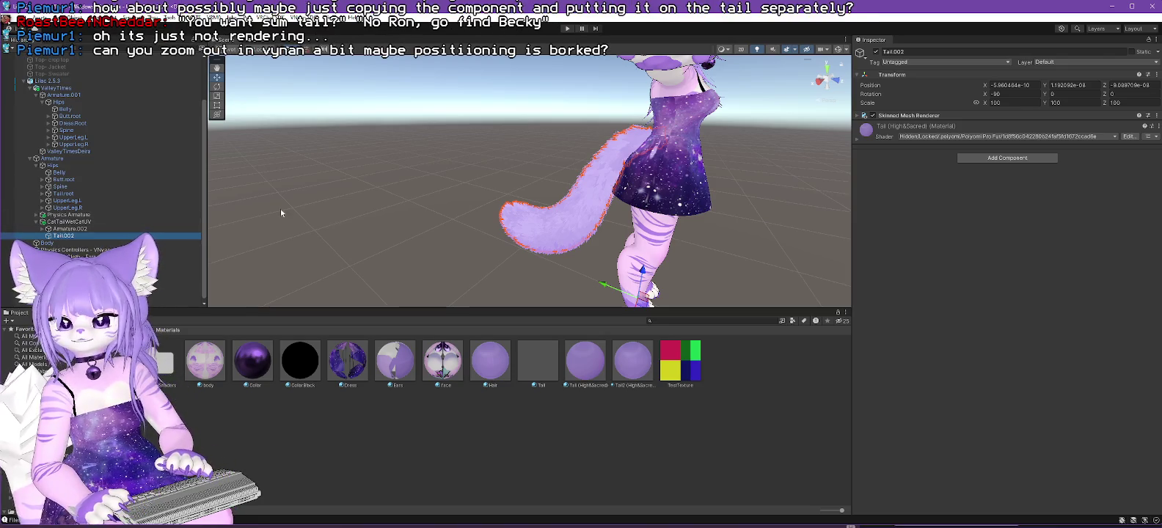
key("alt+Tab")
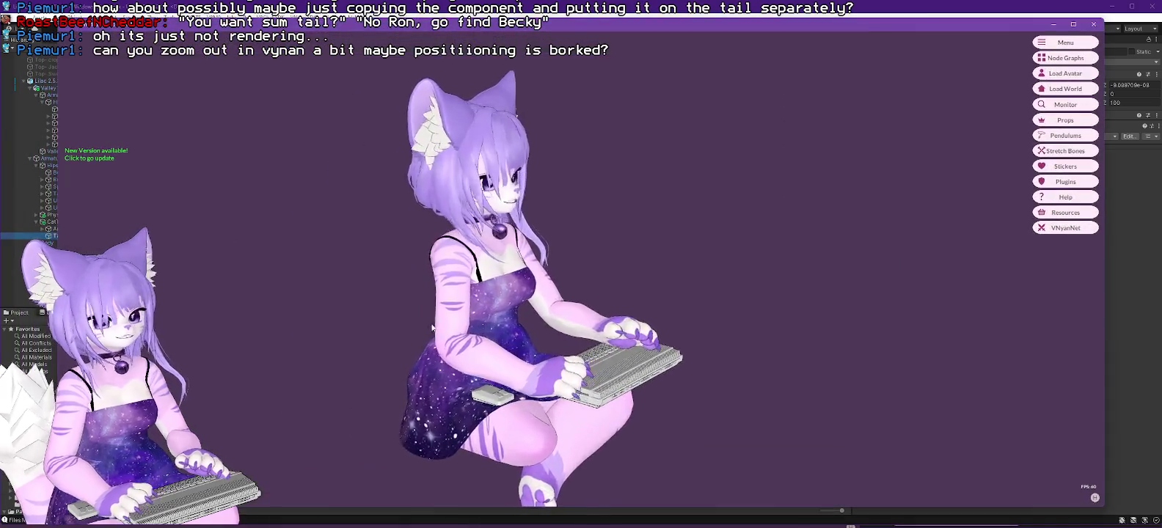
Zoom out and orbit VNyan's camera around the avatar, searching for the missing tail.
scroll("down", 3)
left_click_drag(528, 282, 169, 355)
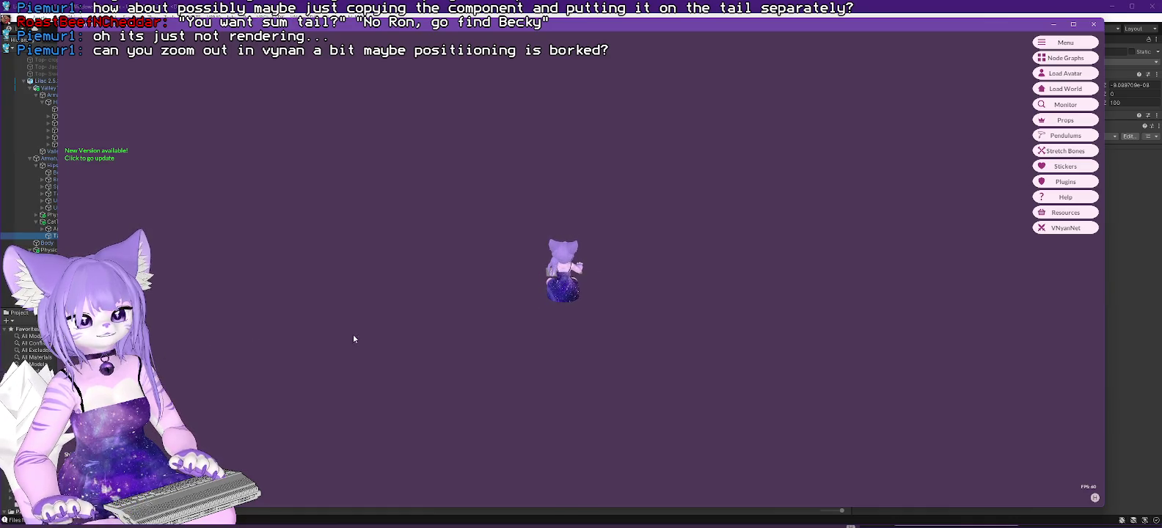
left_click_drag(792, 314, 679, 342)
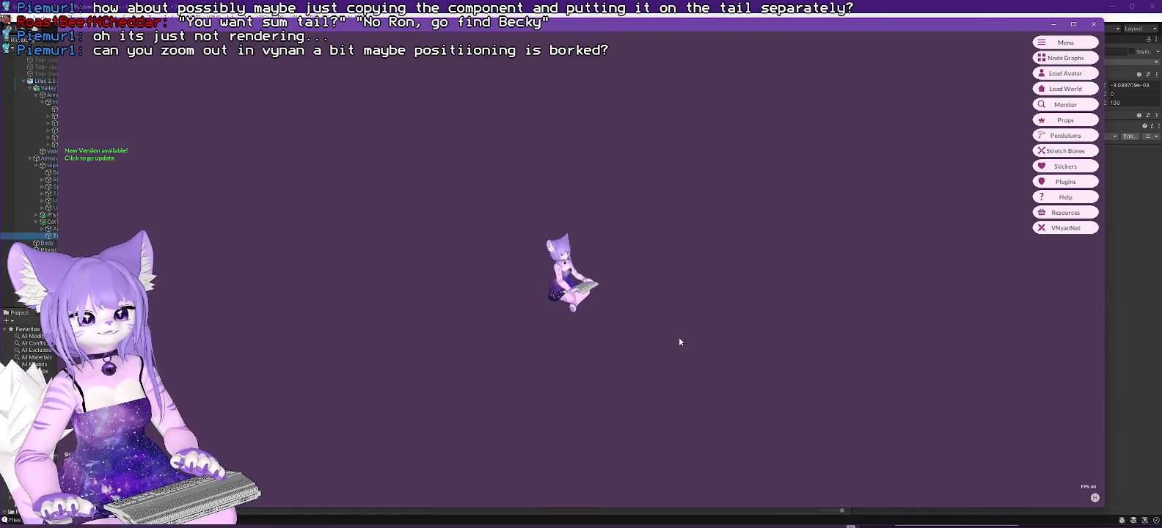
scroll("up", 3)
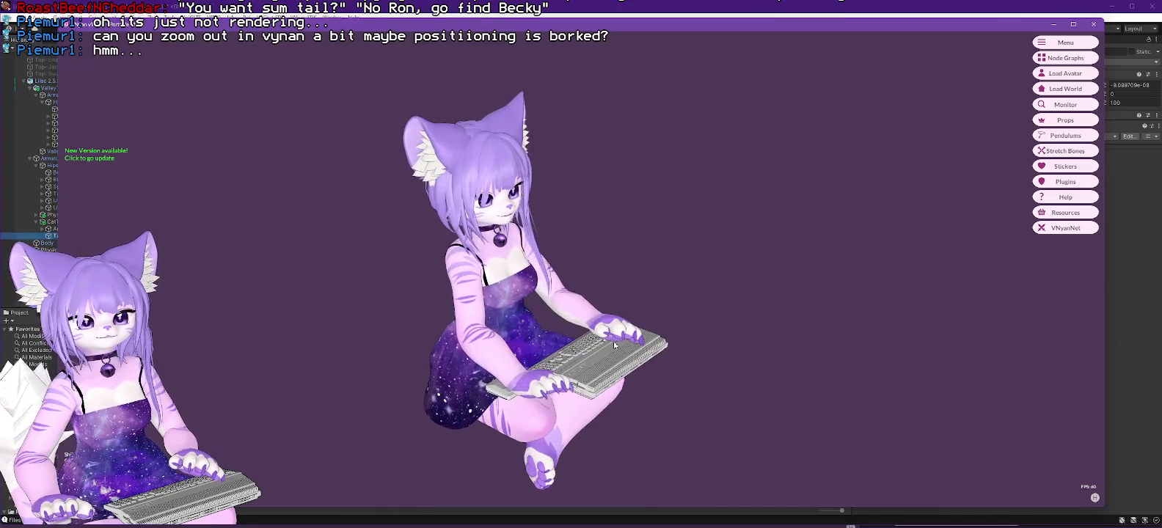
scroll("down", 3)
left_click_drag(664, 334, 484, 351)
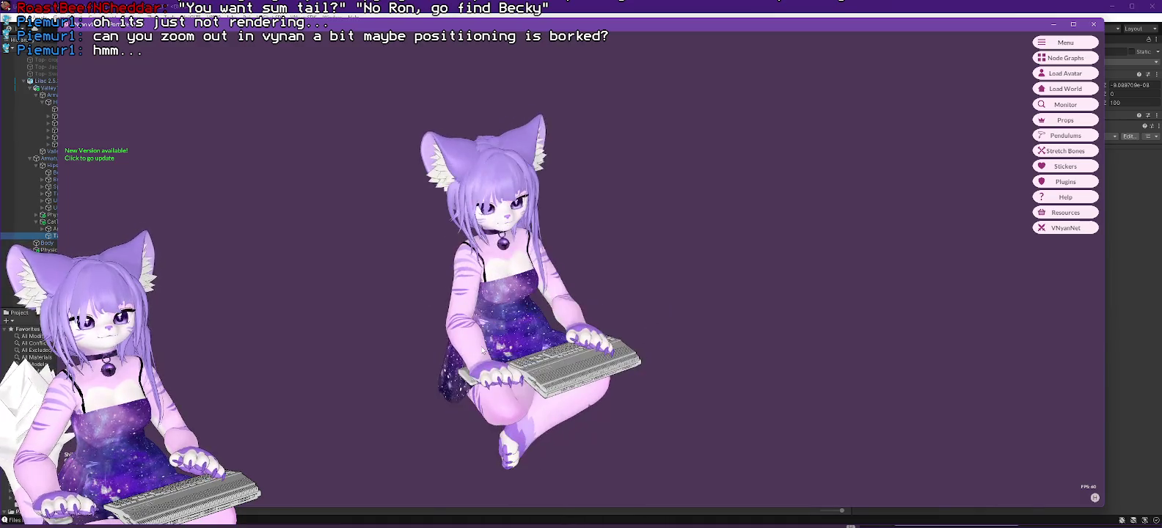
key("alt+Tab")
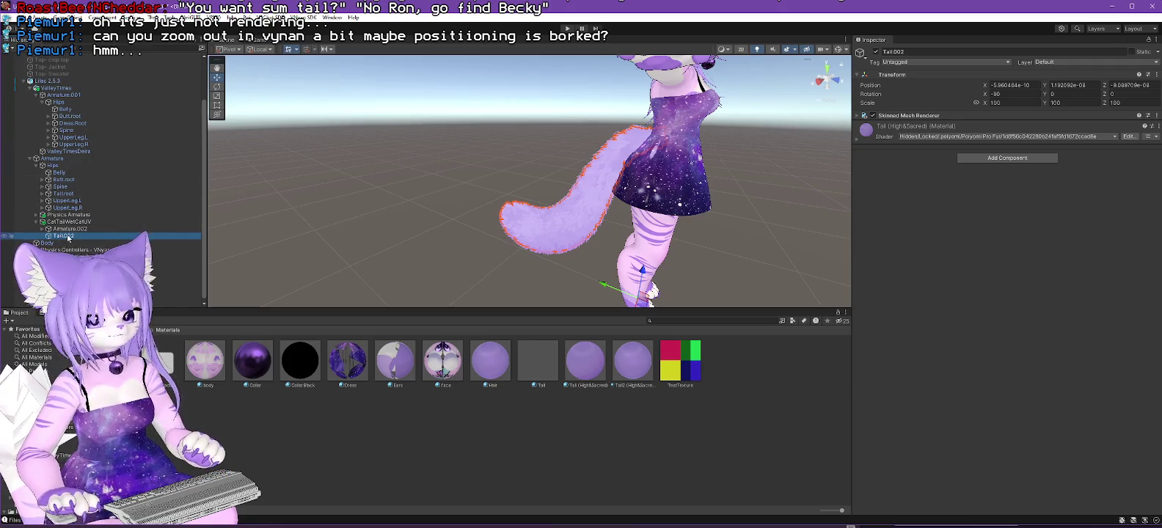
Move Tail.002 under Armature.001's Hips bone, then up to the Lilac 2.5.3 root.
left_click(355, 257)
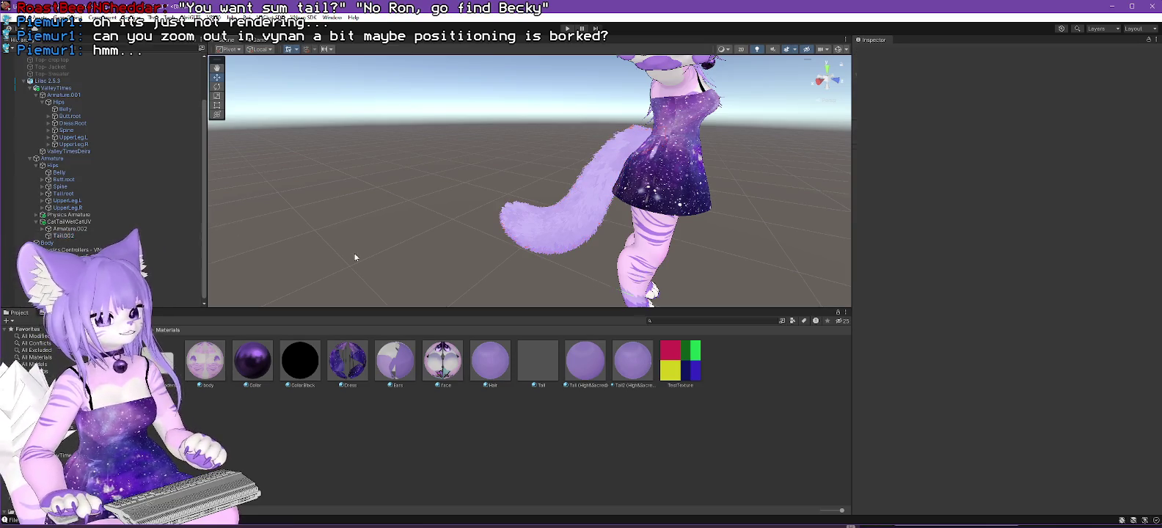
scroll("up", 3)
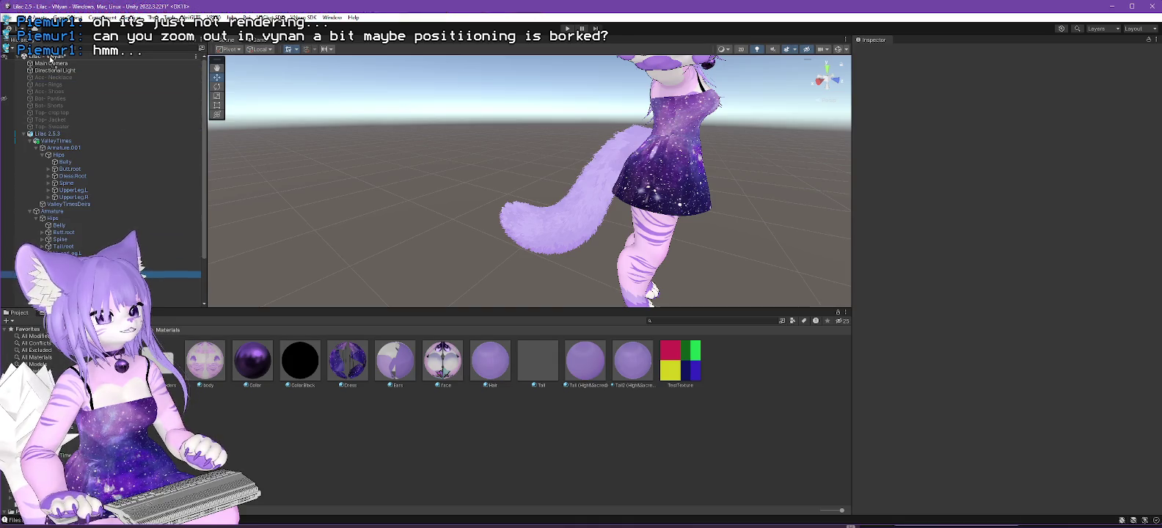
scroll("down", 3)
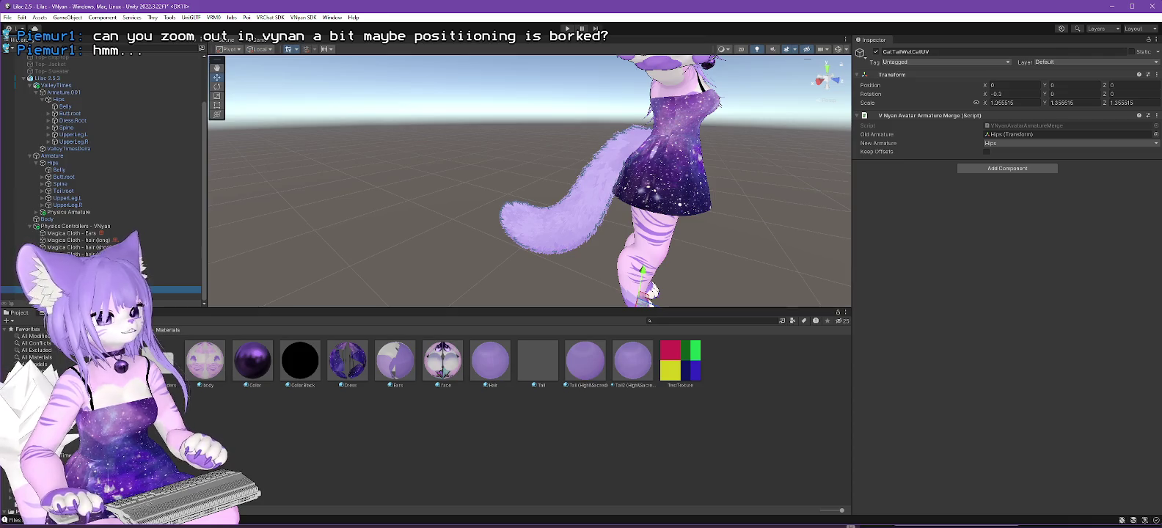
left_click_drag(66, 301, 63, 102)
left_click_drag(66, 148, 55, 78)
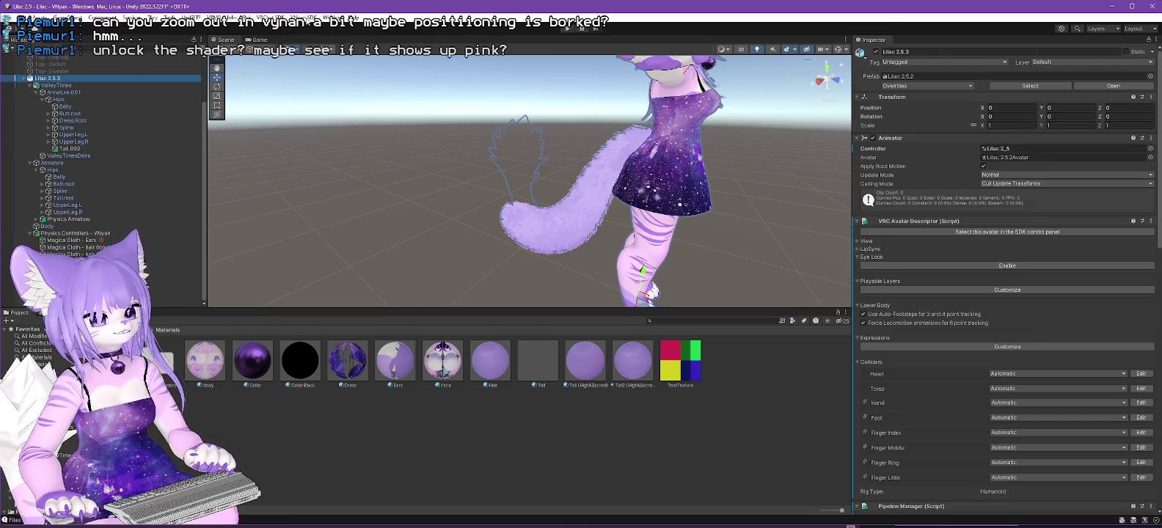
left_click(303, 17)
Inspect Tail.002, the CatTailWetCatUV object and the Tail (High&Sacred) material, then reselect Lilac 2.5.3.
mouse_move(388, 38)
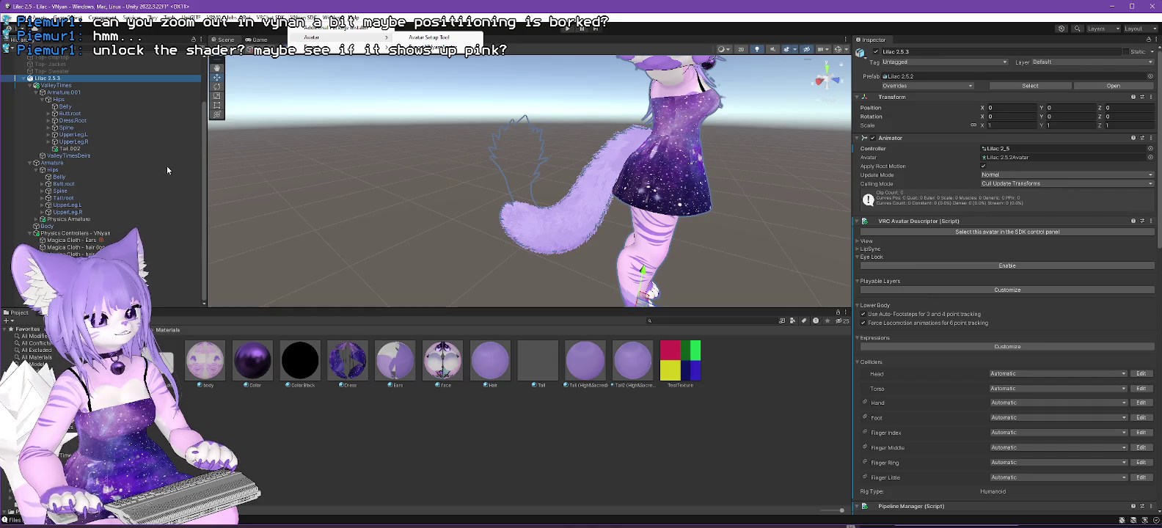
left_click(152, 53)
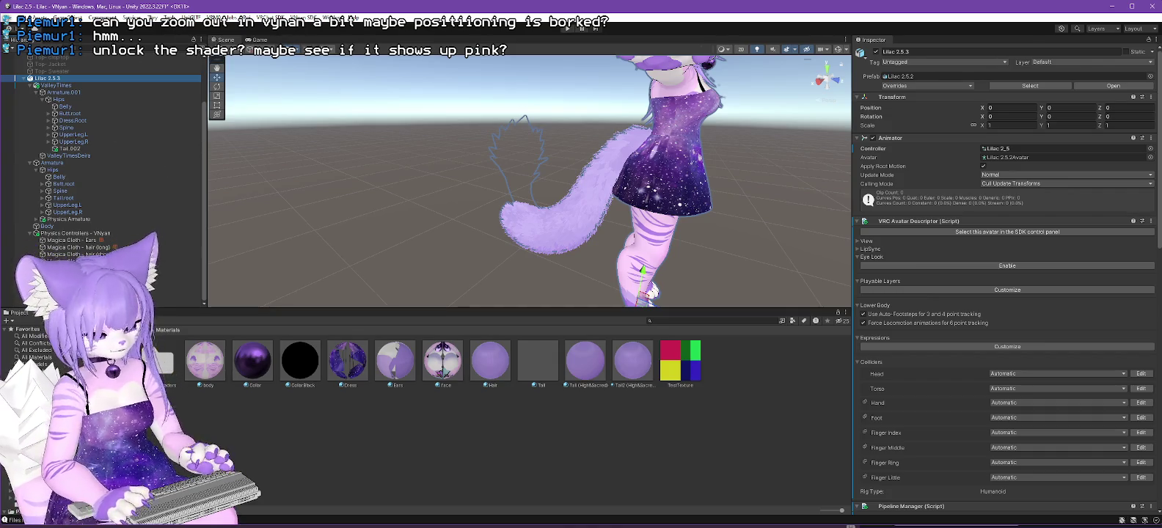
left_click(70, 148)
left_click(66, 289)
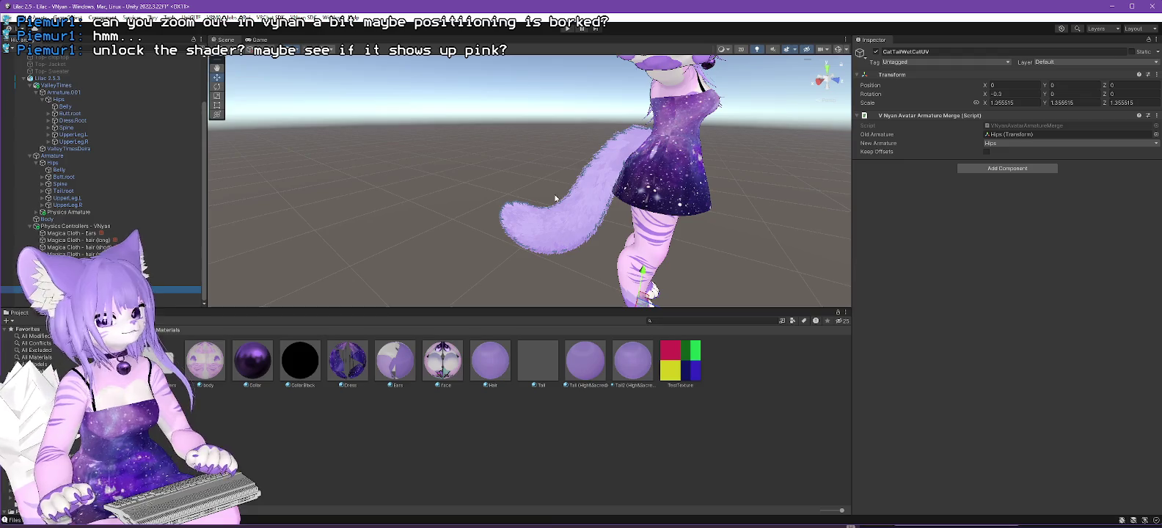
left_click(591, 369)
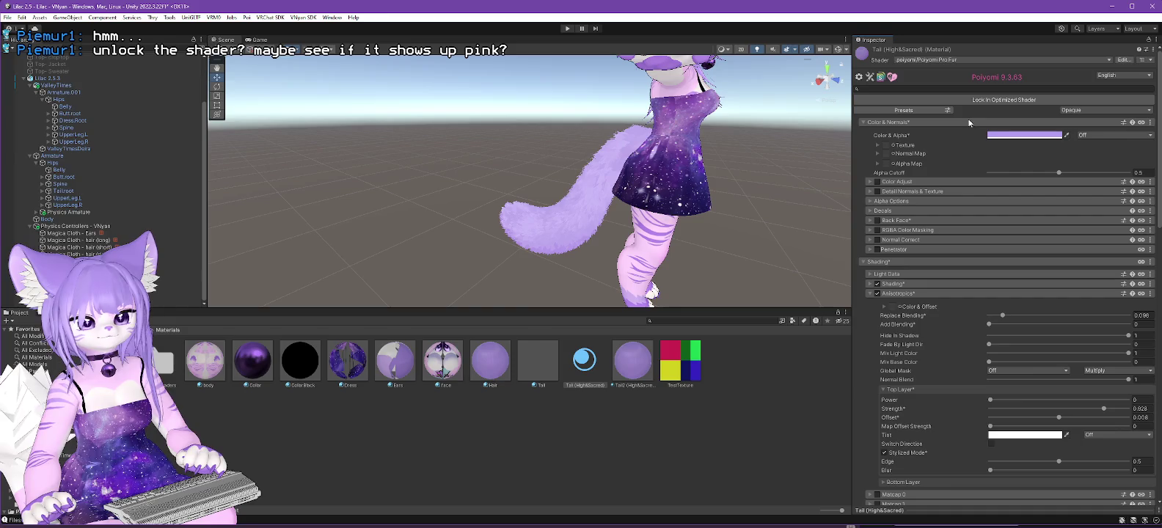
left_click(44, 78)
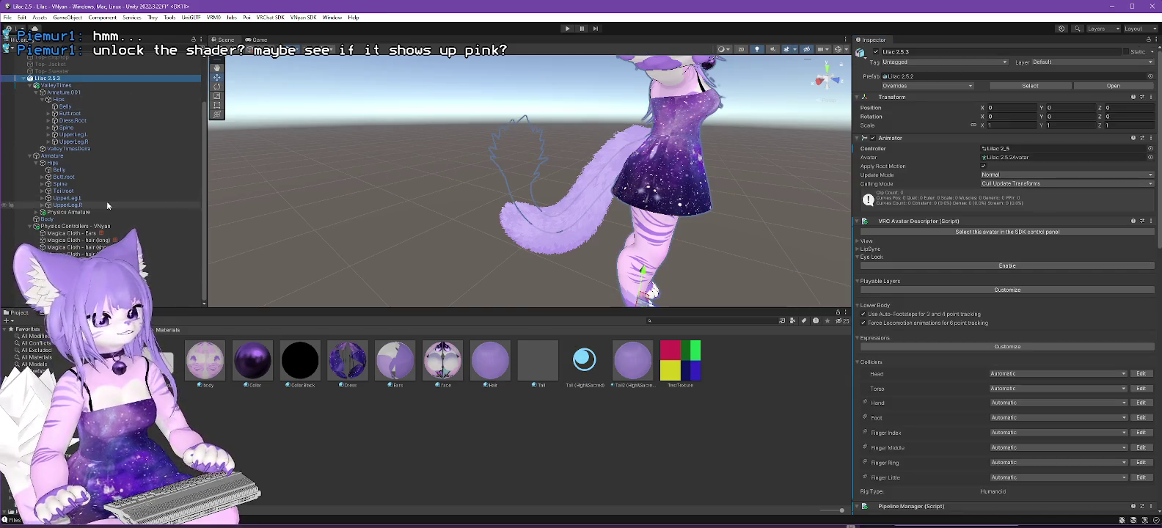
left_click(176, 289)
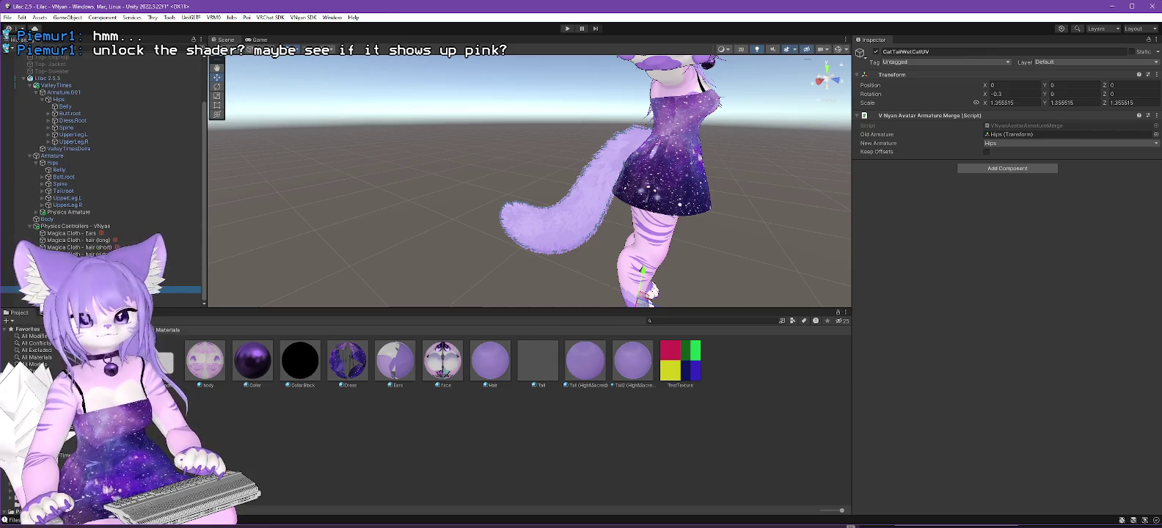
left_click(64, 77)
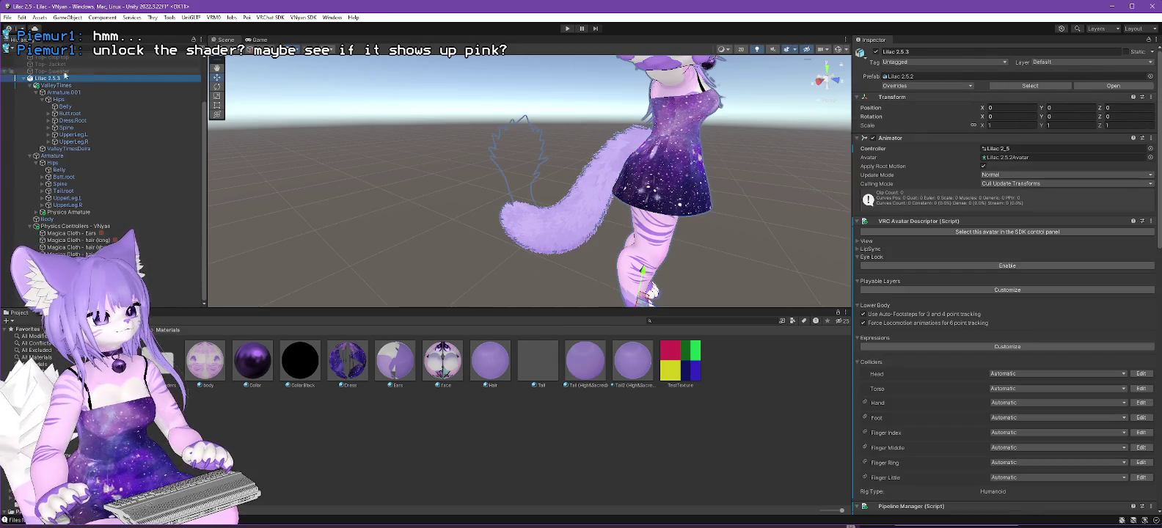
left_click(303, 17)
Export the avatar as VSFAvatar over Lilac 2.5.3.vsfavatar, then switch to VNyan.
mouse_move(323, 37)
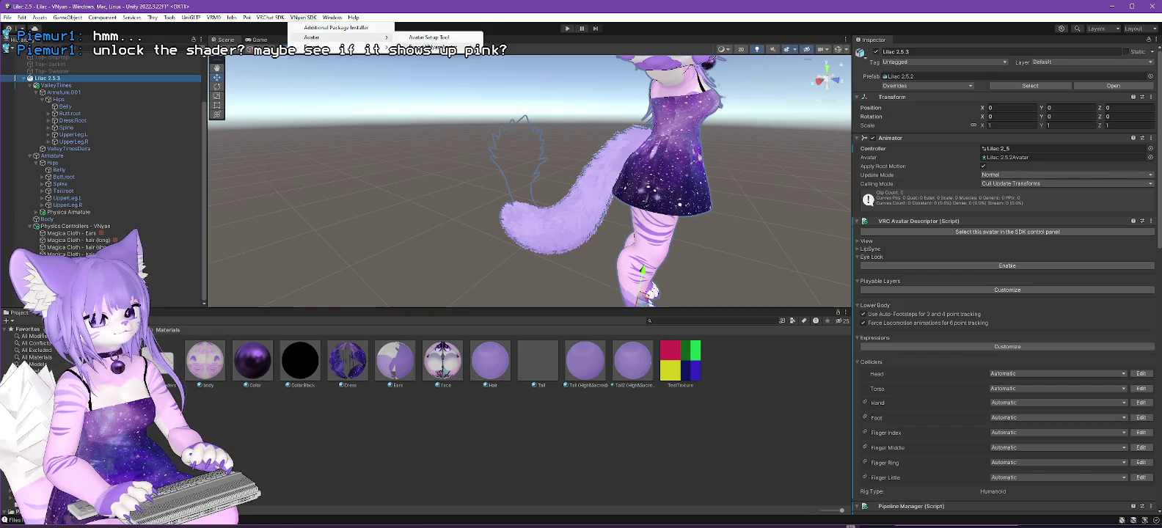
left_click(432, 46)
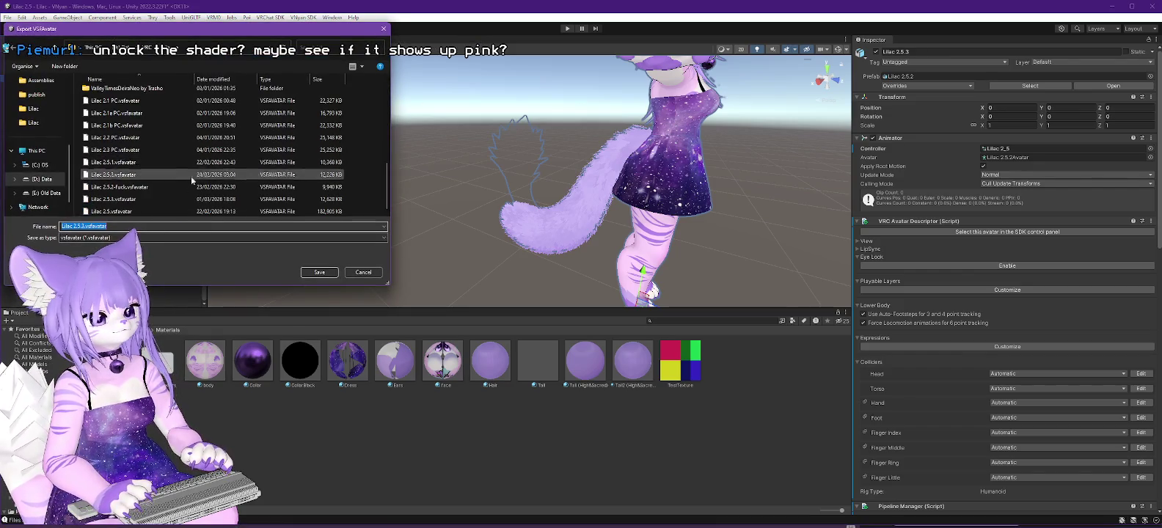
double_click(191, 199)
left_click(607, 270)
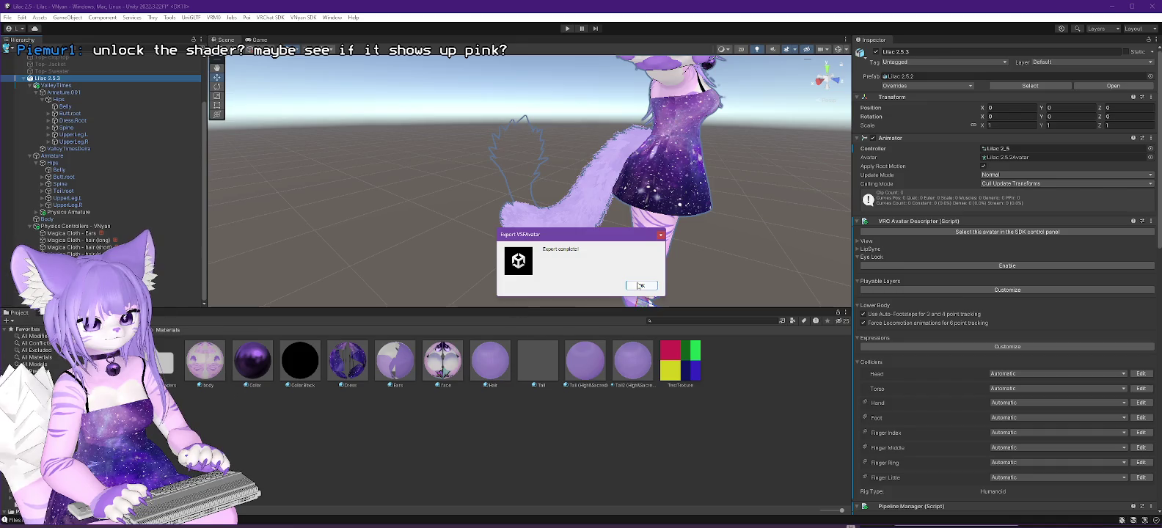
left_click(655, 287)
key("alt+Tab")
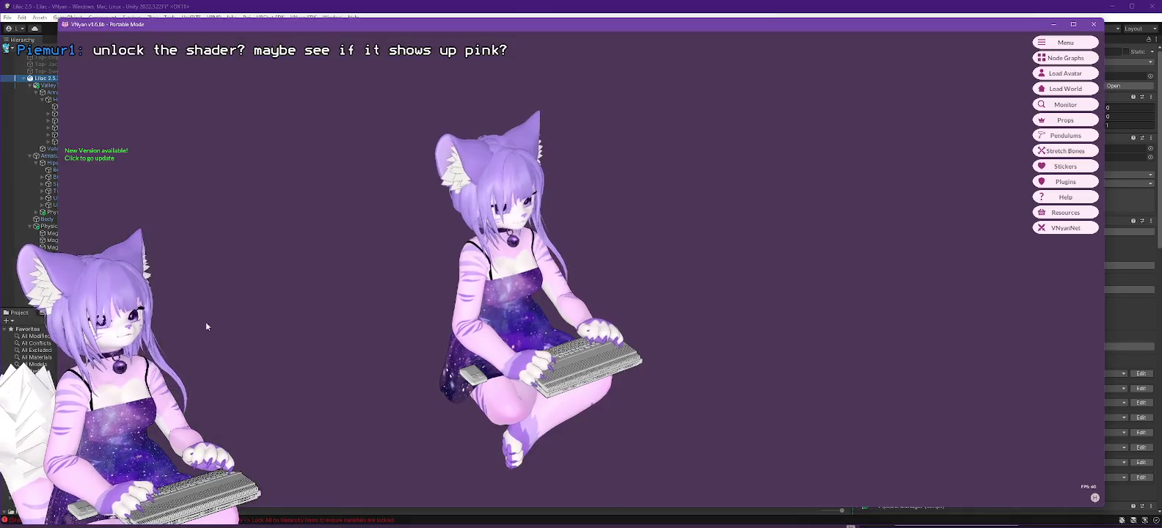
Load the newly exported Lilac .vsfavatar, then orbit and zoom around it looking for the tail.
left_click(1065, 73)
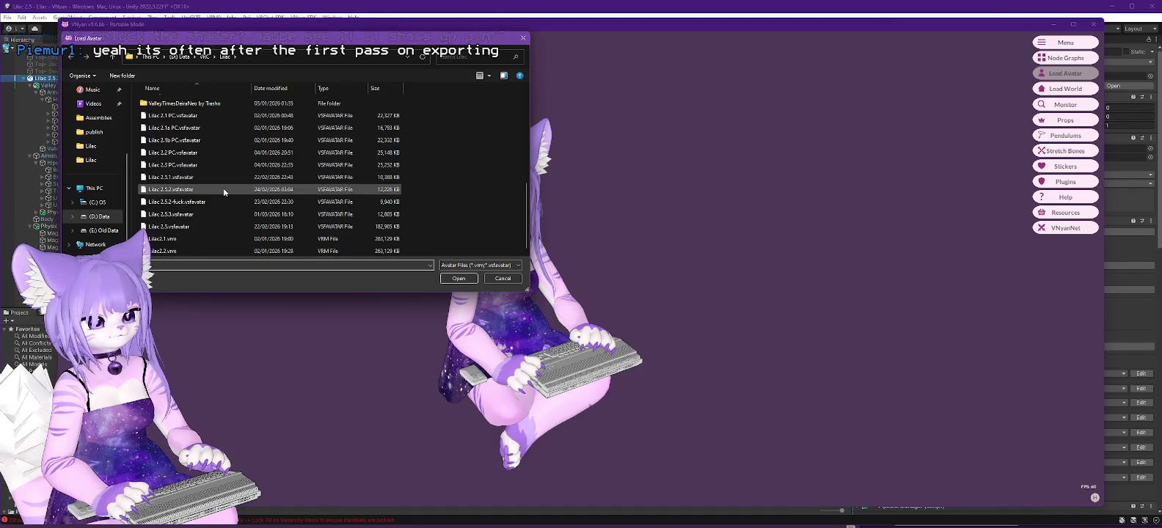
double_click(168, 218)
left_click_drag(167, 221, 516, 338)
scroll("down", 3)
scroll("up", 3)
scroll("down", 3)
scroll("down", 3)
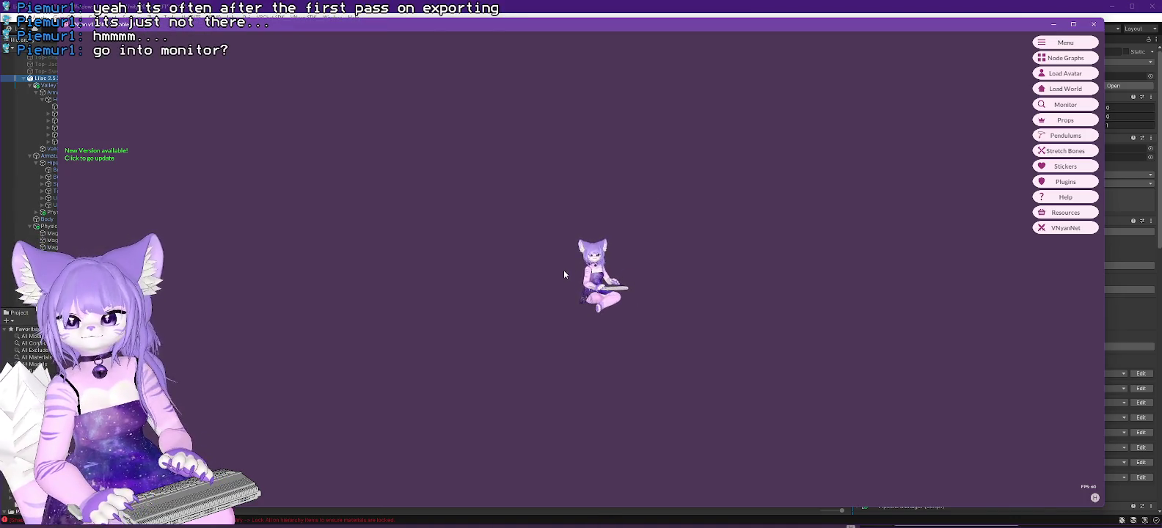
left_click(1068, 104)
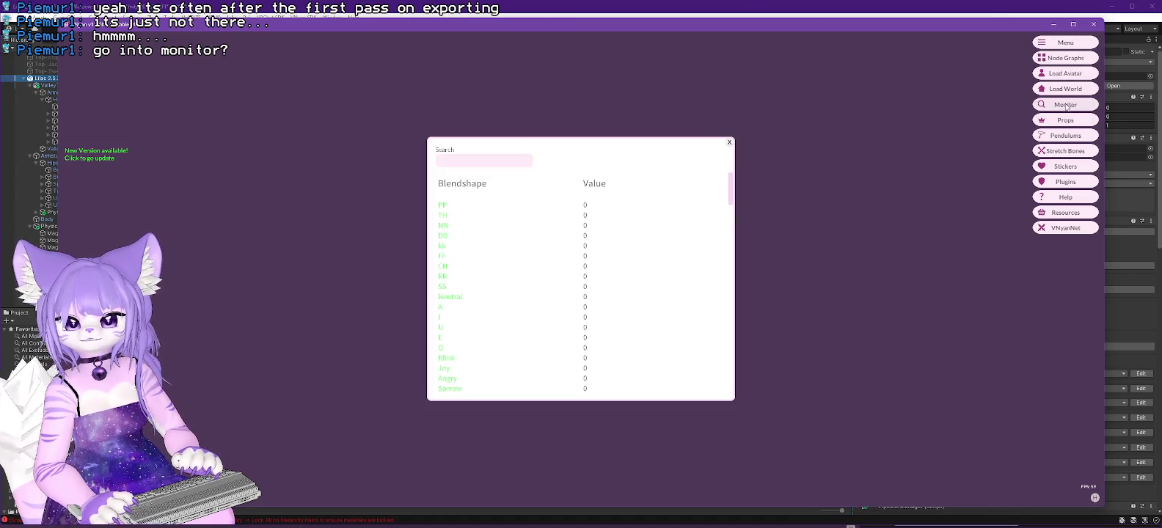
Scroll the Monitor's blendshape and parameter values, then in Unity select the Tail.002 mesh.
left_click_drag(731, 183, 719, 374)
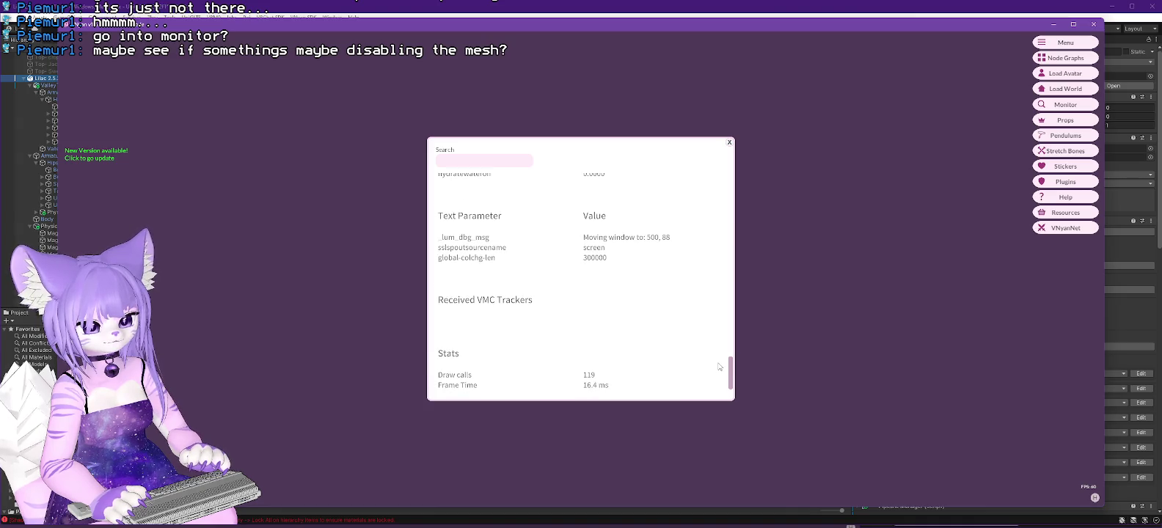
left_click_drag(724, 371, 744, 169)
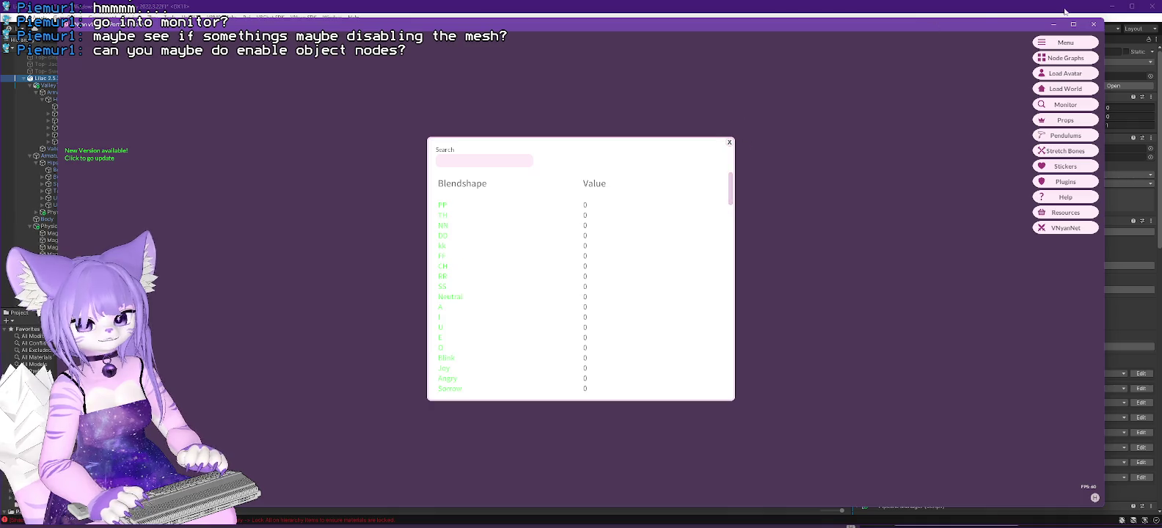
left_click(1068, 9)
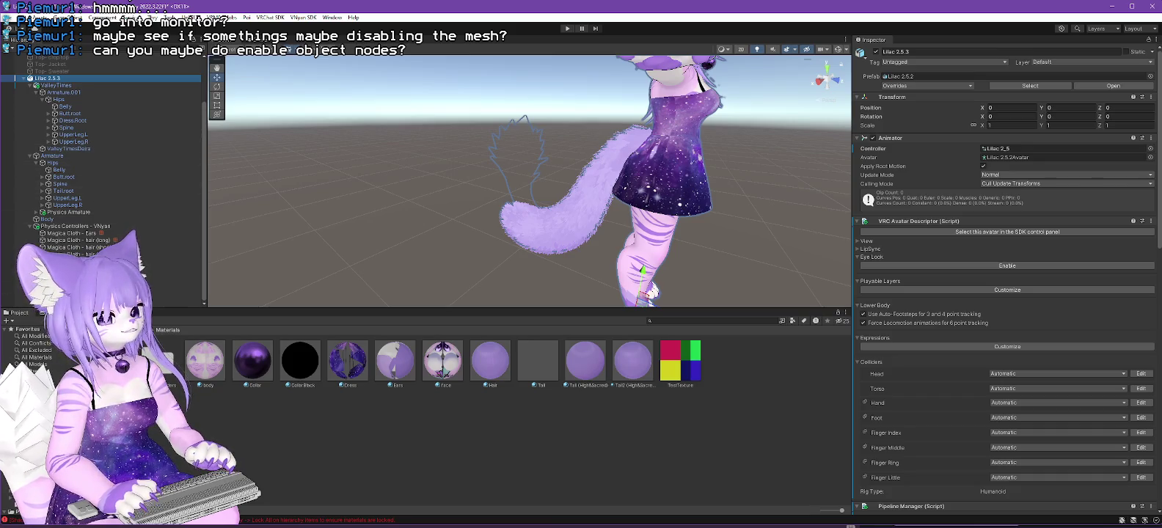
left_click(543, 220)
In the Defaults node graph, search nodes for 'obj' and add an Object Visibility node.
key("alt+Tab")
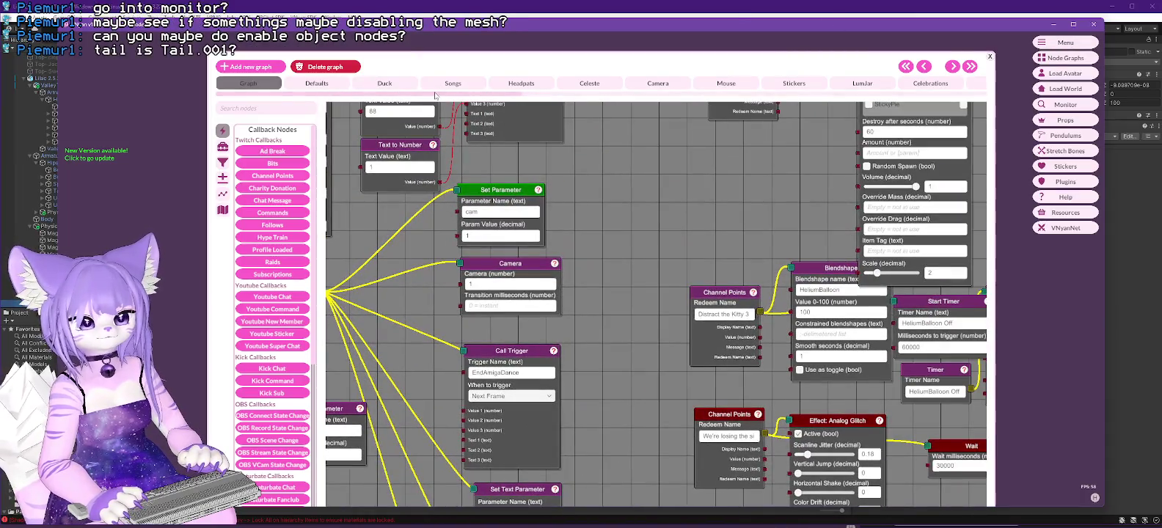
left_click_drag(452, 93, 1146, 103)
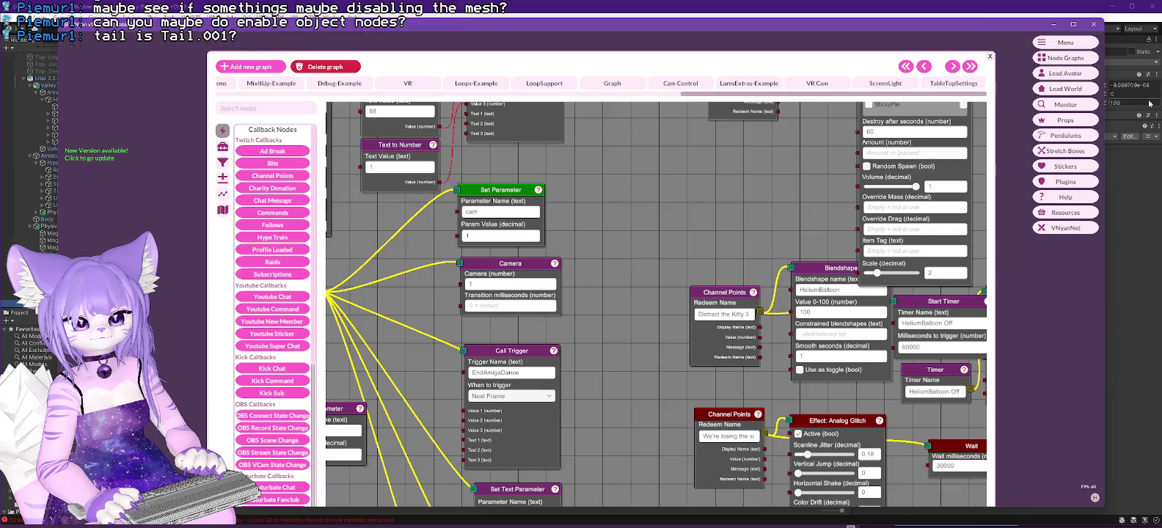
left_click_drag(845, 95, 257, 95)
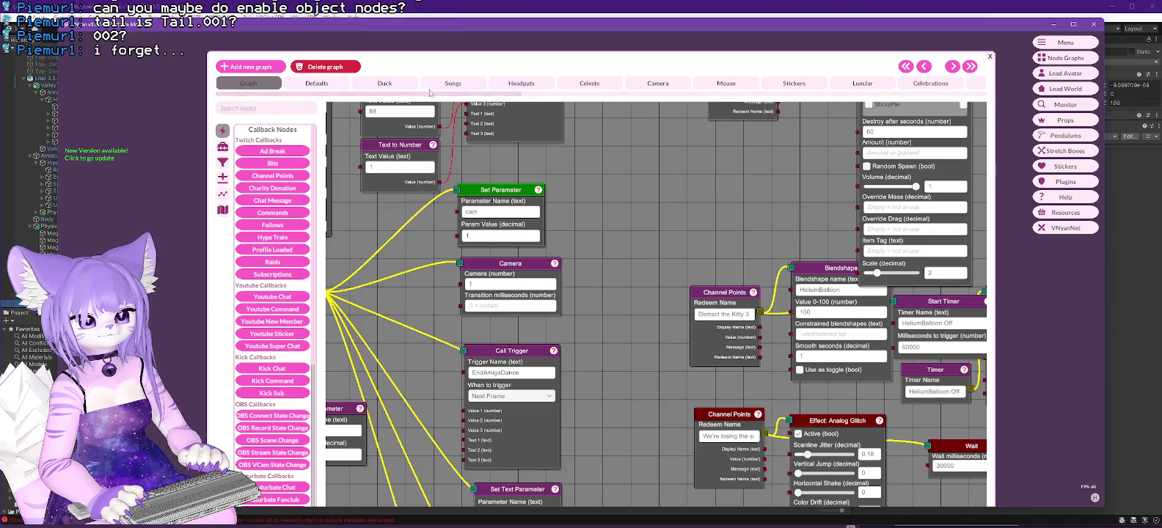
left_click(316, 82)
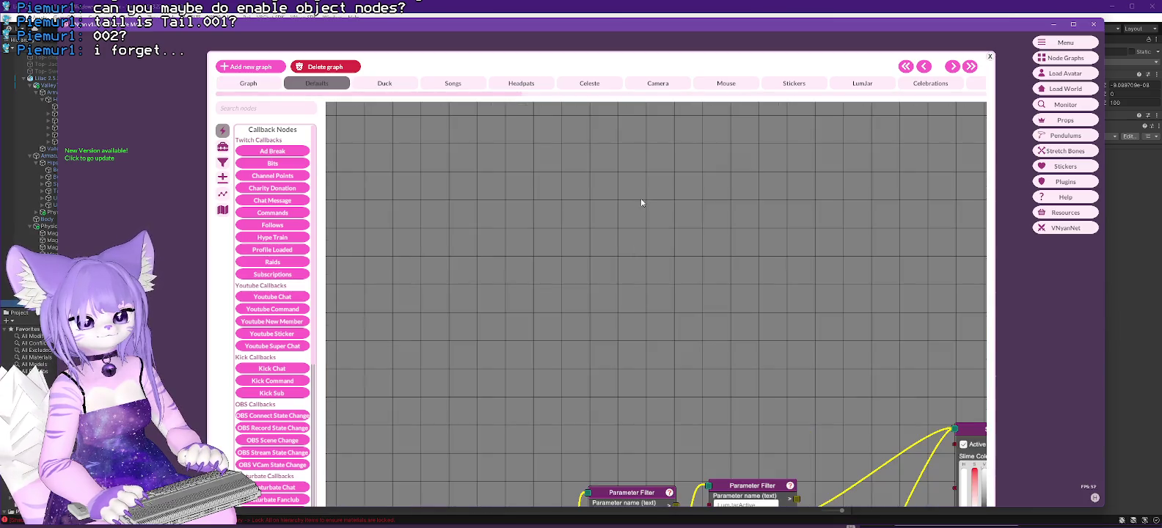
left_click(262, 108)
type("ena")
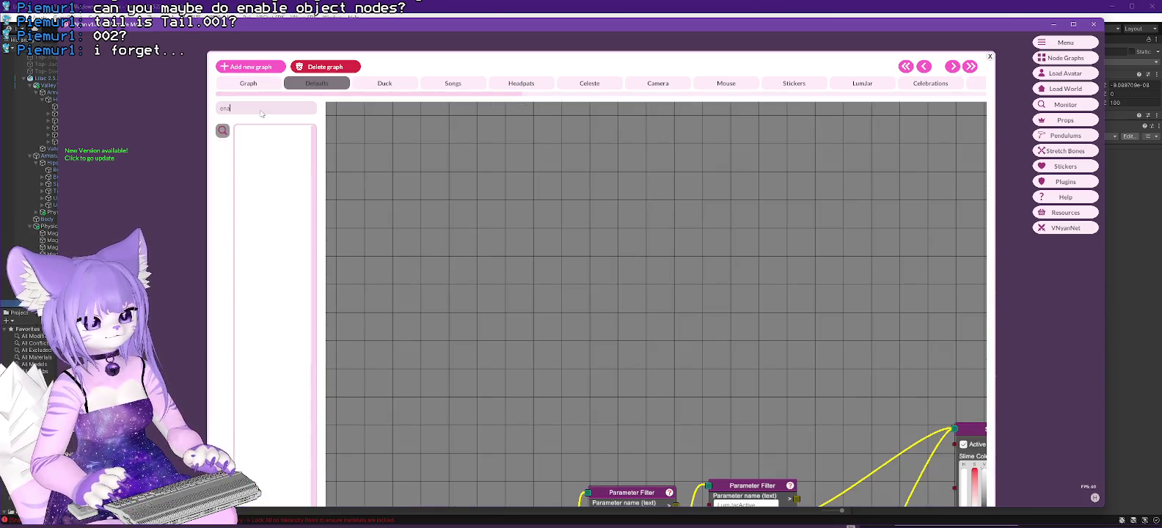
key("BackSpace")
key("BackSpace")
key("BackSpace")
type("ob")
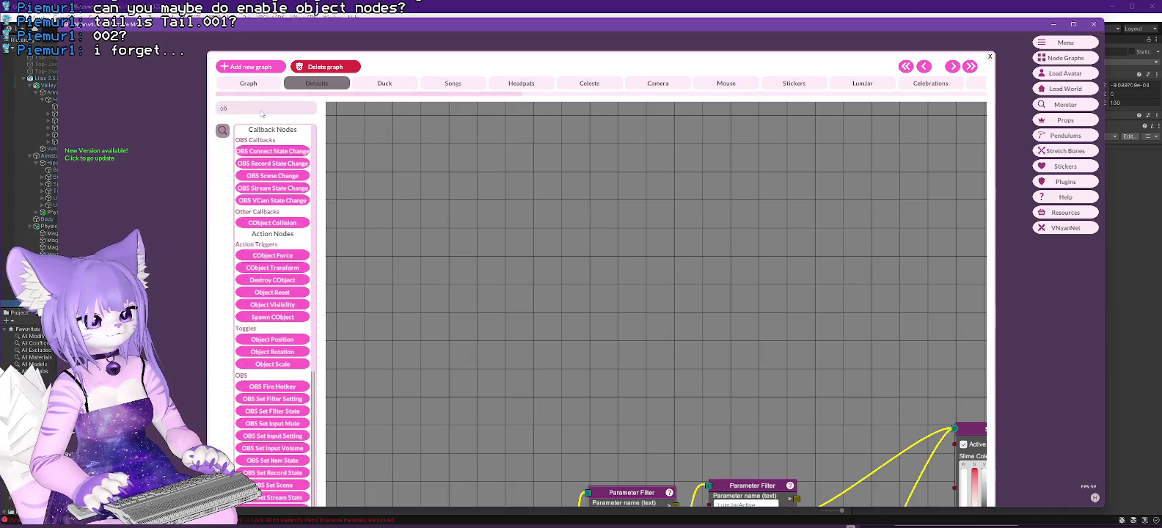
type("j")
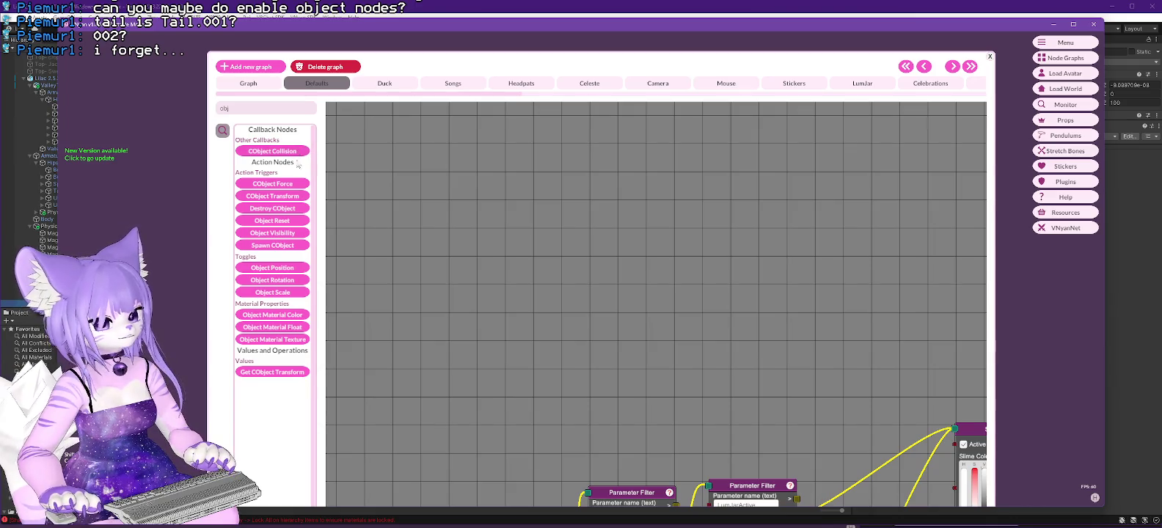
left_click(273, 232)
Scroll the Object Visibility node's object list to the tail entries, then return to Unity.
left_click(691, 307)
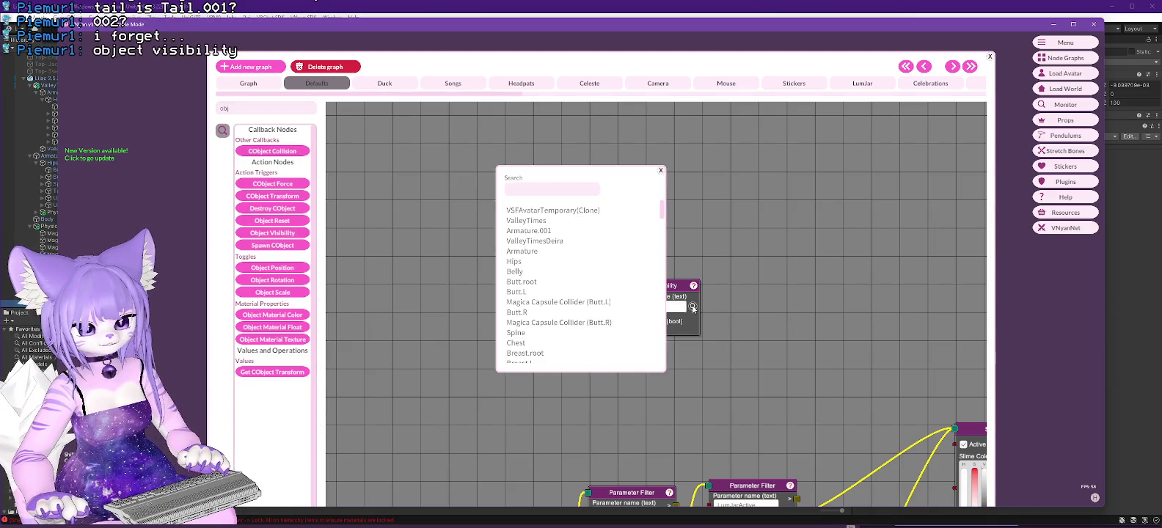
left_click_drag(661, 212, 667, 314)
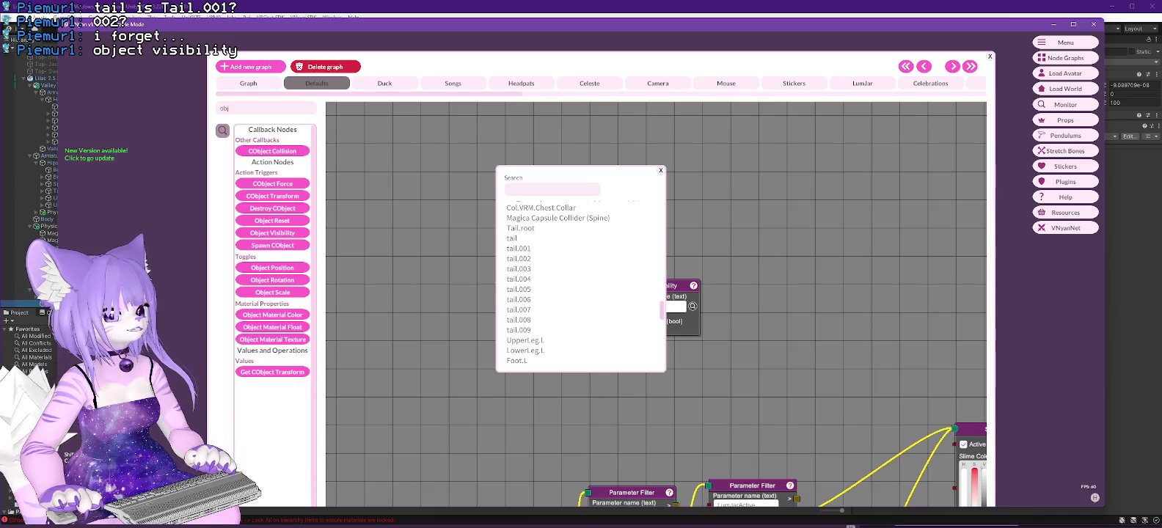
key("alt+Tab")
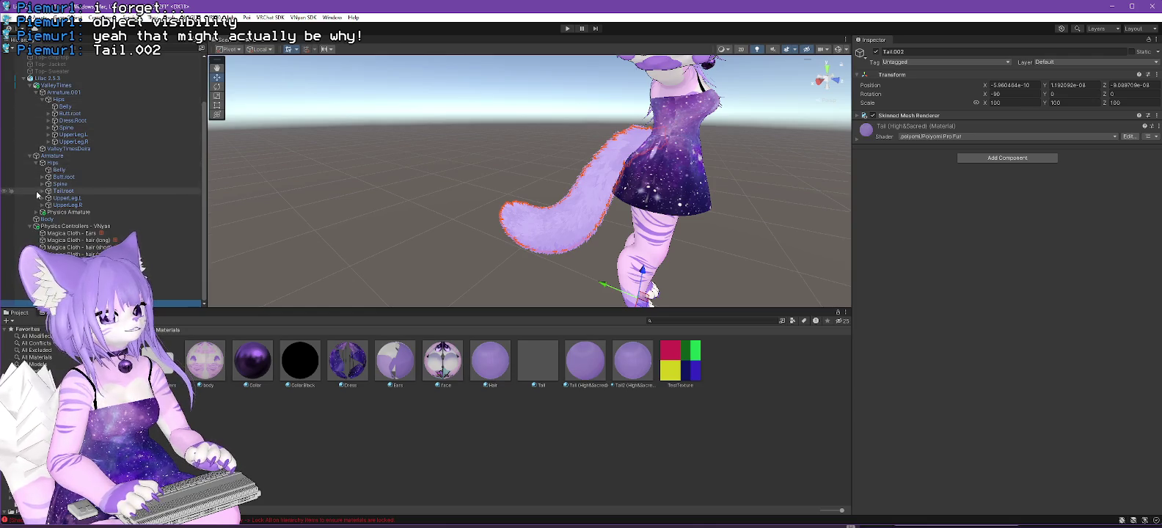
Expand Tail.root and rename TailRoot to HSTailRoot and Tail to HSTail.
left_click(42, 191)
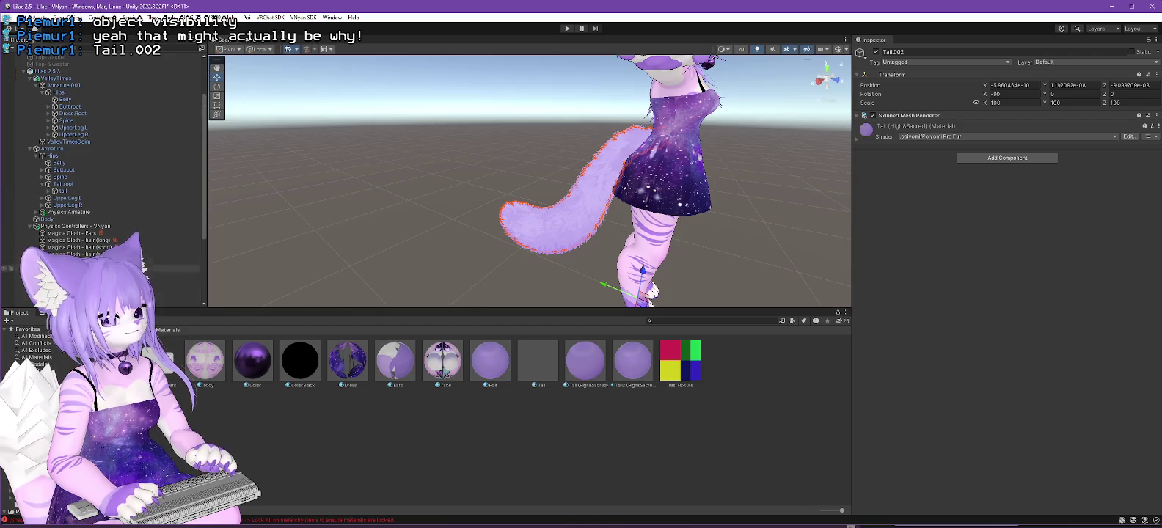
scroll("down", 3)
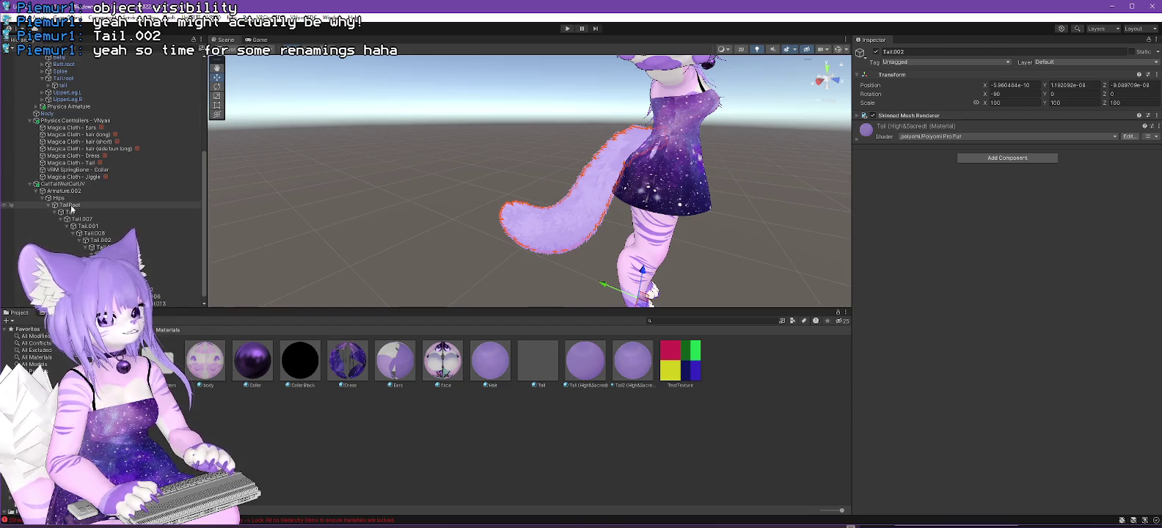
left_click(110, 205)
key("F2")
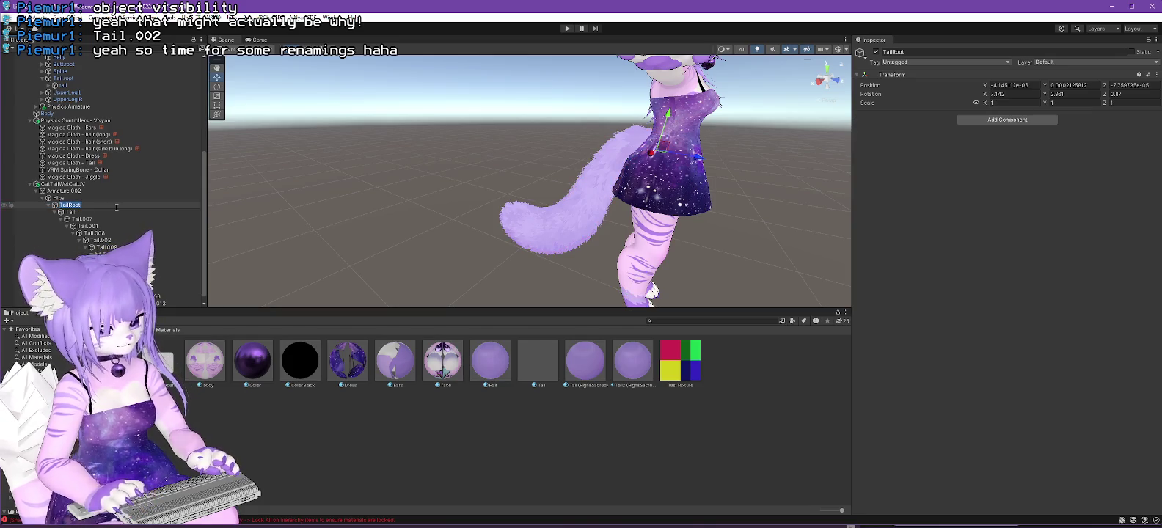
type("HS")
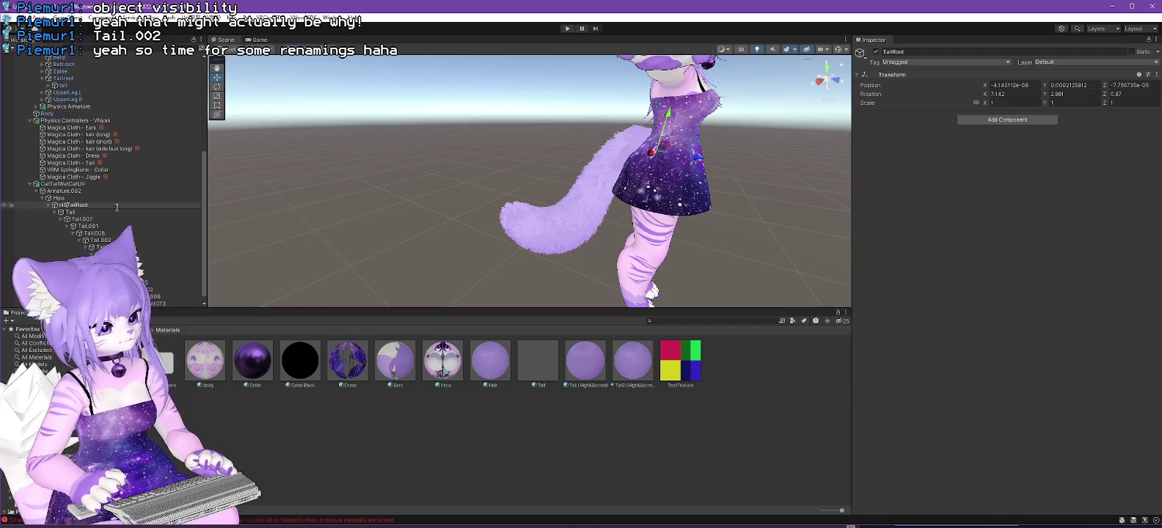
left_click(104, 212)
key("Home")
type("HS")
key("Return")
Prefix Tail.007, Tail.001 and Tail.008 with HS, making HSTail.007, HSTail.001 and HSTail.008.
key("Down")
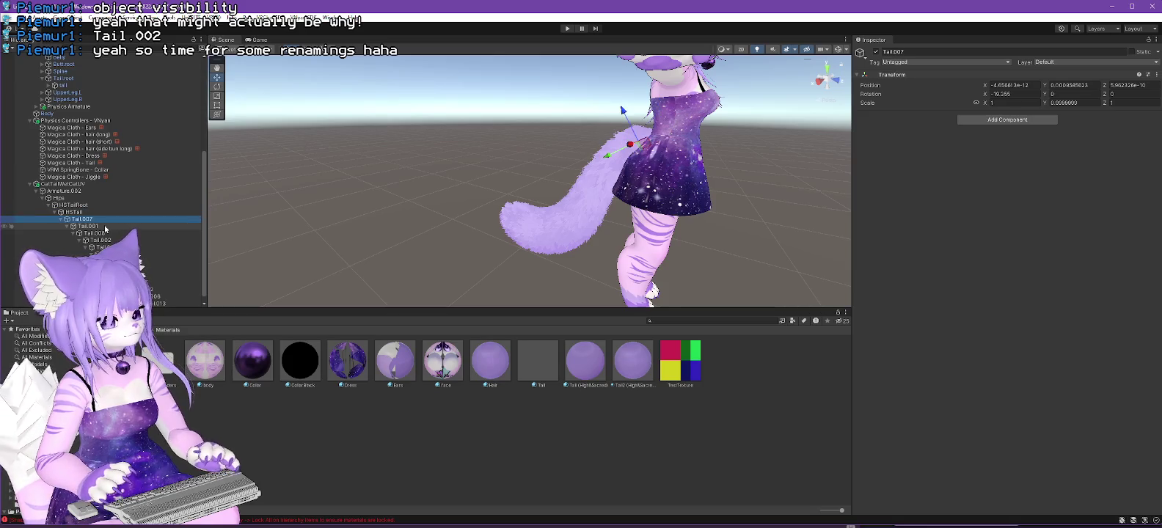
key("F2")
key("Home")
type("HS")
key("Return")
key("Down")
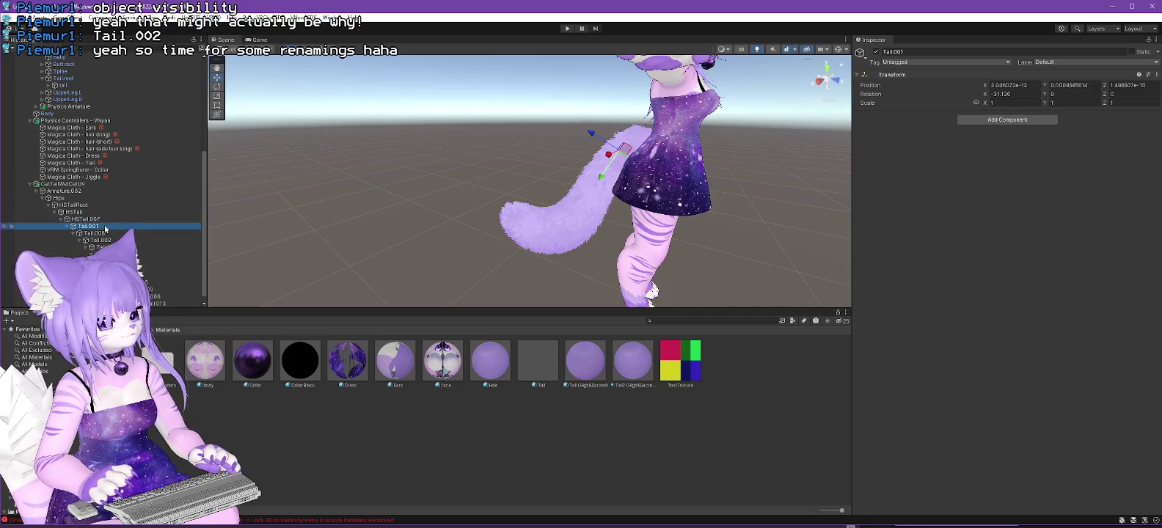
key("F2")
key("Home")
type("H")
key("Return")
key("Down")
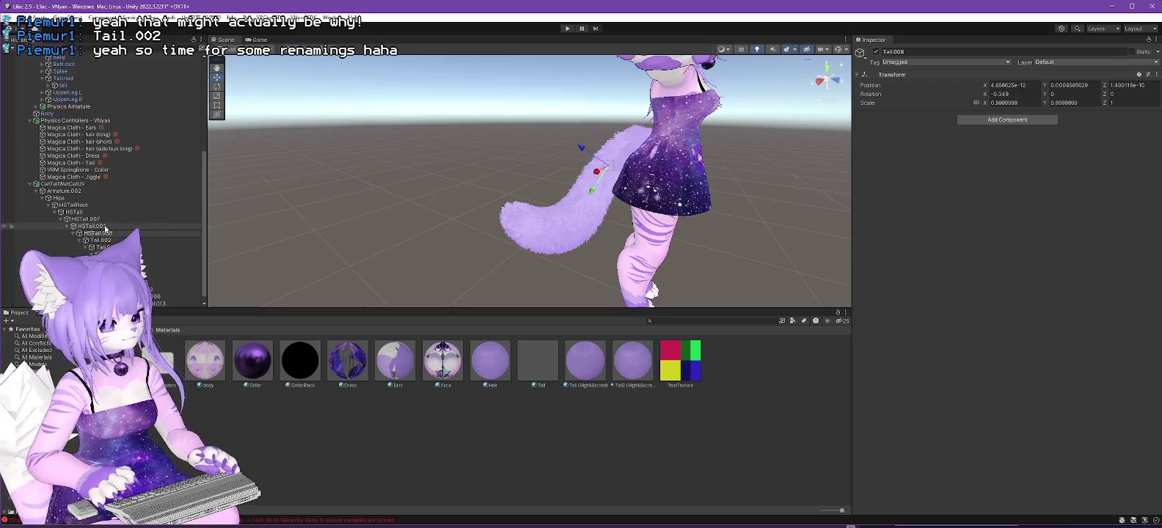
key("Return")
Prefix Tail.002, Tail.009 and Tail.003 with HS, making HSTail.002, HSTail.009 and HSTail.003.
key("Down")
key("F2")
key("Home")
type("HS")
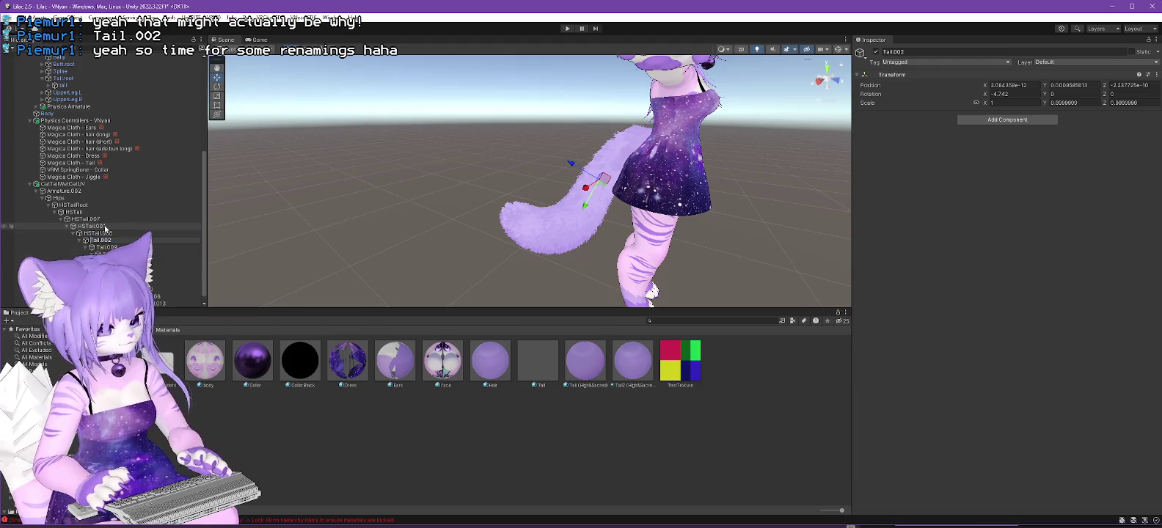
key("Return")
key("Down")
key("F2")
key("Home")
type("HS")
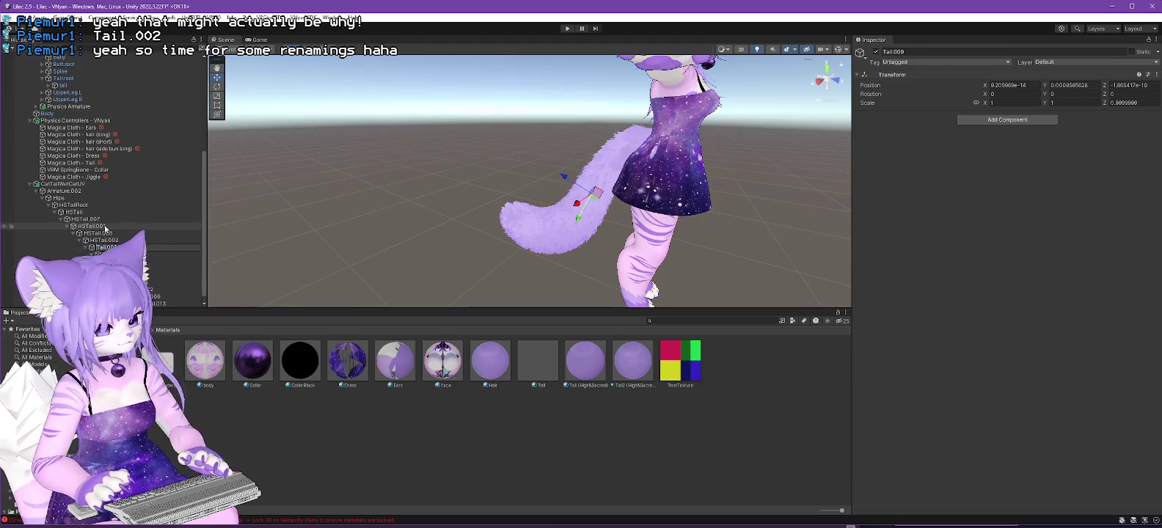
key("Return")
key("Down")
key("F2")
key("Home")
type("HS")
key("Return")
Step through Tail.010, Tail.004, Tail.011, Tail.005 and Tail.006, then select ValleyTimes.
key("Down")
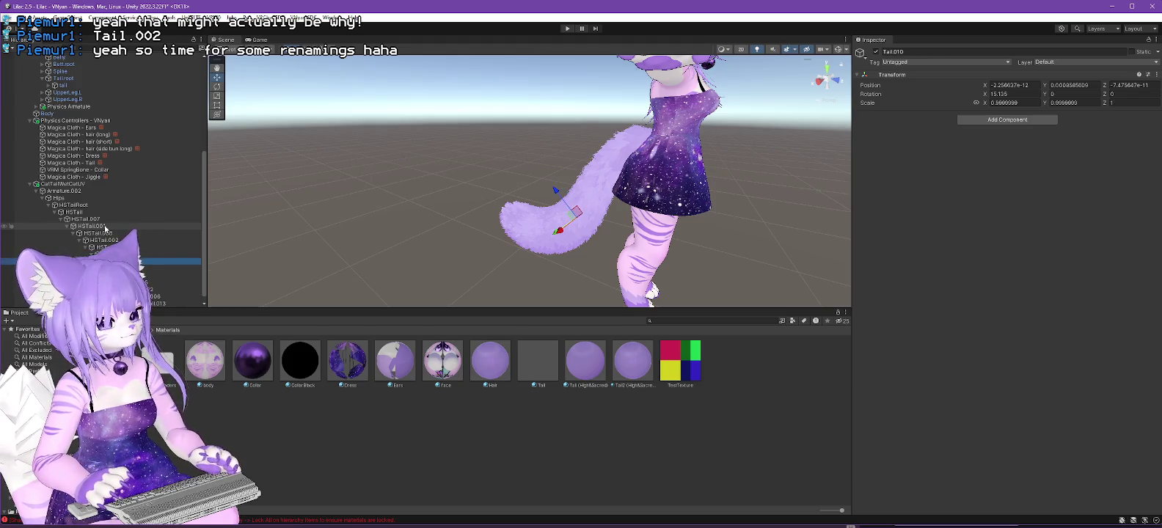
key("Down")
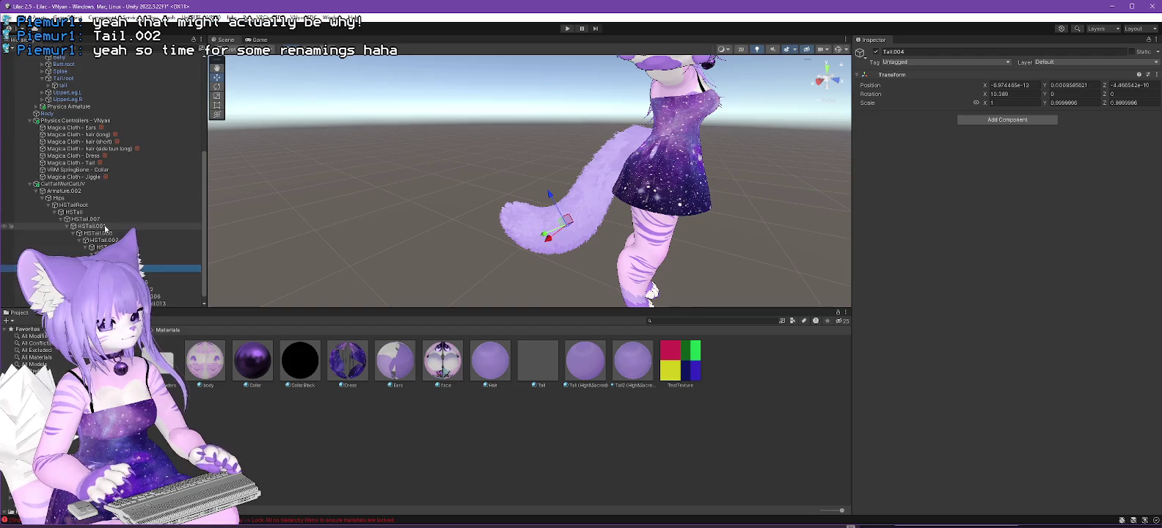
key("Down")
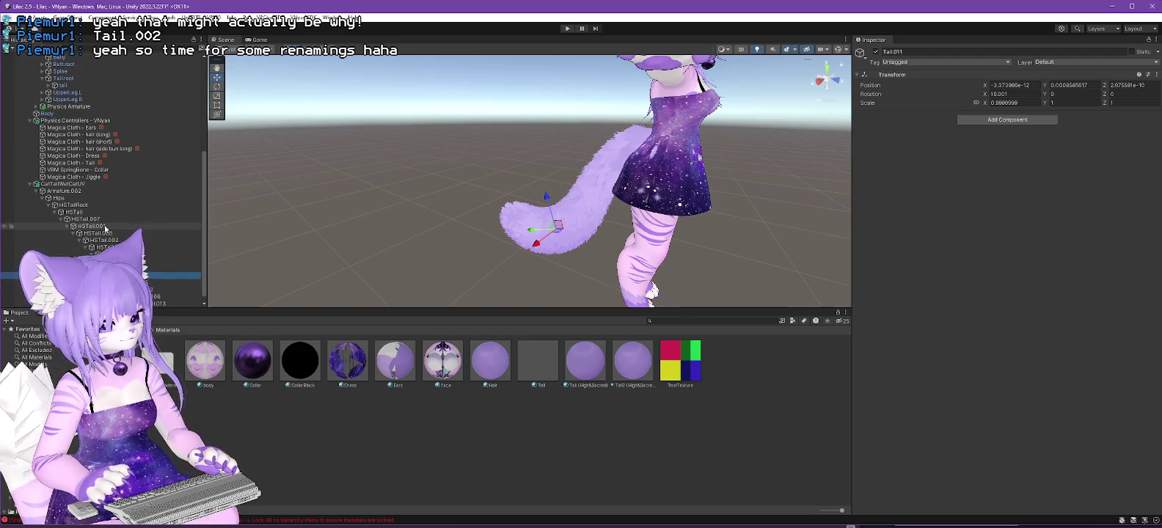
key("Down")
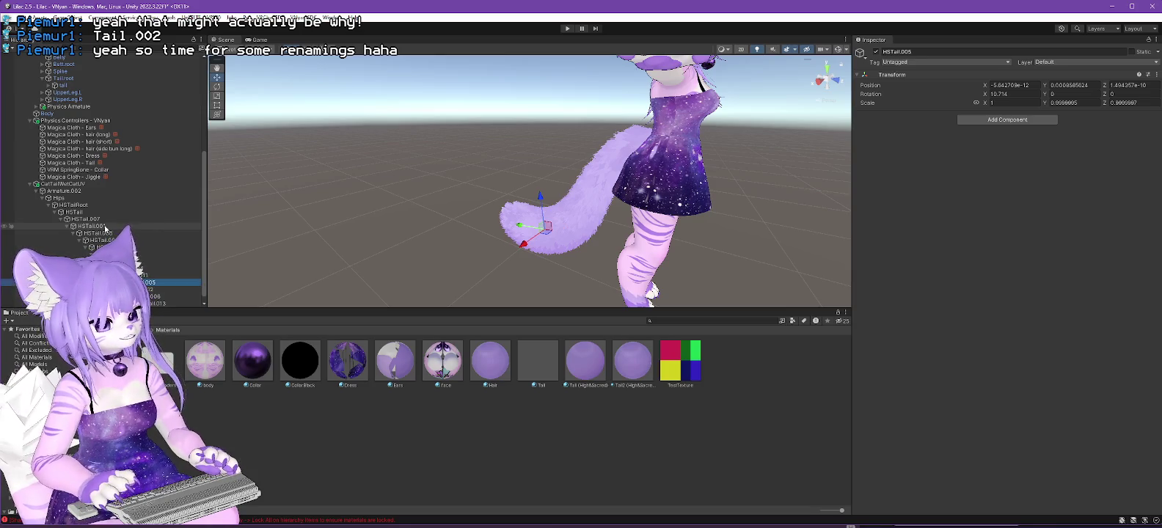
key("Down")
key("Down")
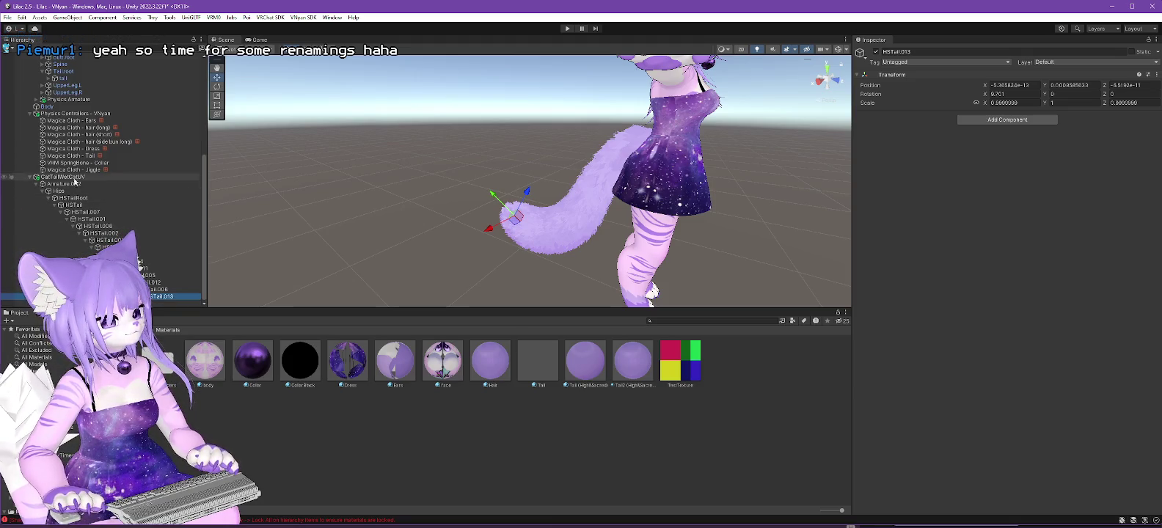
scroll("up", 3)
left_click(44, 96)
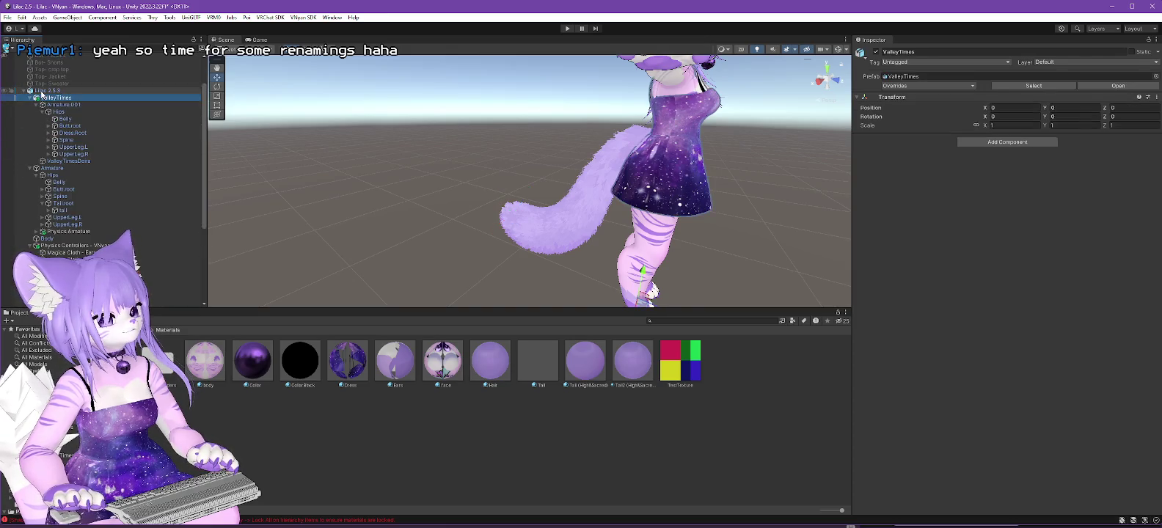
Export Lilac 2.5.3 via VNyan SDK Export VNyan Avatar, replacing Lilac 2.5.3.vsfavatar.
left_click(42, 91)
left_click(303, 18)
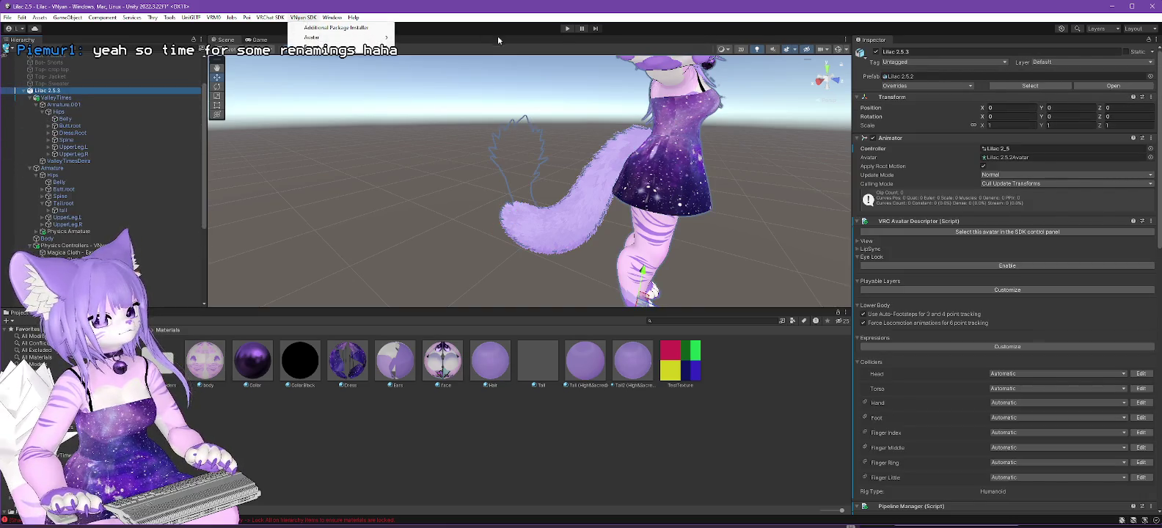
mouse_move(338, 39)
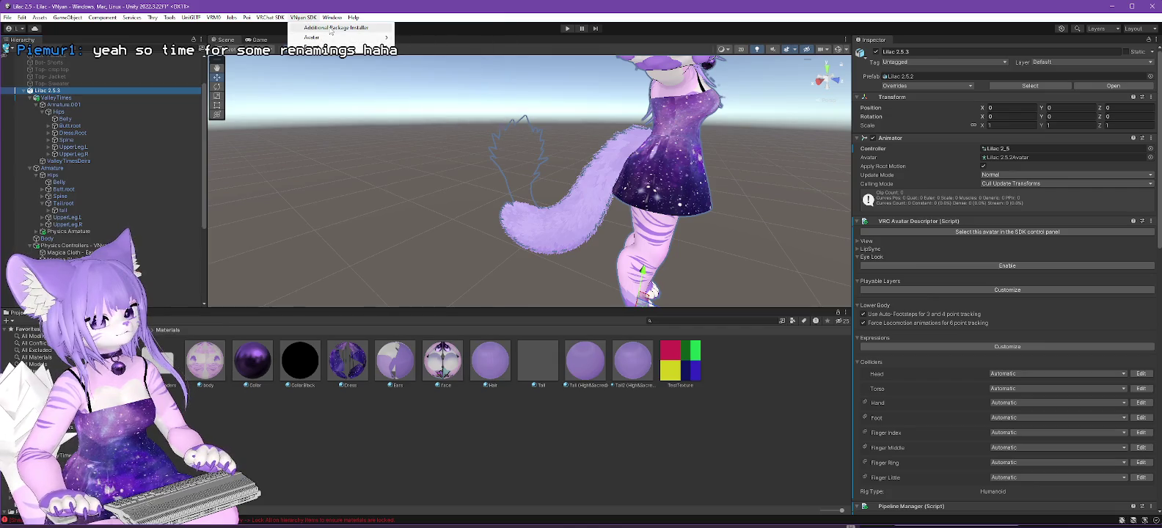
left_click(437, 46)
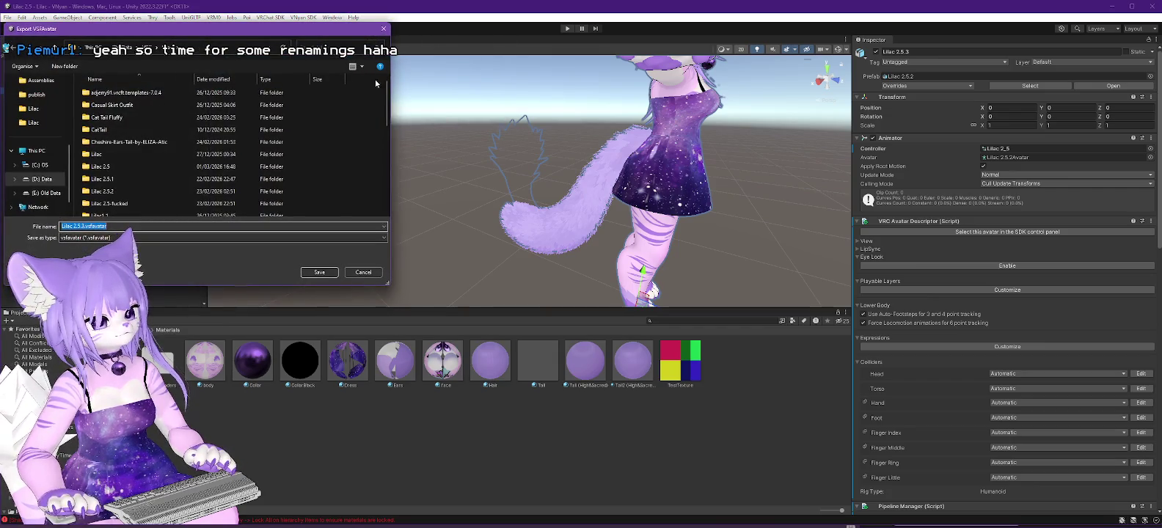
double_click(120, 200)
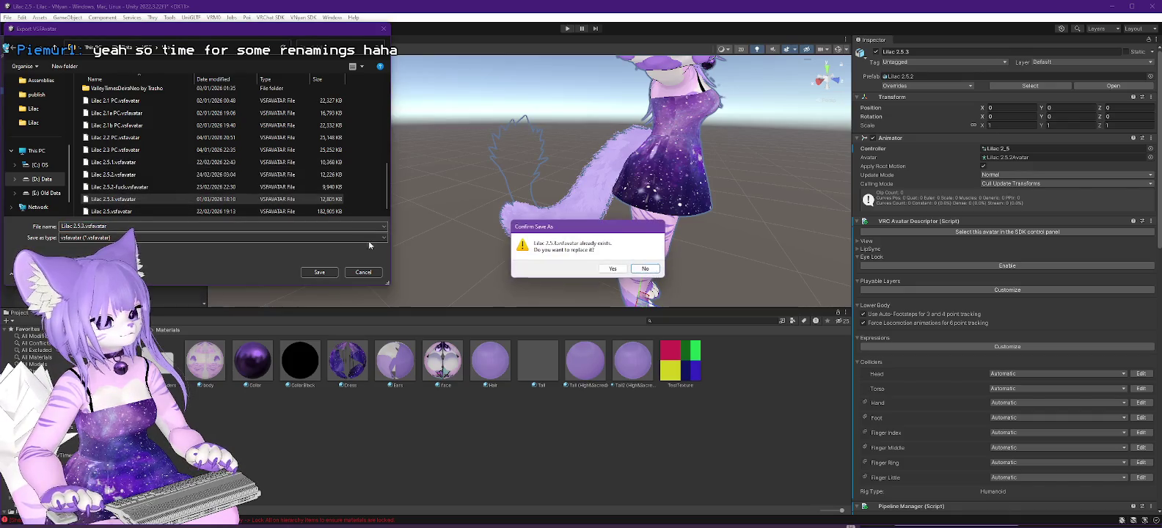
left_click(613, 268)
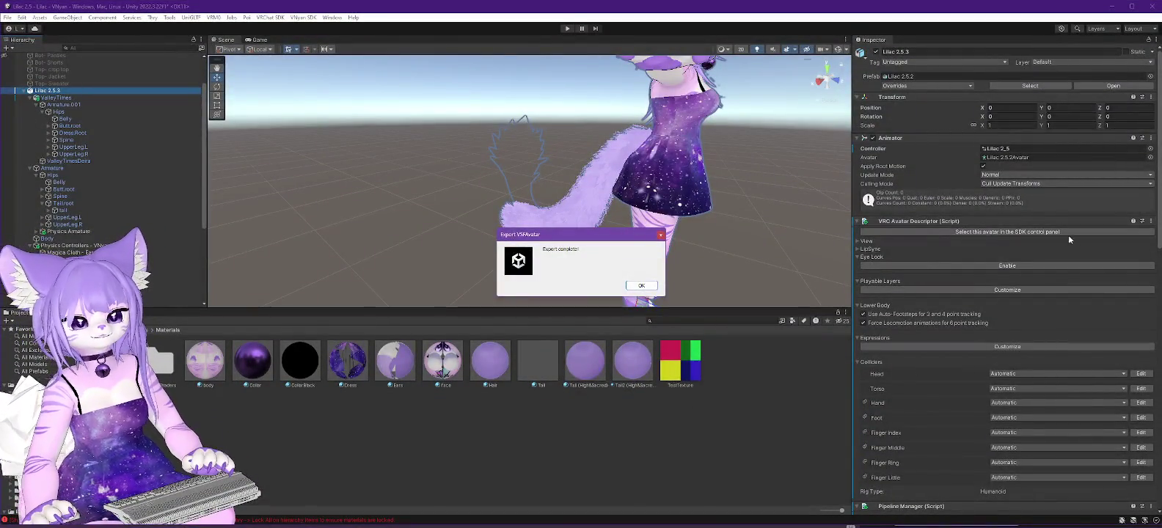
Dismiss the 'Export complete!' notice after shader compilation and switch to VNyan.
left_click(639, 289)
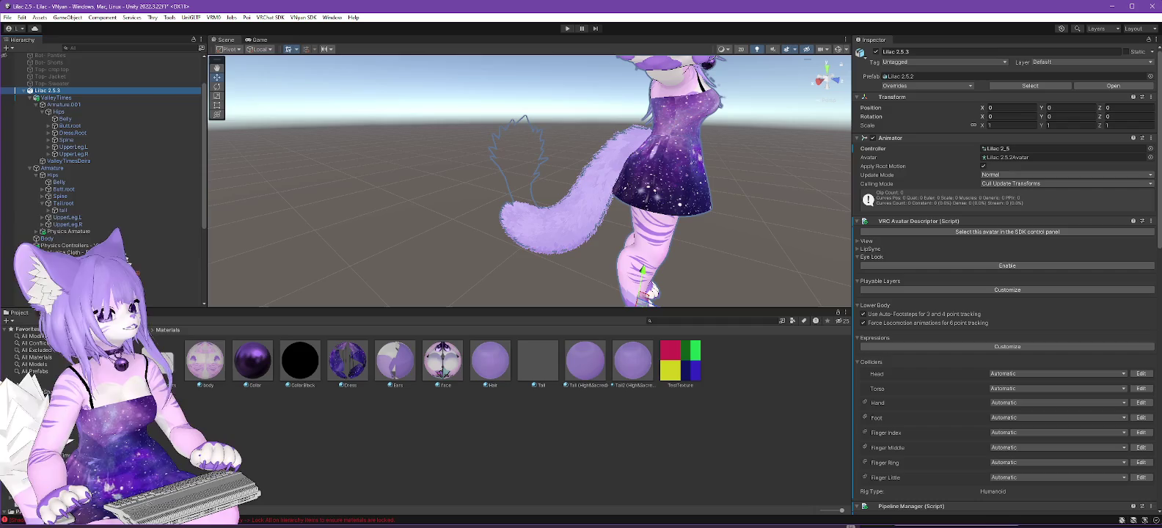
key("alt+Tab")
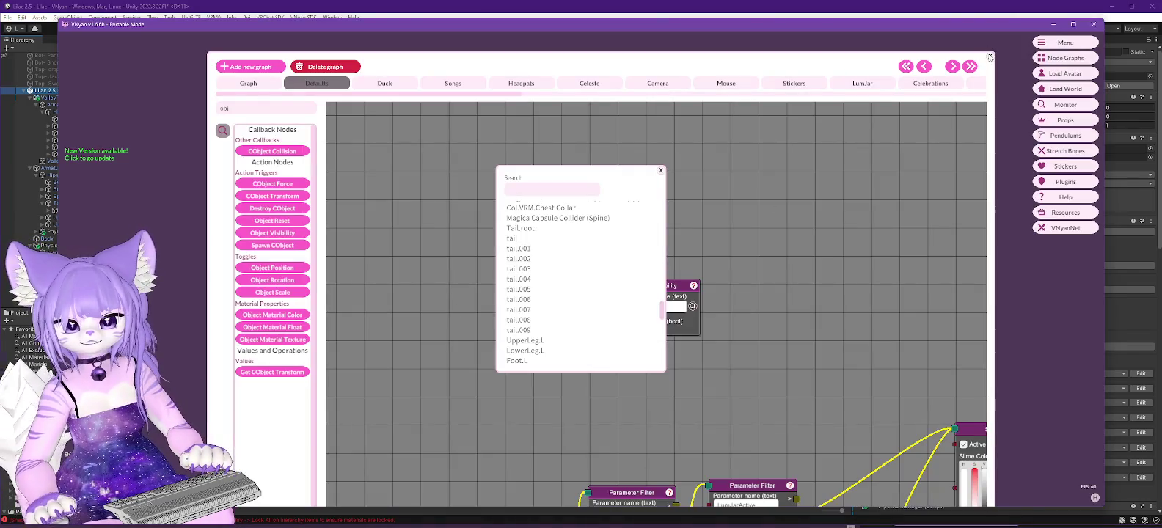
Close the node graph editor, the bone search popup and the blendshape list.
left_click(990, 56)
left_click(661, 171)
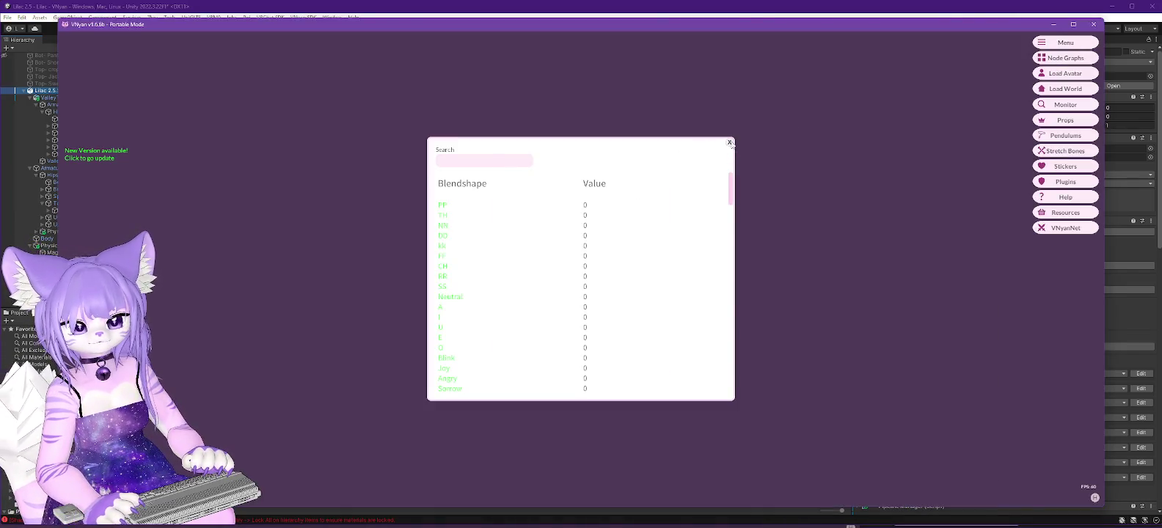
left_click(730, 143)
Load the re-exported .vsfavatar, view it from the side, and return to Unity.
left_click(1066, 74)
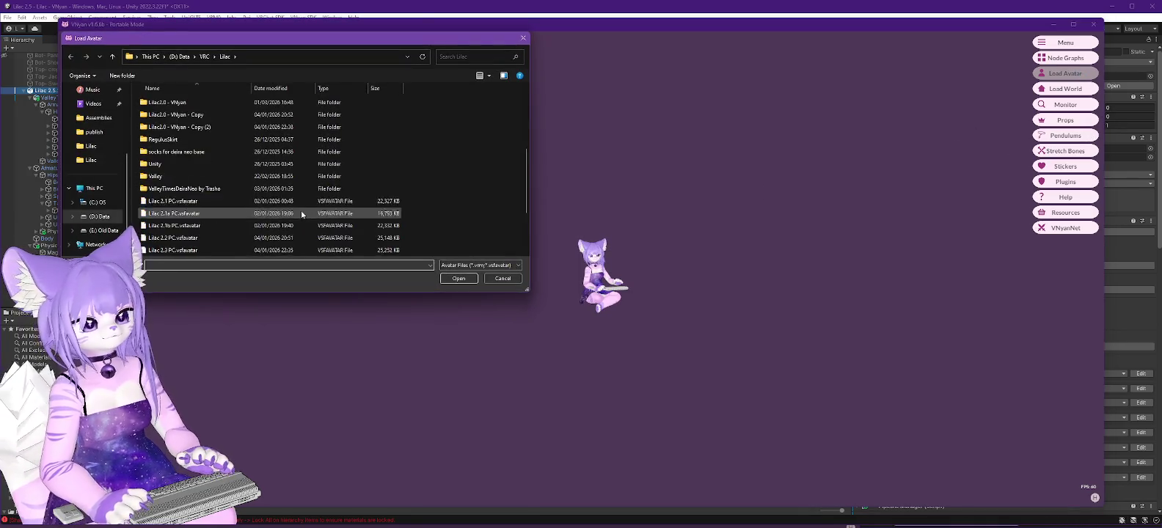
double_click(182, 216)
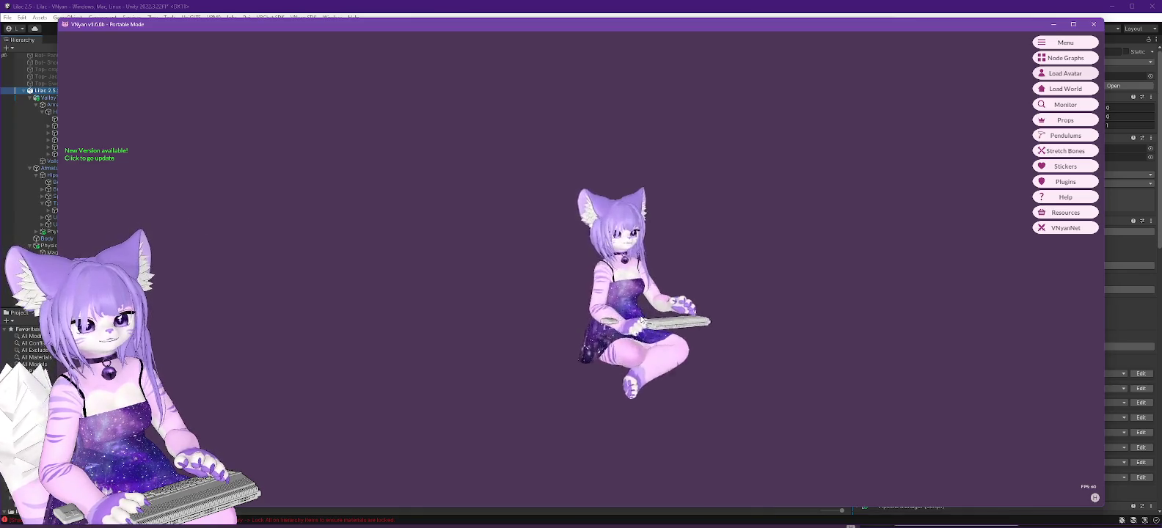
left_click_drag(661, 326, 682, 377)
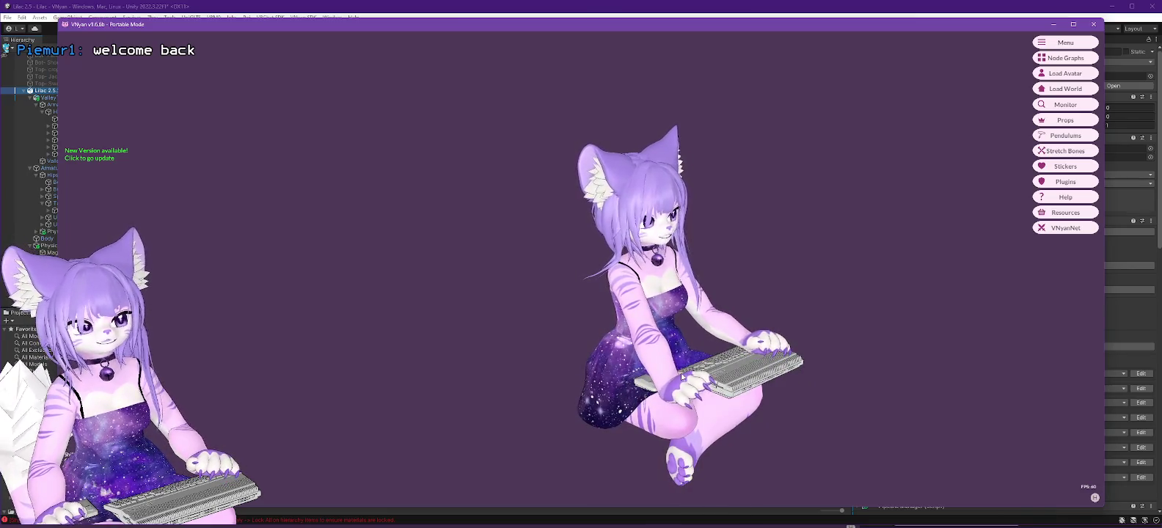
left_click(487, 7)
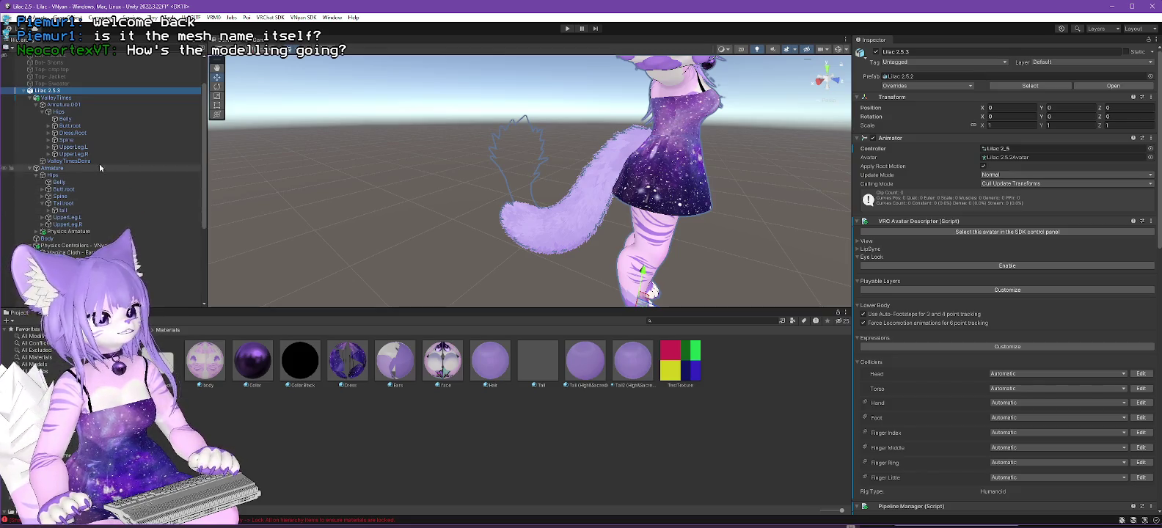
Browse Armature.001, Physics Armature and Physics Controllers - VNyan in the Hierarchy.
left_click(61, 105)
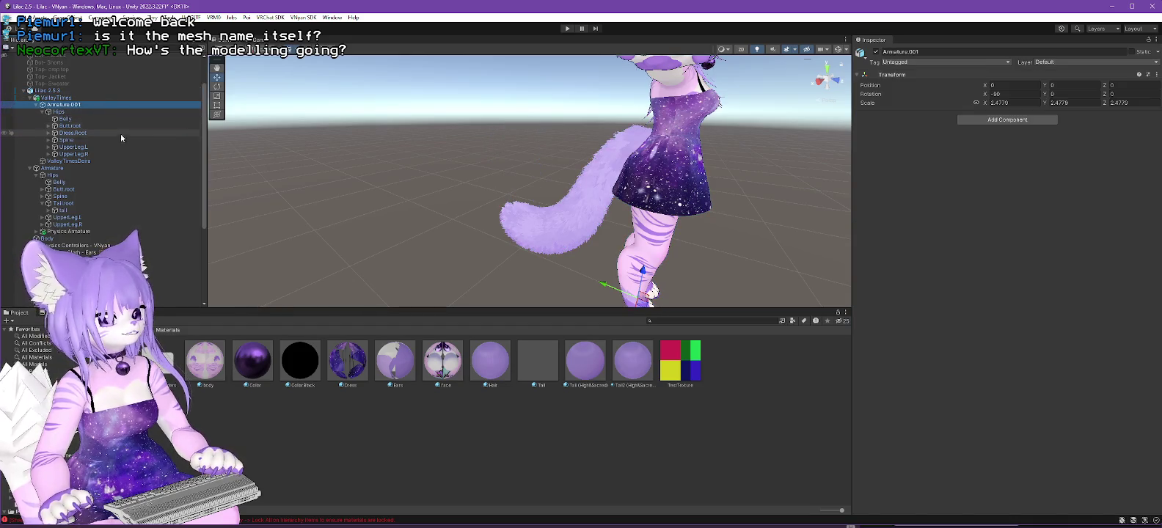
left_click(36, 105)
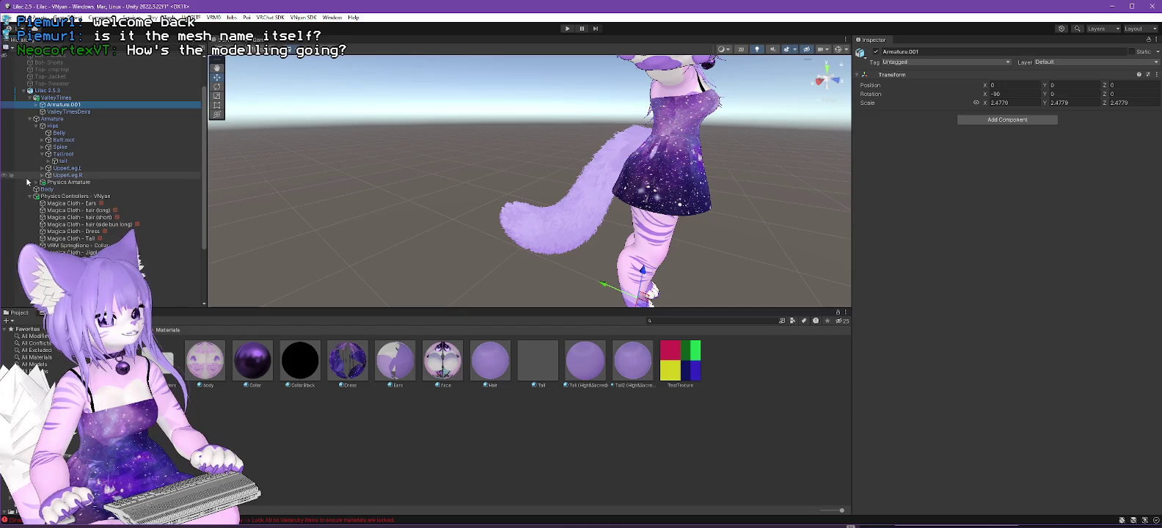
left_click(36, 182)
left_click(42, 189)
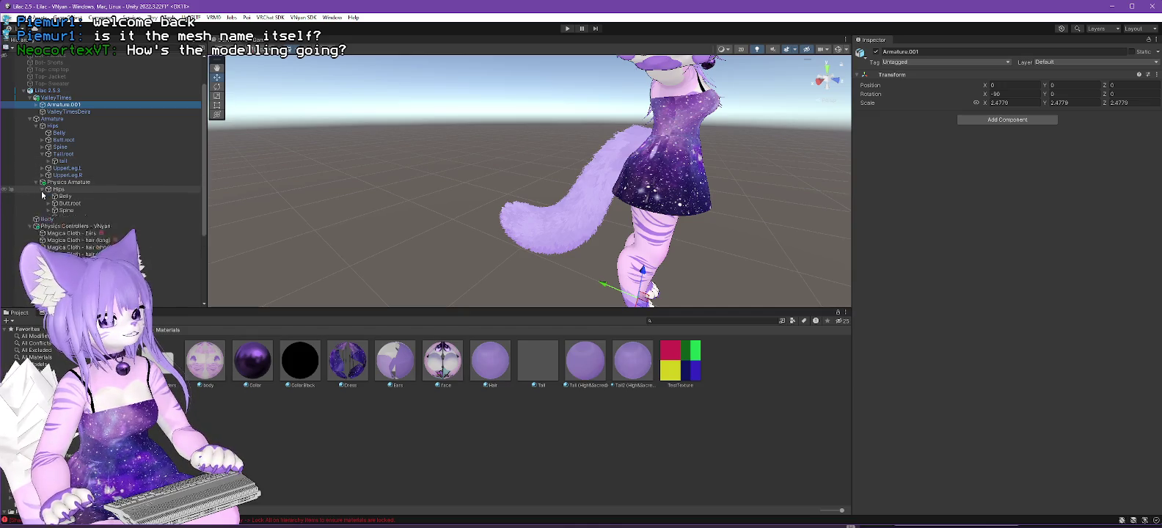
left_click(35, 182)
left_click(31, 196)
left_click(33, 197)
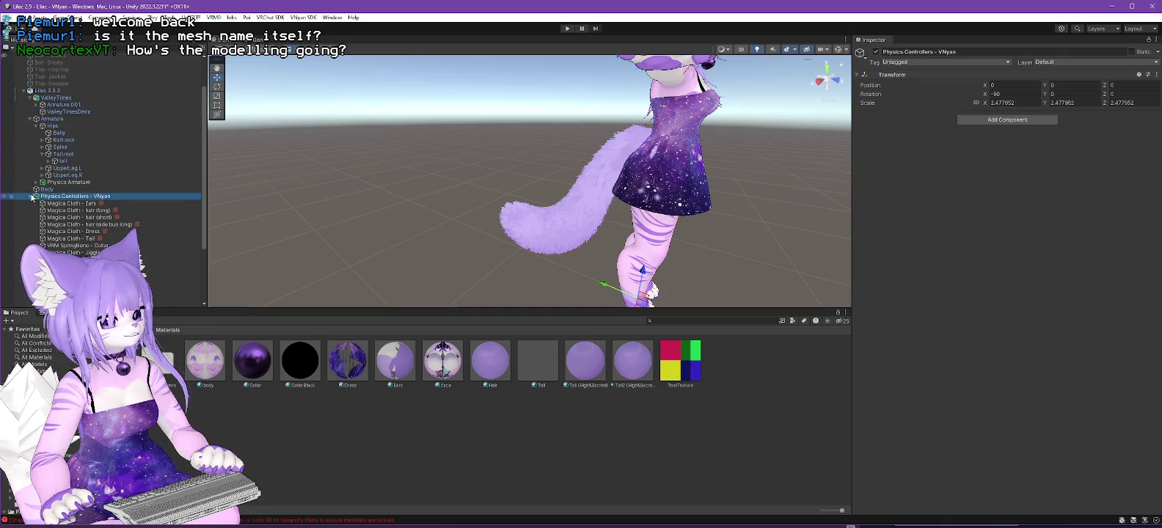
left_click(32, 197)
Rename Armature.002 under CatTailWetCatUV to HSTail Armature.
left_click(110, 210)
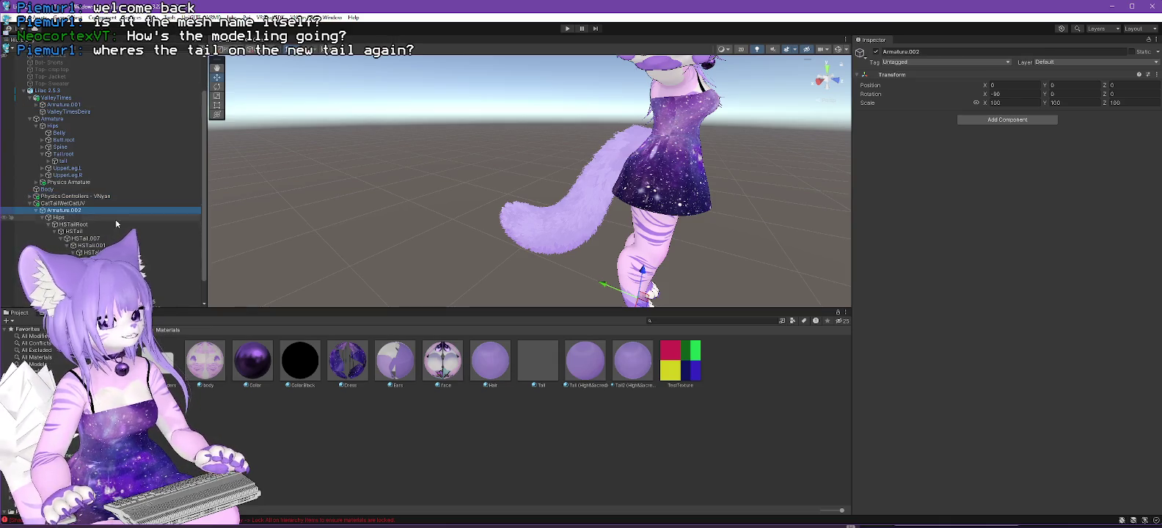
key("F2")
type("Tail")
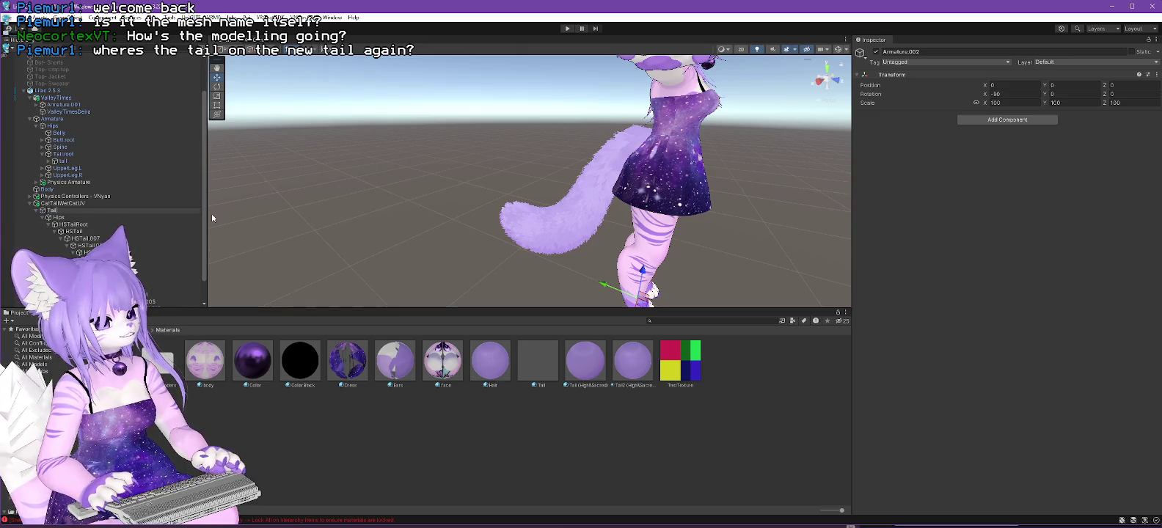
key("BackSpace")
key("BackSpace")
type("HSTail Arm")
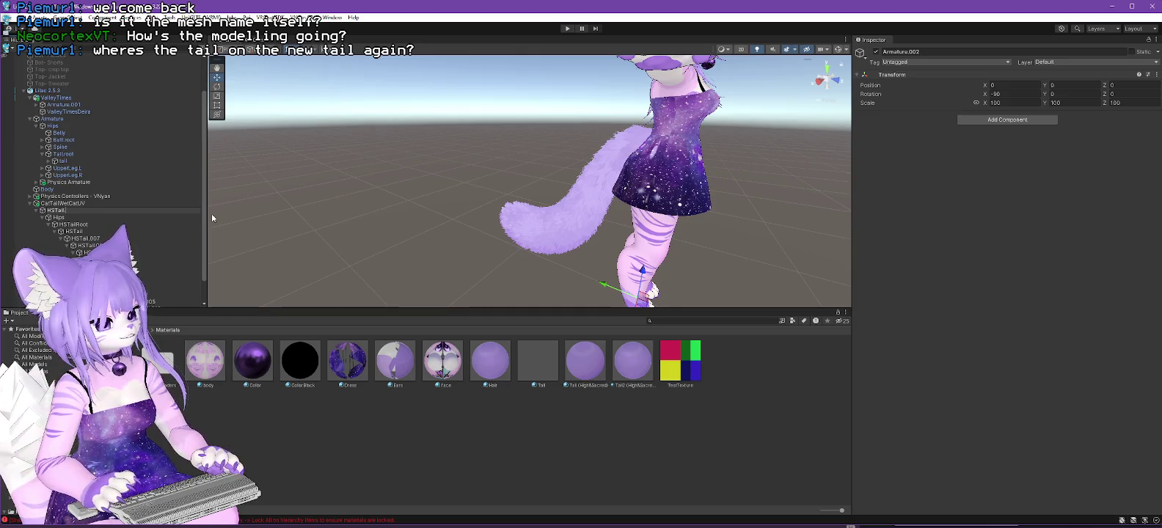
type("ature")
key("Return")
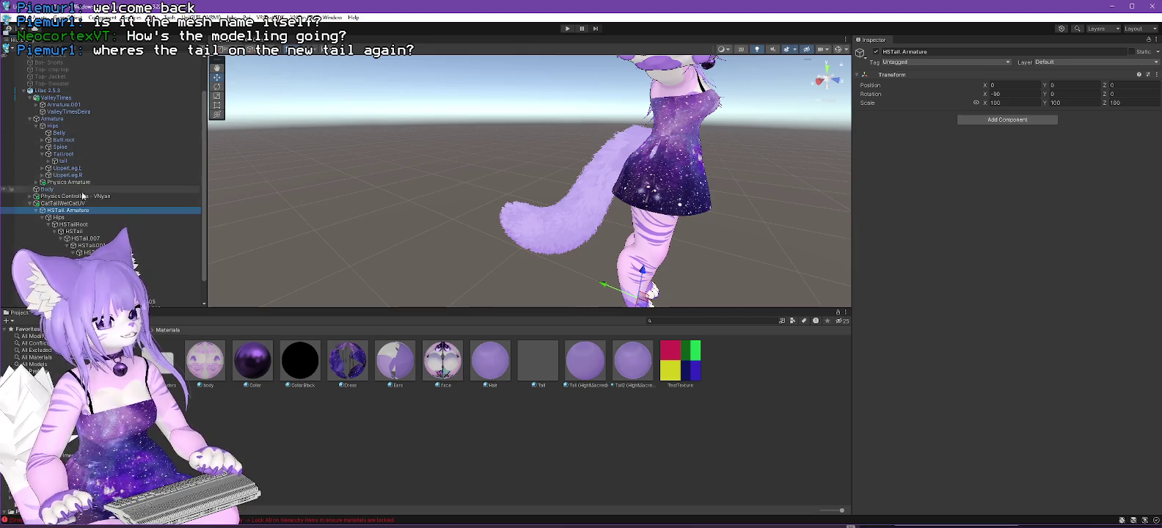
Rename the Tail.002 mesh to HSTail, then select the Lilac 2.5.3 avatar root.
left_click(36, 211)
left_click(66, 261)
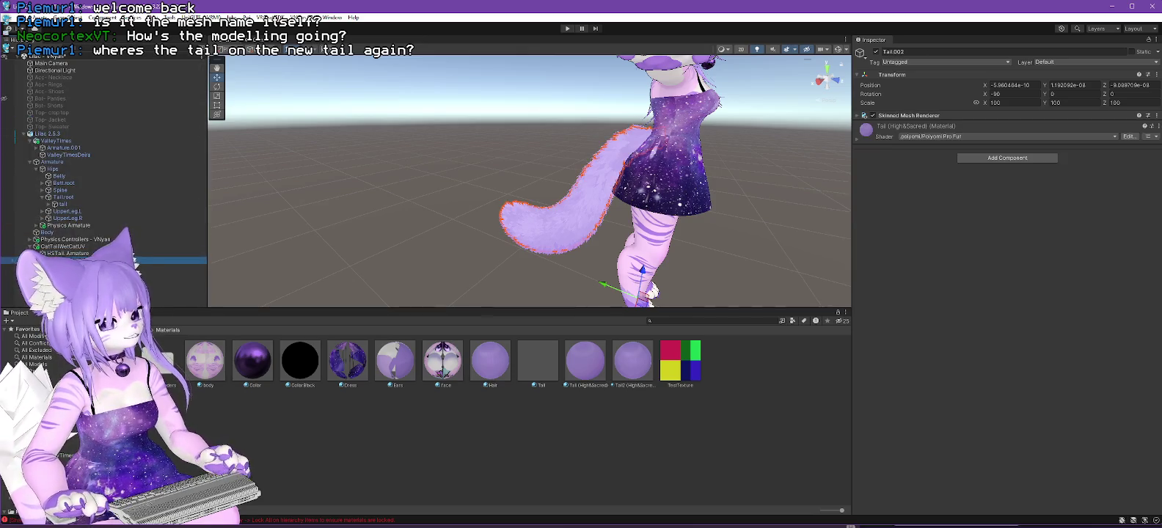
key("F2")
type("HSTail")
key("Return")
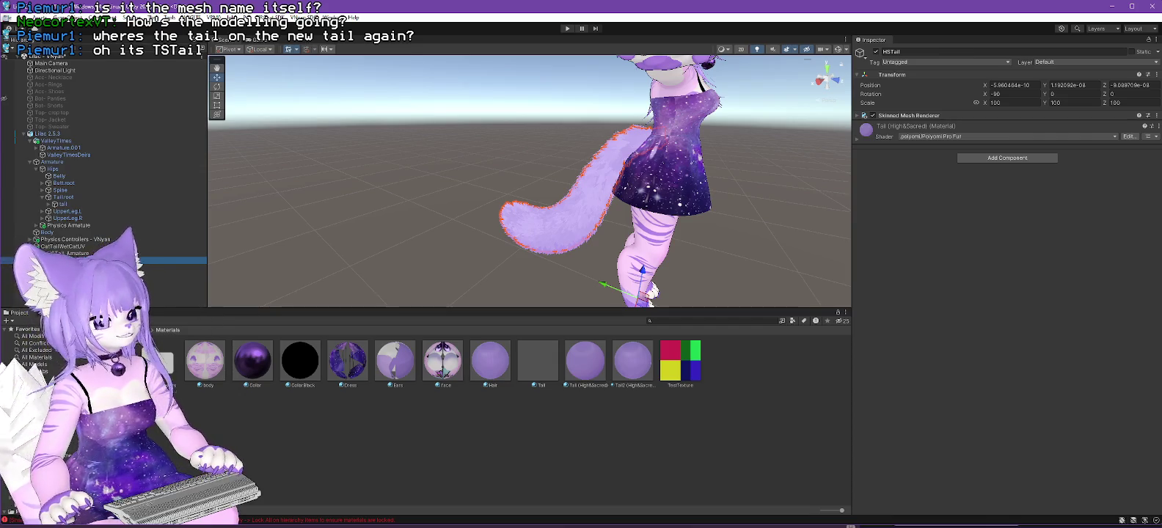
left_click(48, 134)
Export Lilac 2.5.3 from Unity over the existing Lilac 2.5.3.vsfavatar, confirming the overwrite.
left_click(298, 17)
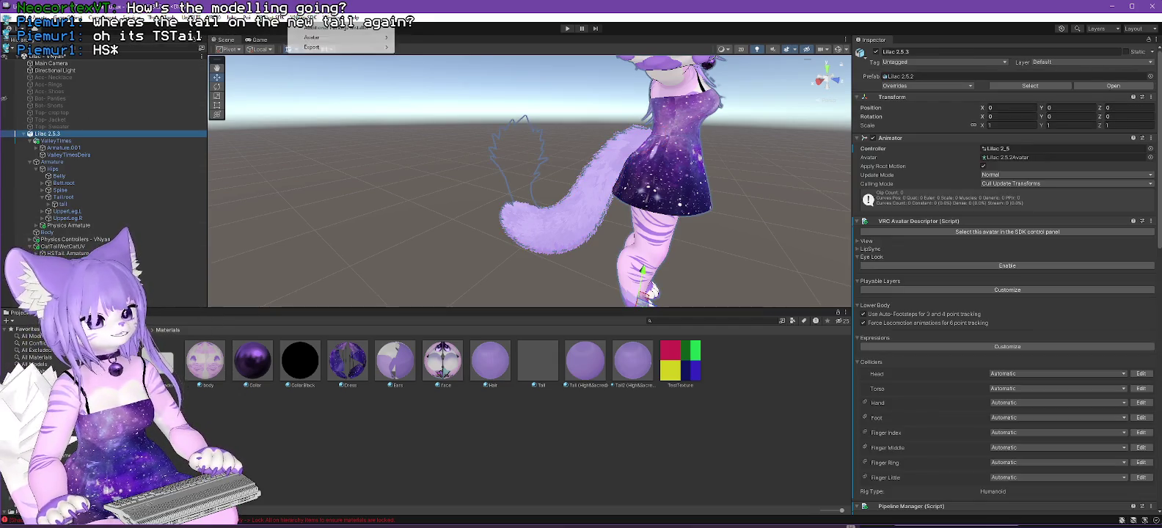
mouse_move(318, 45)
left_click(433, 46)
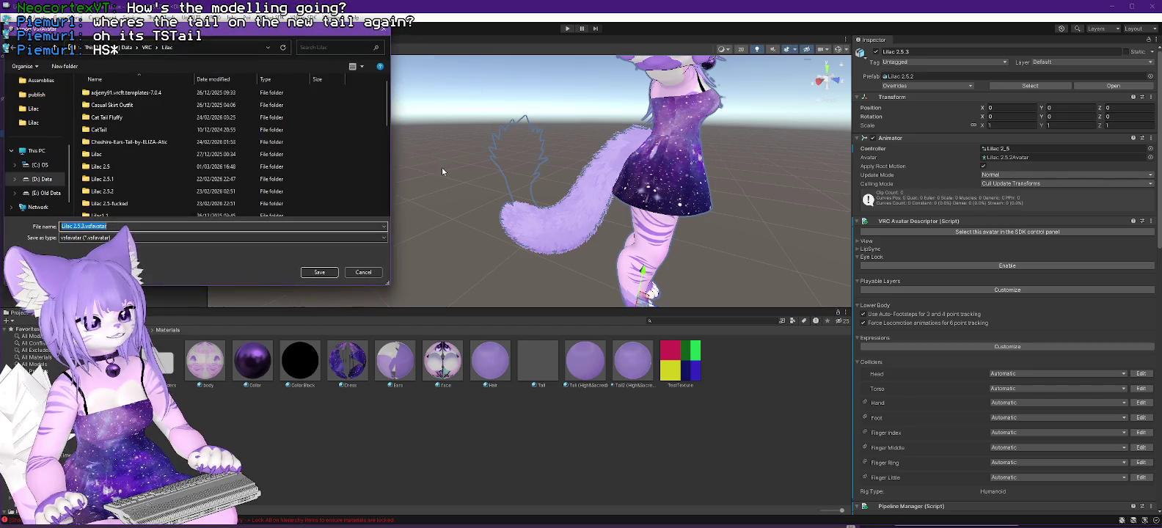
scroll("down", 3)
left_click(294, 199)
left_click(329, 273)
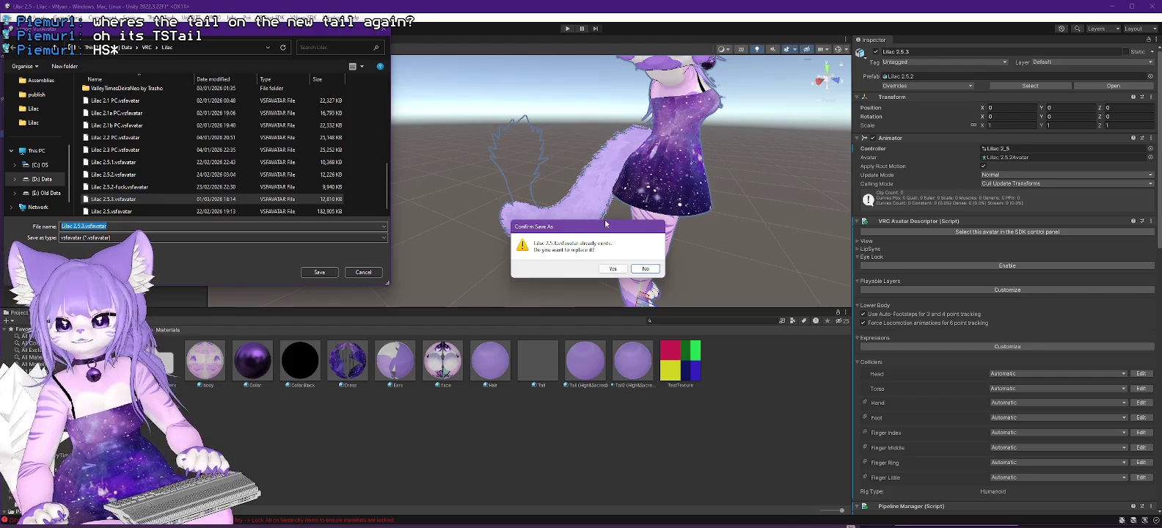
left_click(613, 268)
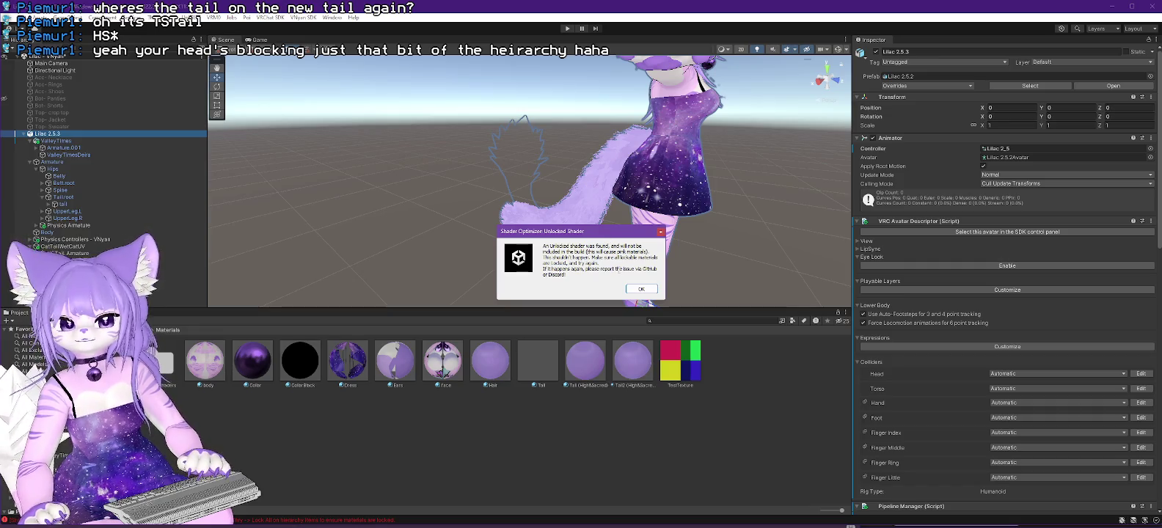
Dismiss the shader optimizer and export-complete dialogs, then open VNyan's avatar file picker.
left_click(647, 290)
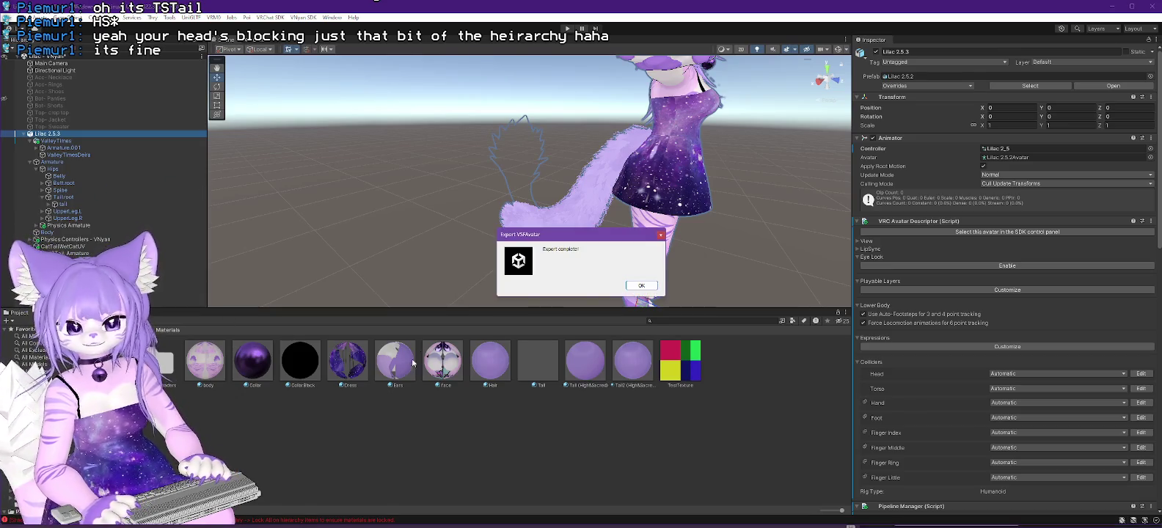
left_click(641, 286)
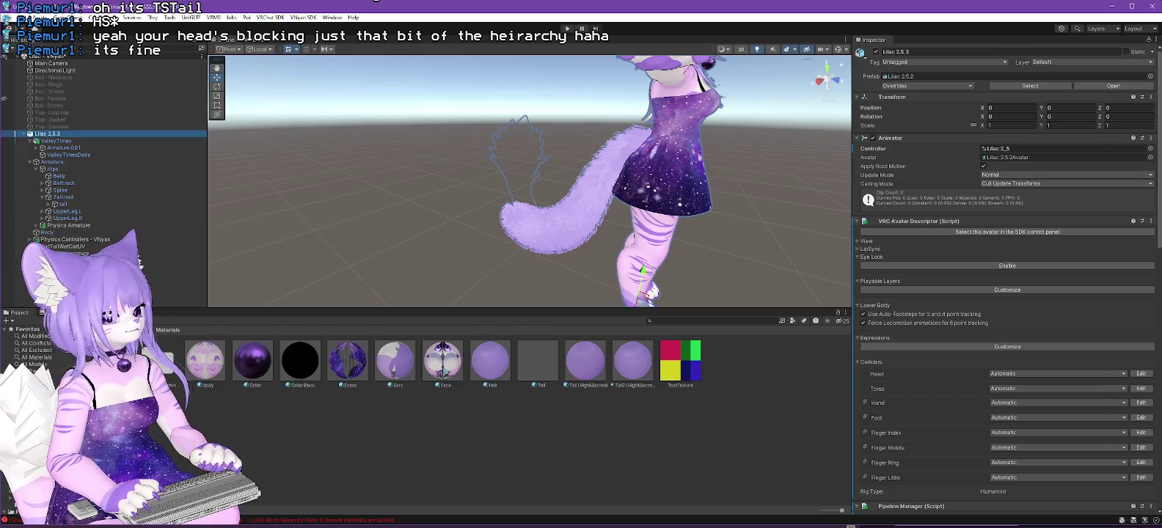
key("alt+Tab")
left_click(1065, 73)
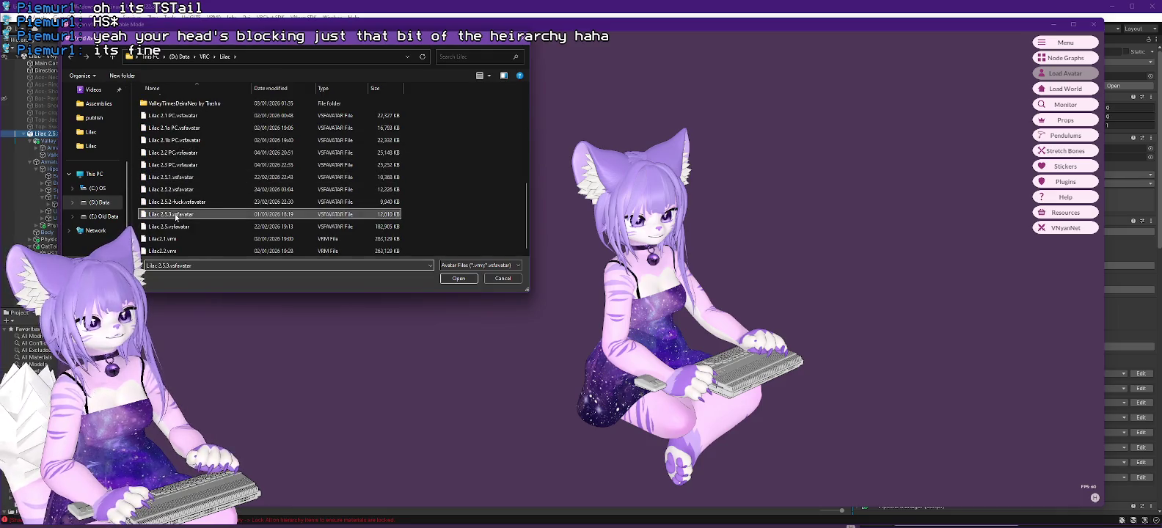
Load Lilac 2.5.3.vsfavatar in VNyan and turn it to face the camera.
double_click(175, 214)
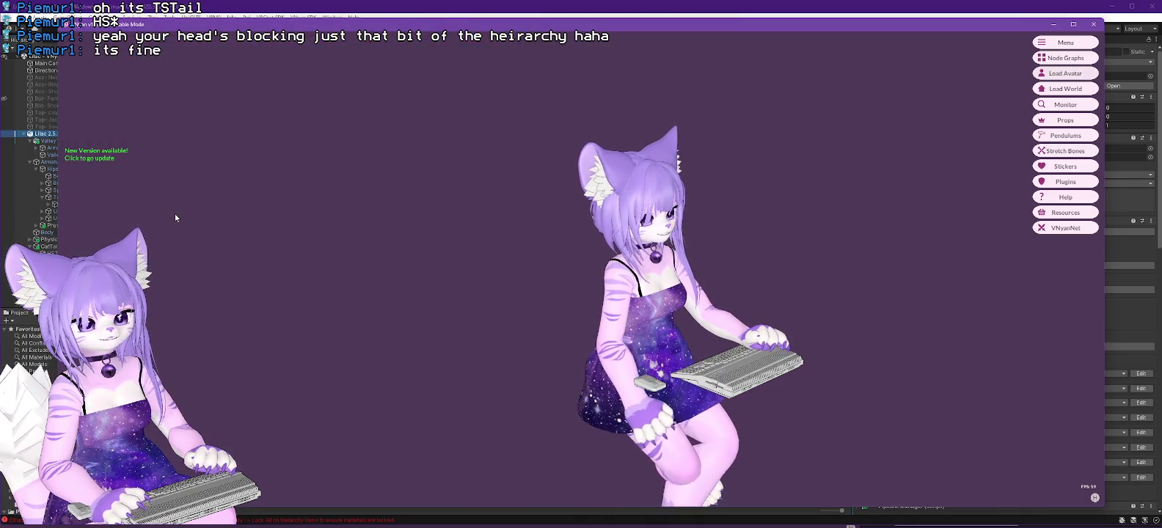
left_click_drag(684, 350, 602, 352)
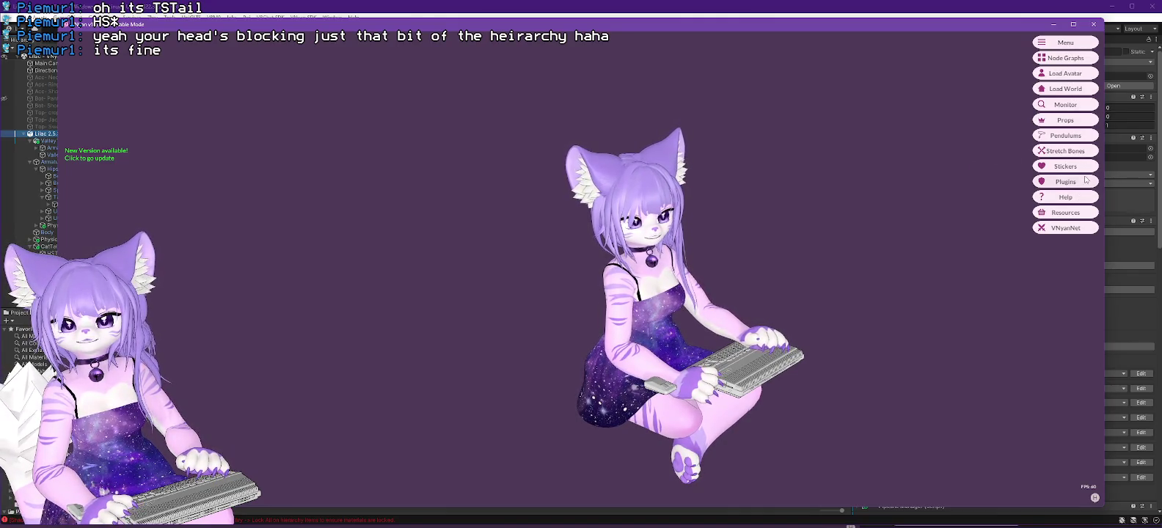
left_click(1075, 107)
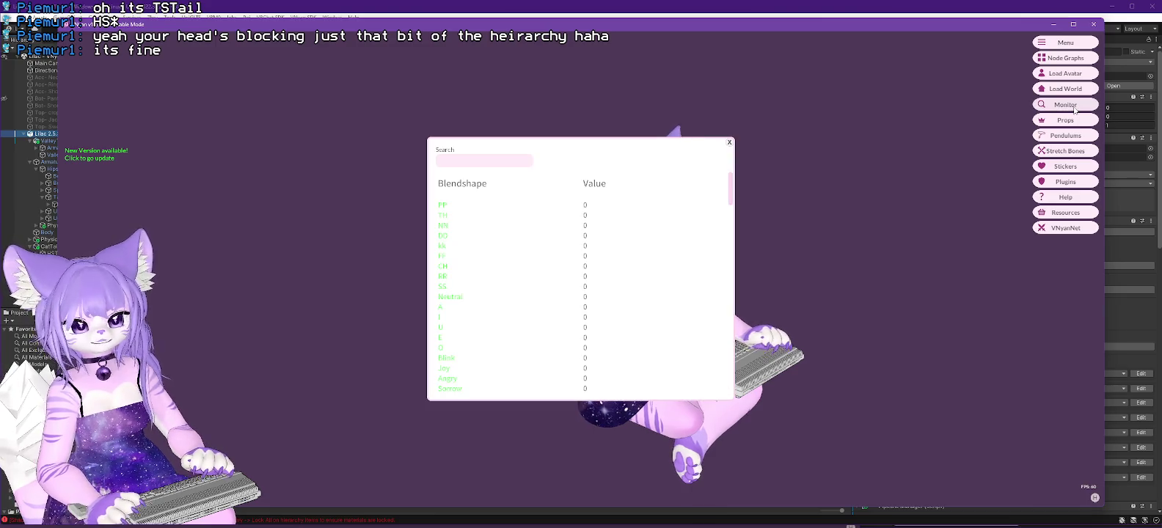
left_click(729, 143)
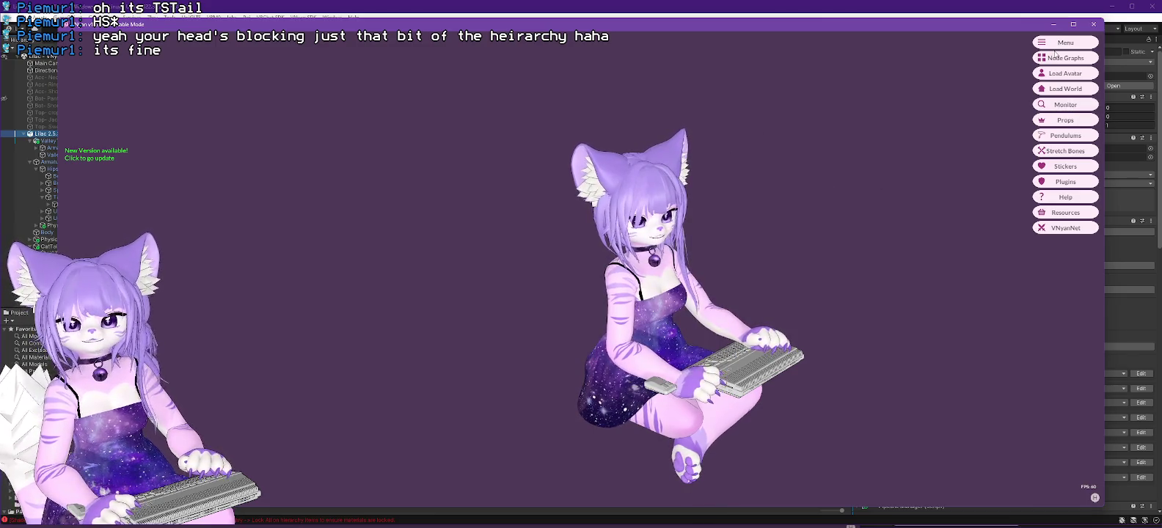
left_click(1066, 58)
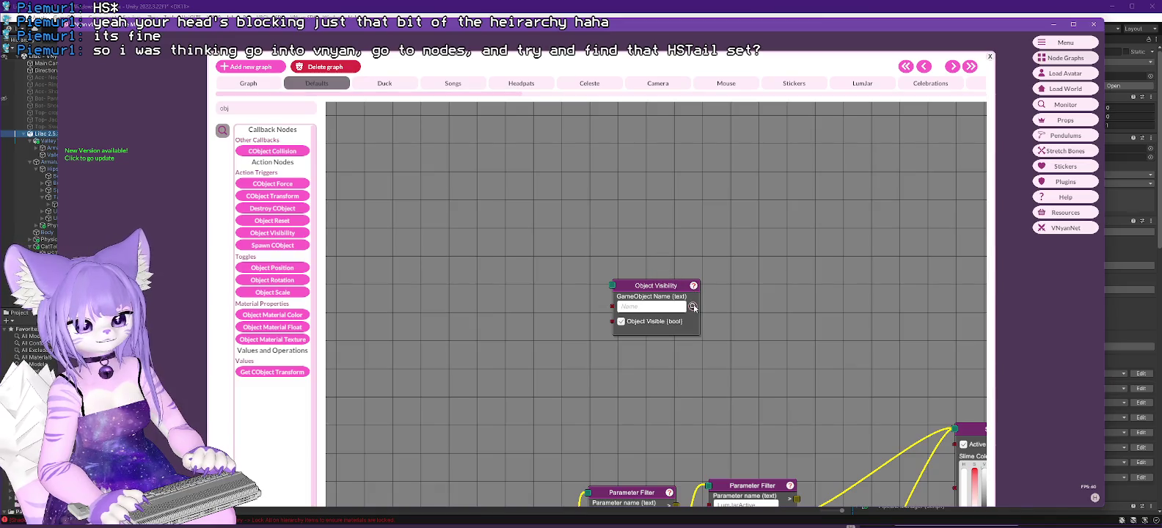
Set the Object Visibility node's target object to HSTail.
left_click(693, 307)
left_click_drag(661, 211, 672, 349)
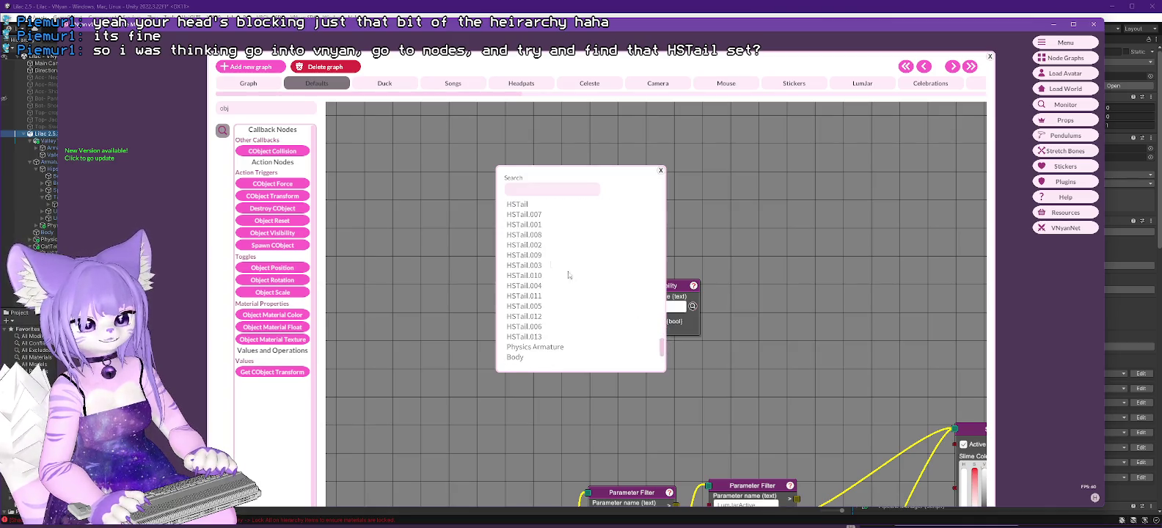
left_click_drag(541, 176, 419, 153)
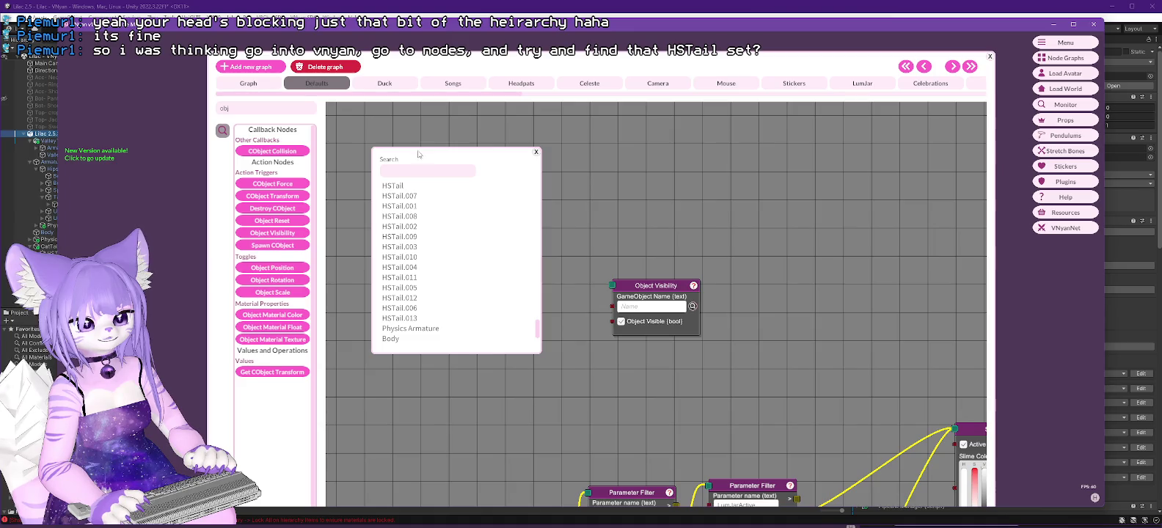
left_click(400, 187)
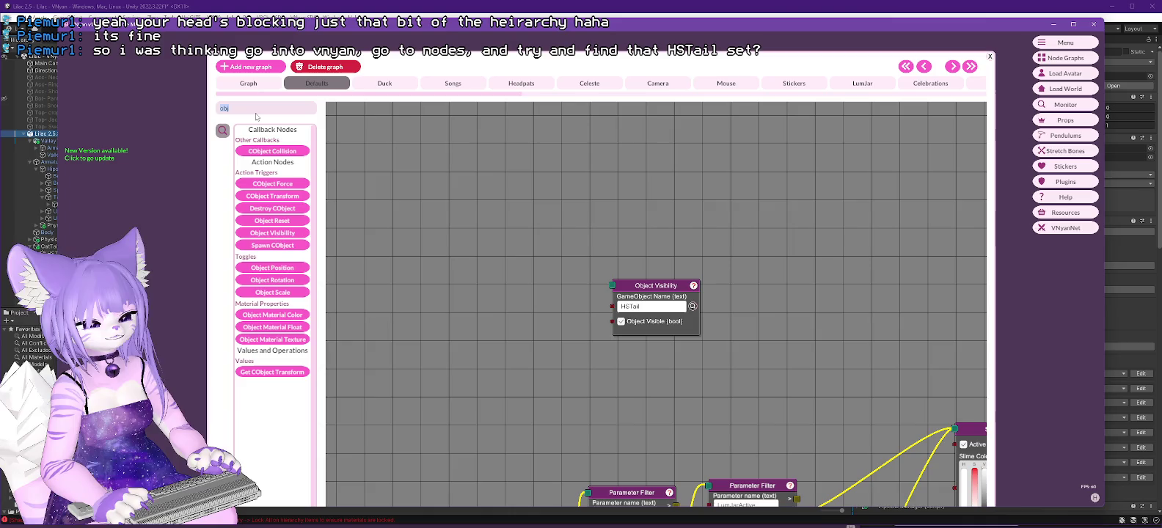
Add a Hotkey node left of Object Visibility and send it a test signal.
type("hot")
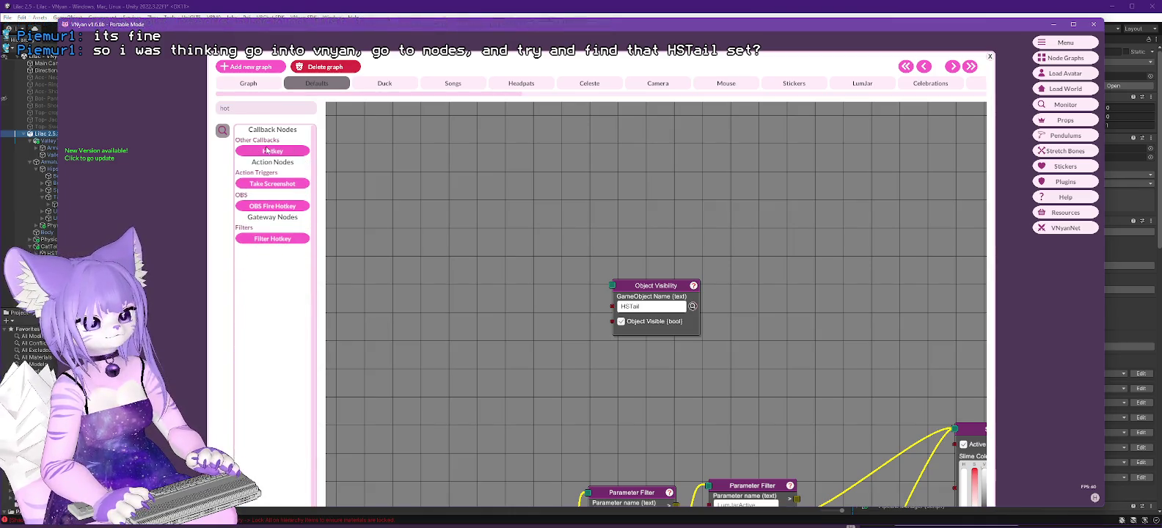
left_click(268, 150)
left_click_drag(650, 297, 522, 259)
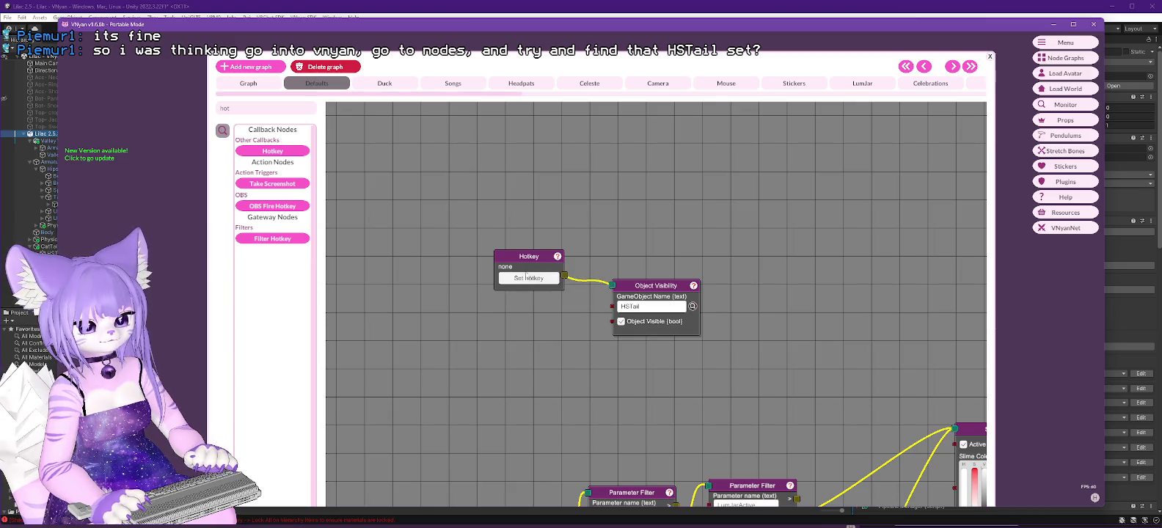
right_click(529, 256)
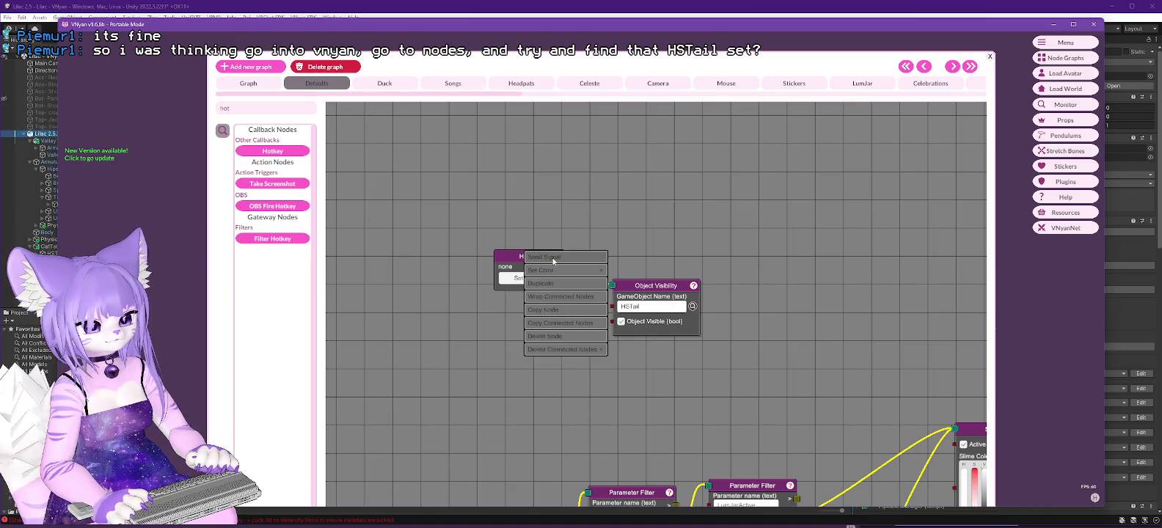
left_click(553, 258)
left_click_drag(606, 63, 1072, 98)
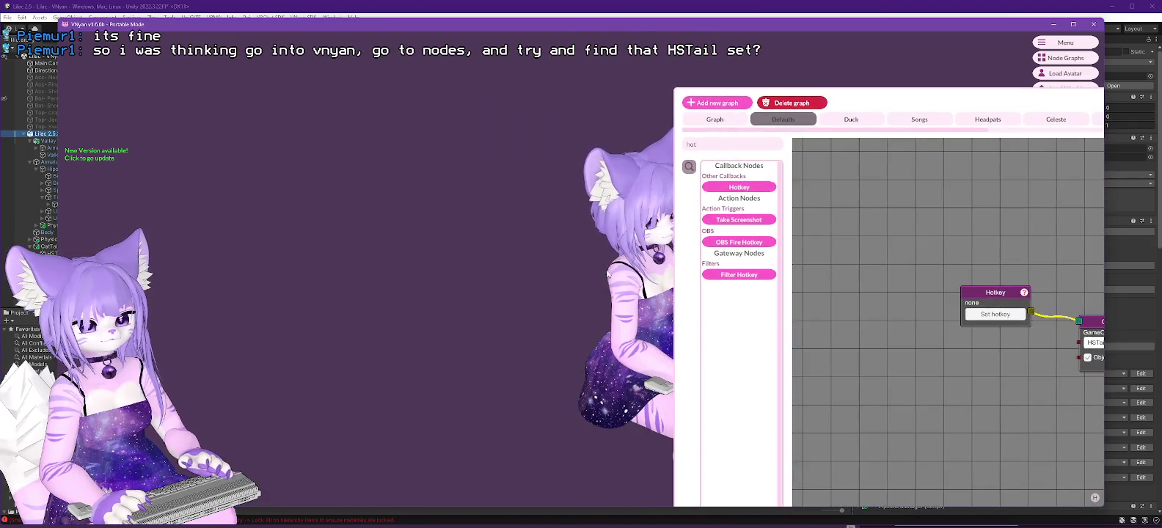
left_click_drag(936, 102, 578, 50)
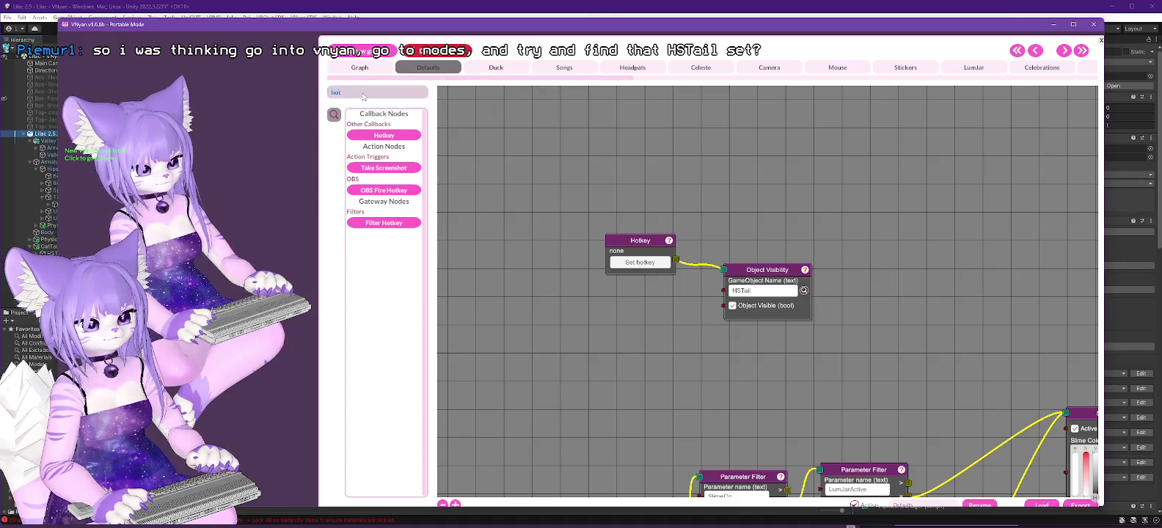
type("vis")
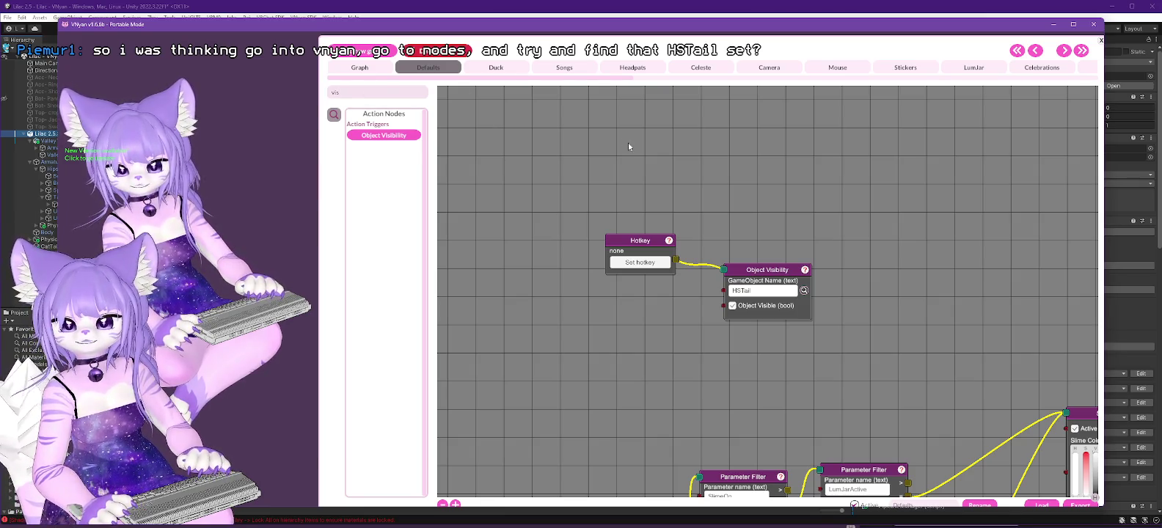
left_click(804, 290)
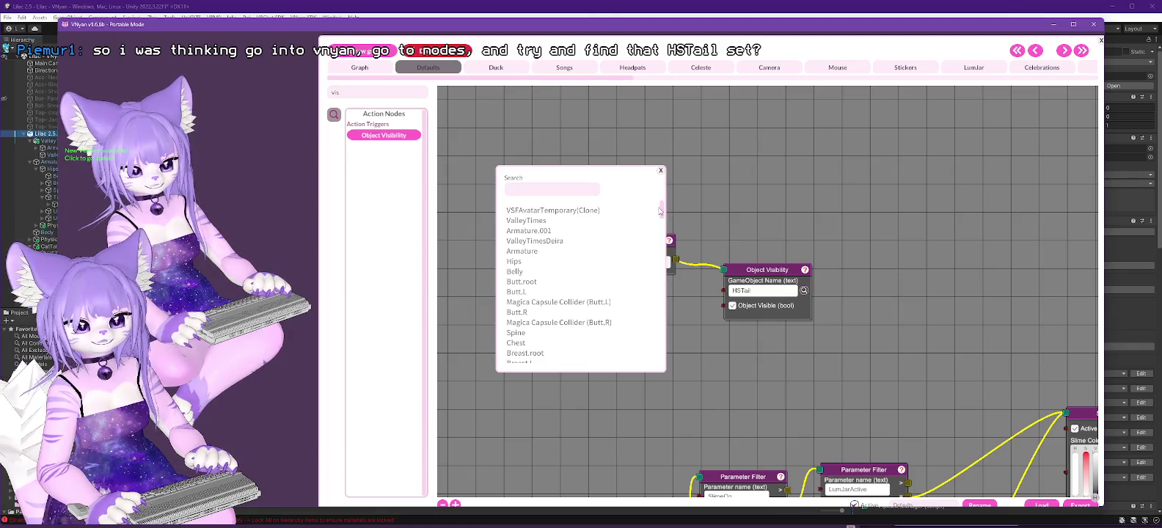
Scroll the avatar's object list to check the HSTail entries, close it, and return to Unity.
left_click_drag(665, 212, 668, 346)
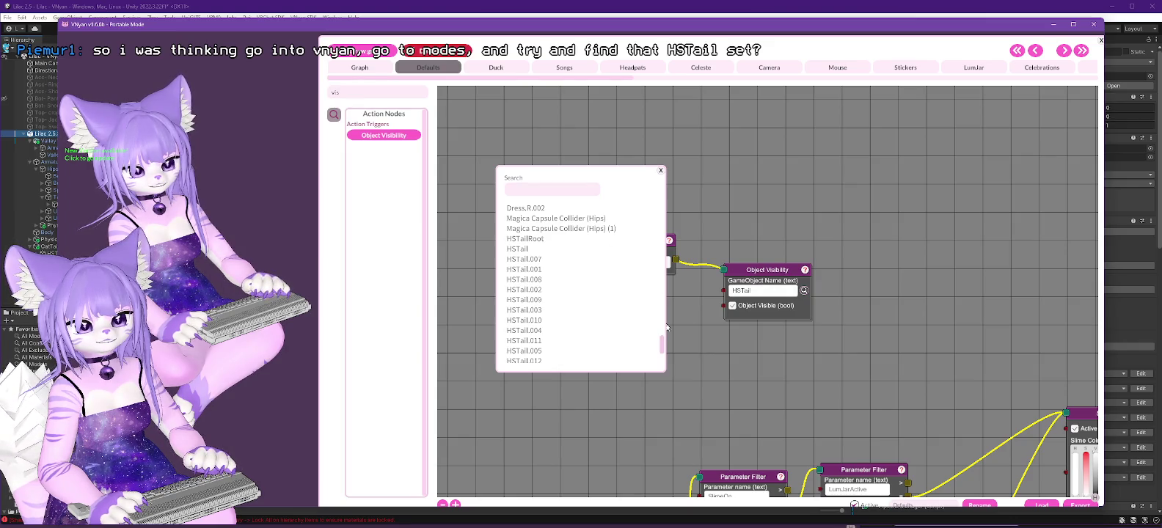
left_click_drag(663, 344, 590, 362)
scroll("up", 3)
scroll("up", 3)
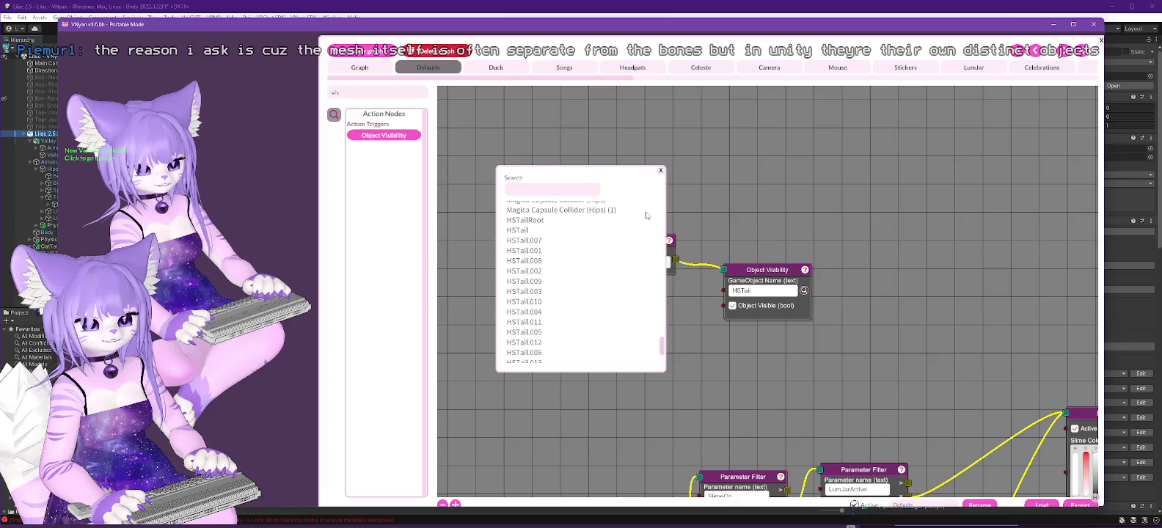
left_click(661, 171)
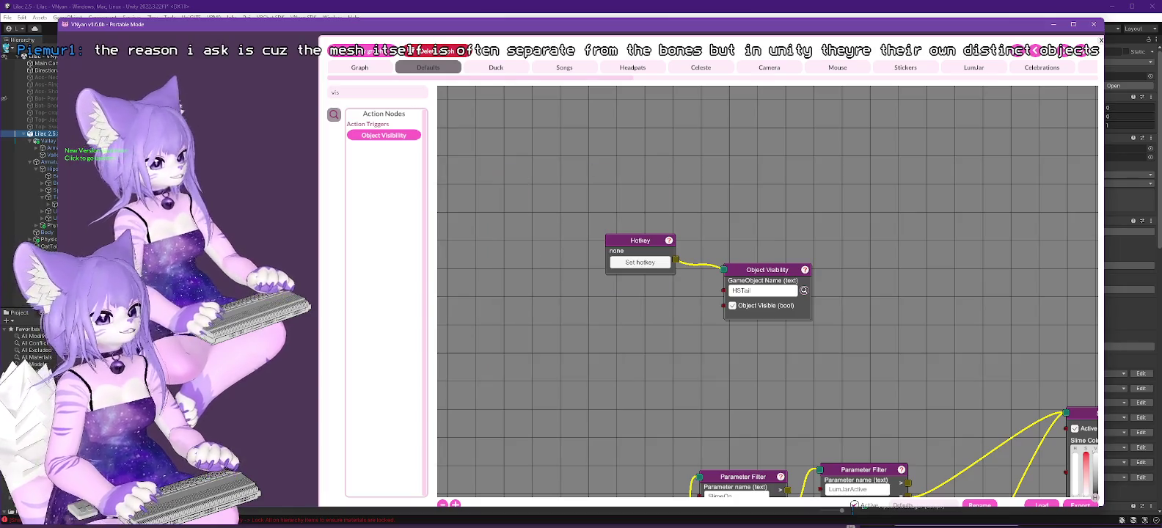
left_click(851, 525)
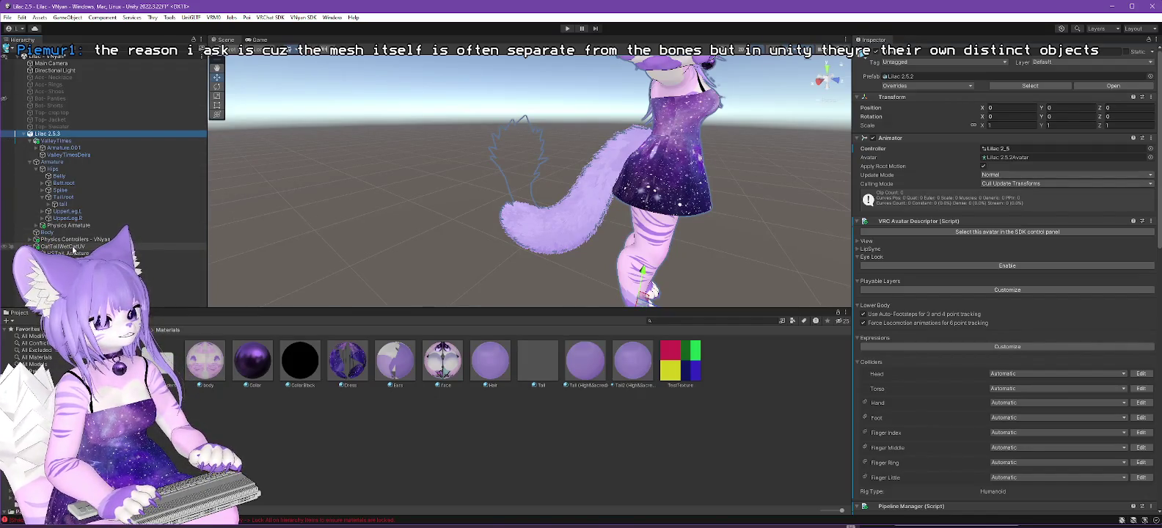
Export the CatTailWetCatUV object as the prop file CatTailWetCatUV.vnprop.
left_click(73, 247)
left_click(303, 17)
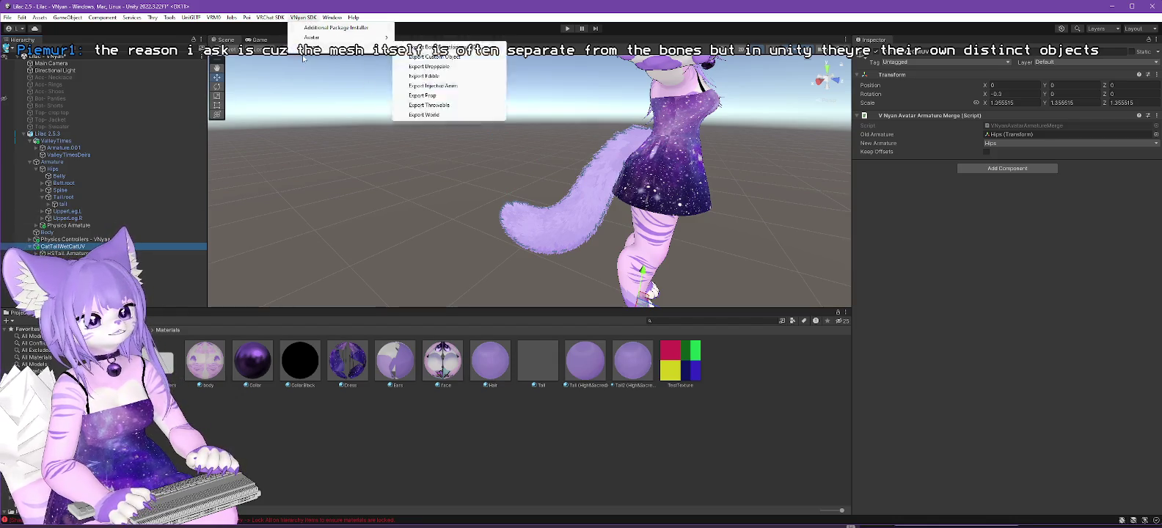
mouse_move(315, 38)
left_click(433, 47)
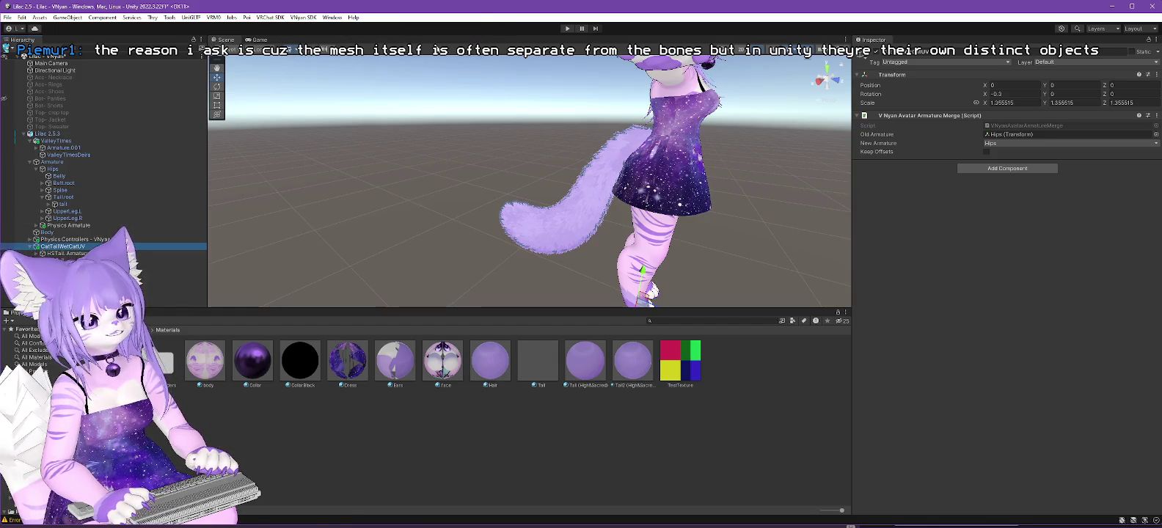
left_click(301, 18)
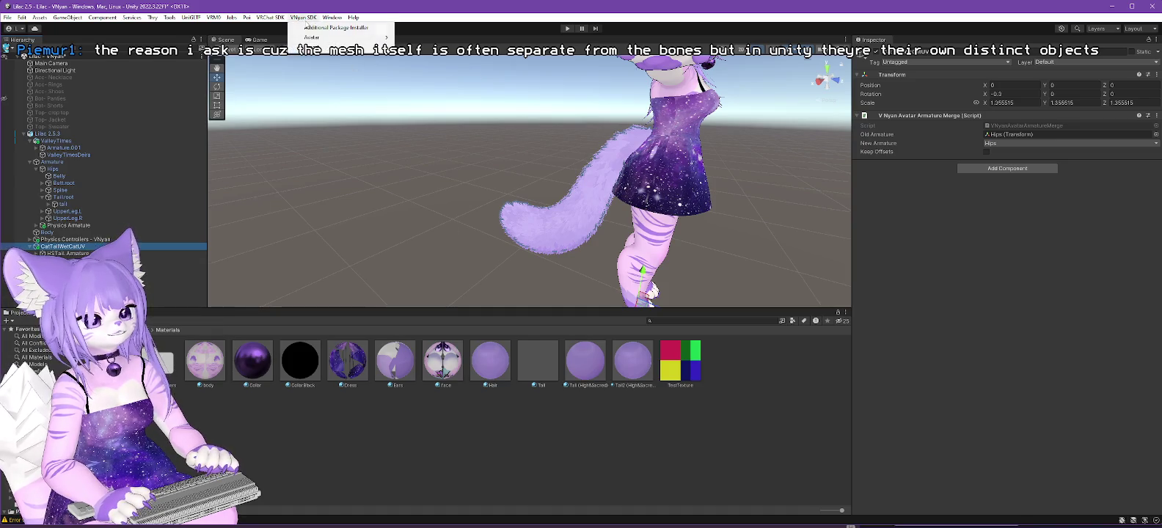
mouse_move(337, 47)
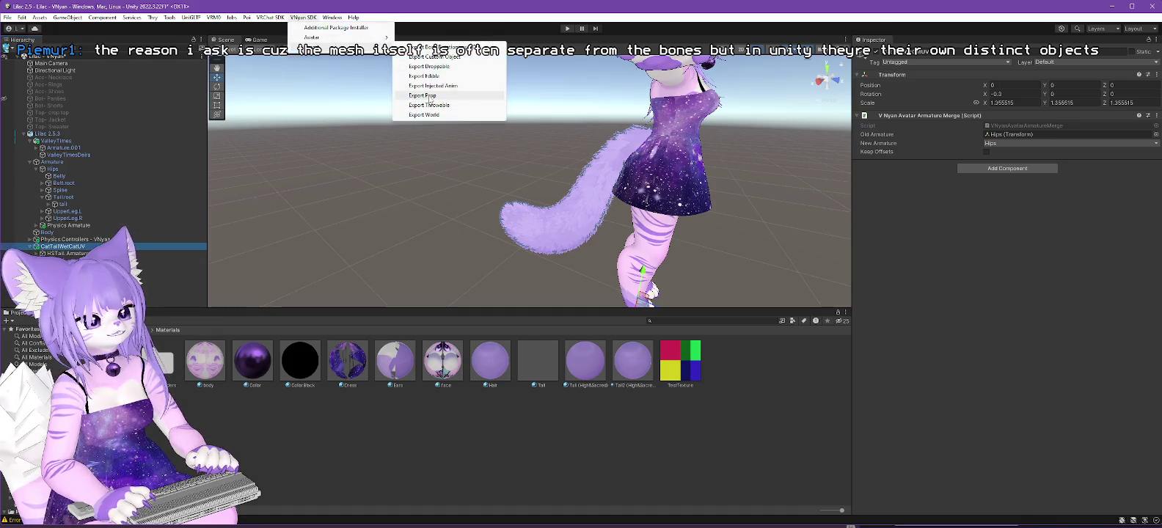
left_click(430, 96)
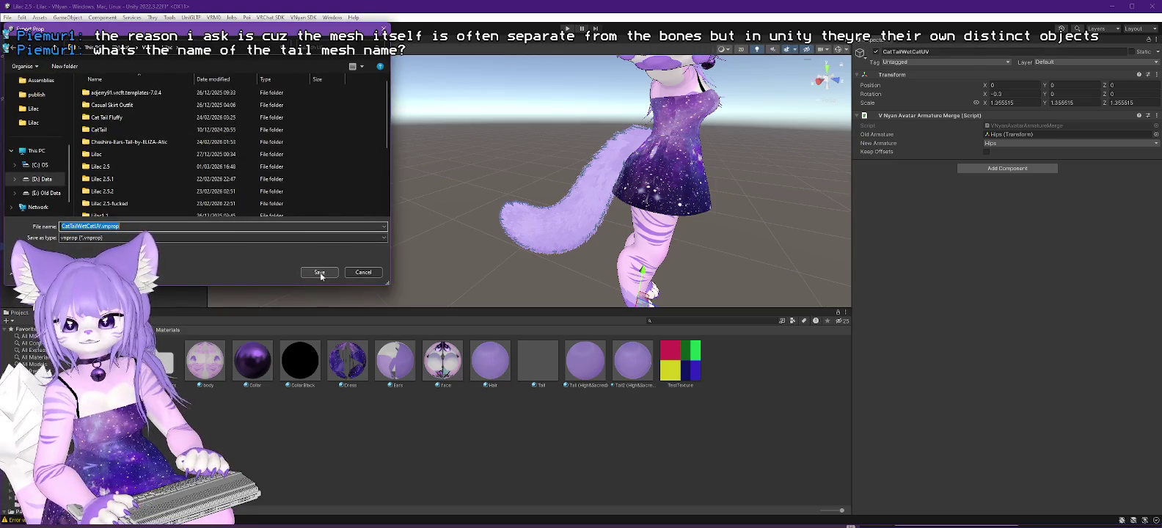
left_click(321, 276)
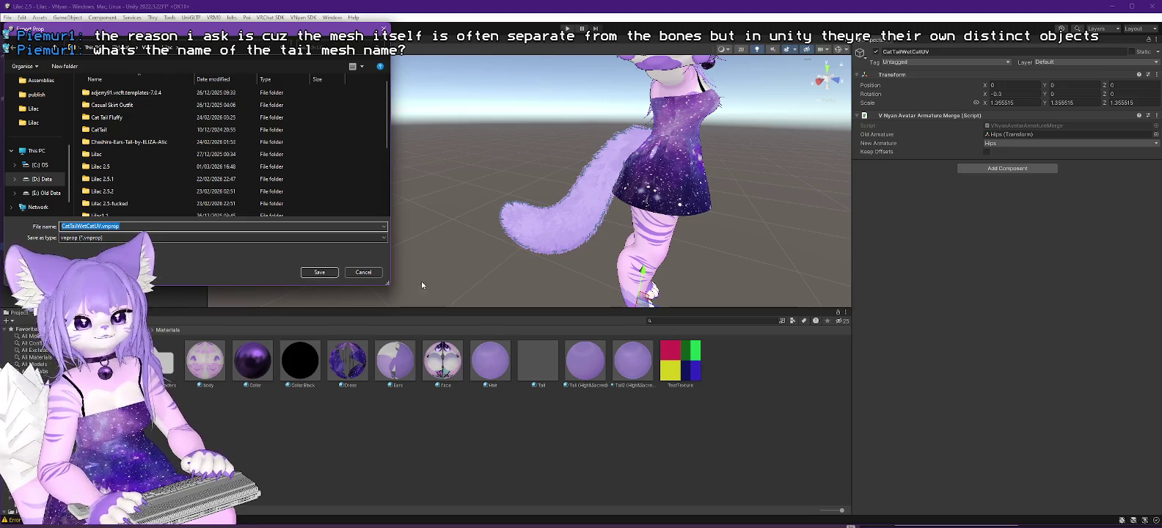
Rename the HSTail tail mesh object to HSTail.Mesh.
left_click(66, 259)
type(".Mesh")
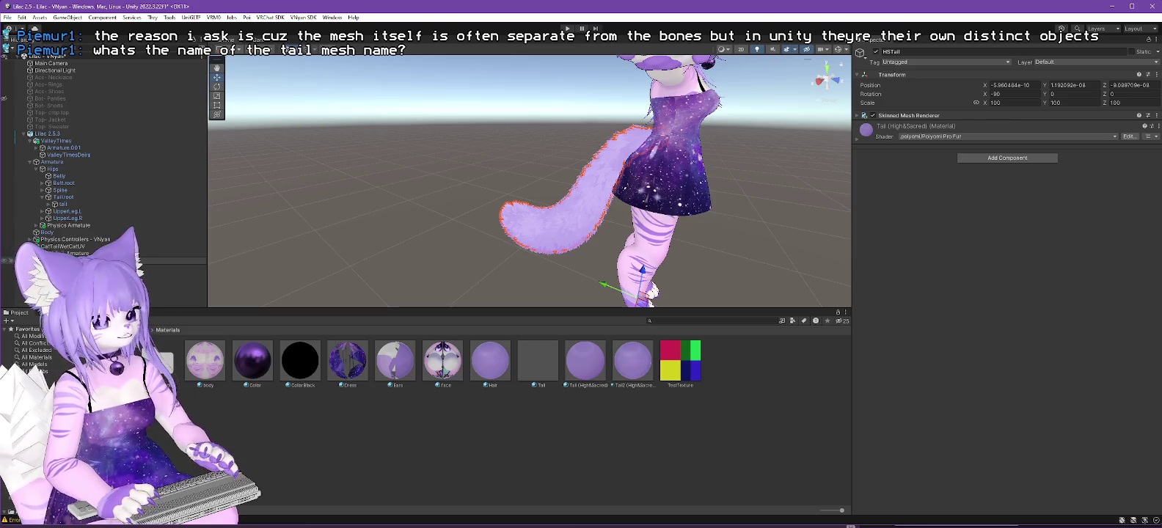
key("Return")
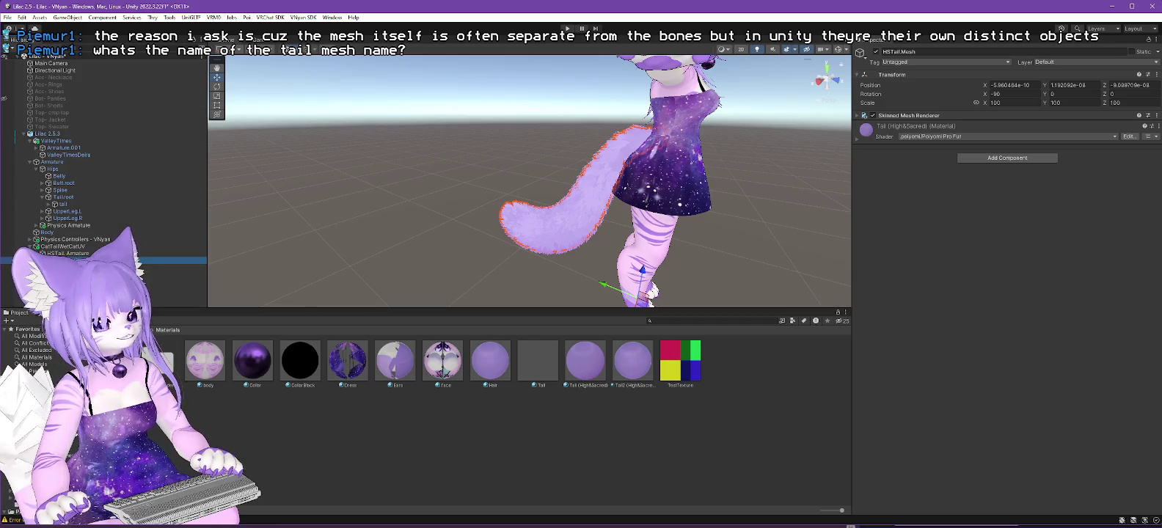
left_click(44, 378)
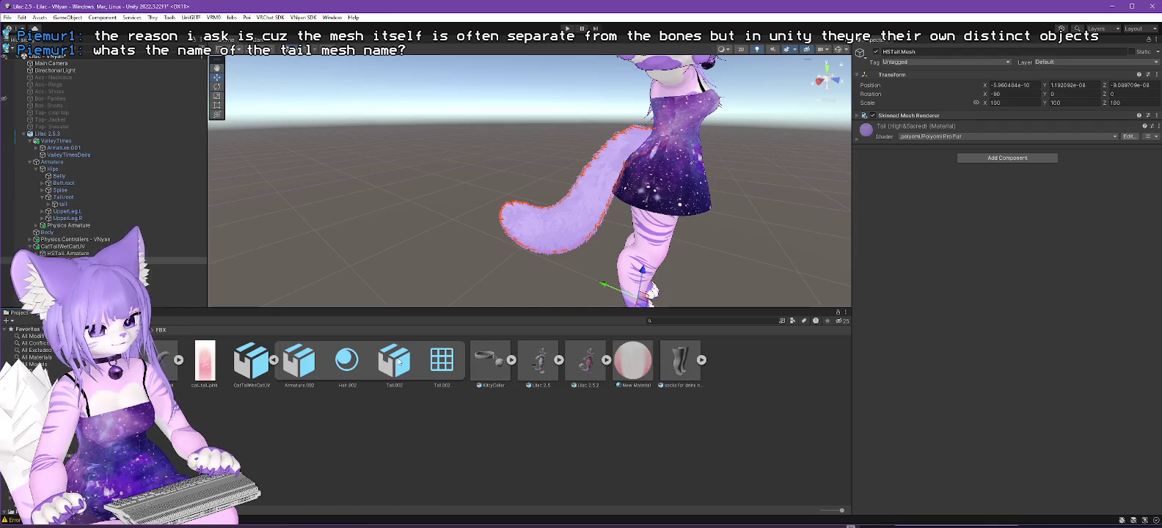
Inspect the Tail.002 asset and the CatTailWetCatUV model's import settings in the FBX folder.
left_click(398, 361)
right_click(398, 361)
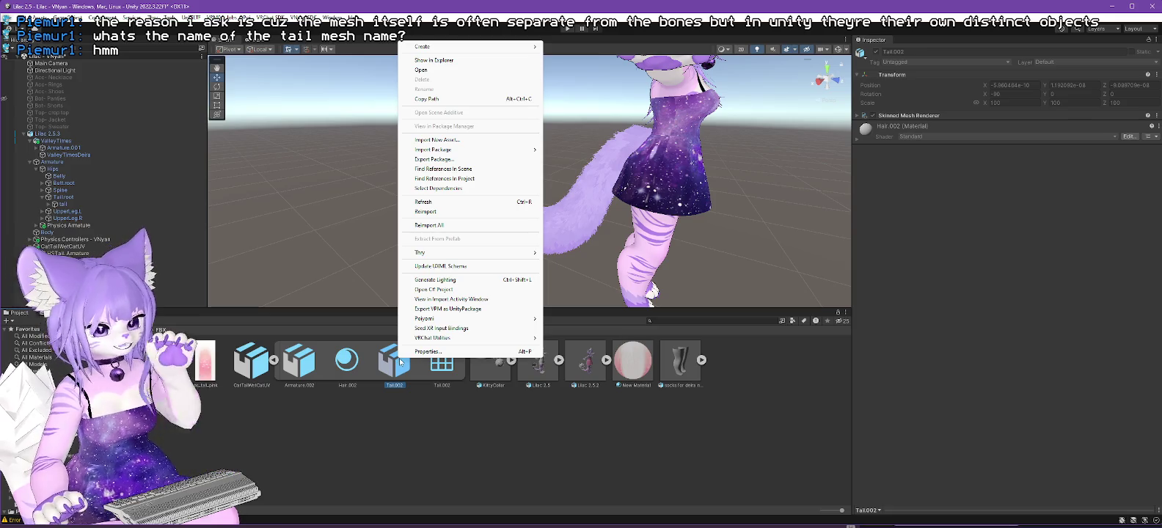
left_click(395, 428)
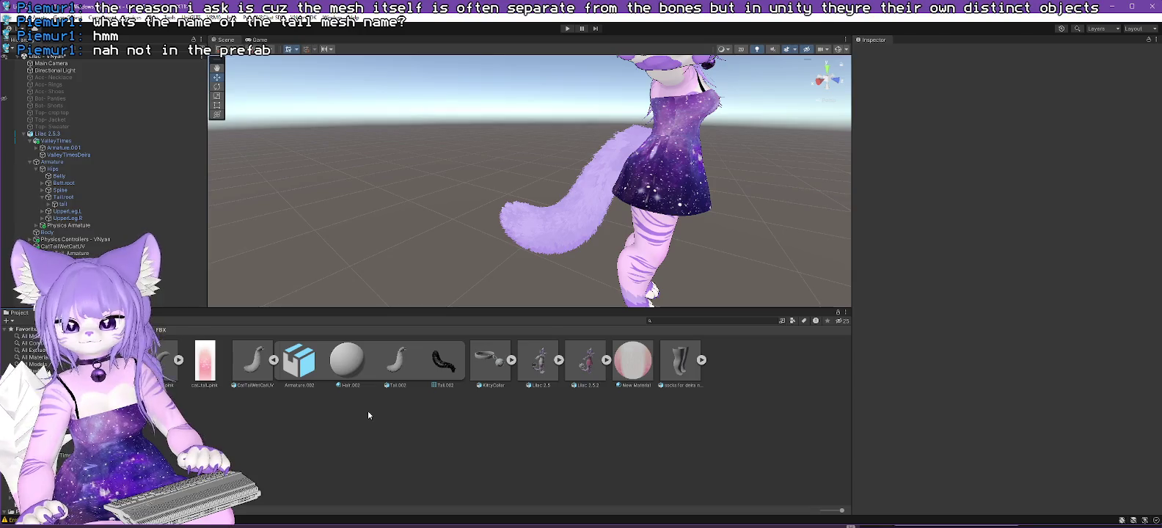
left_click(256, 362)
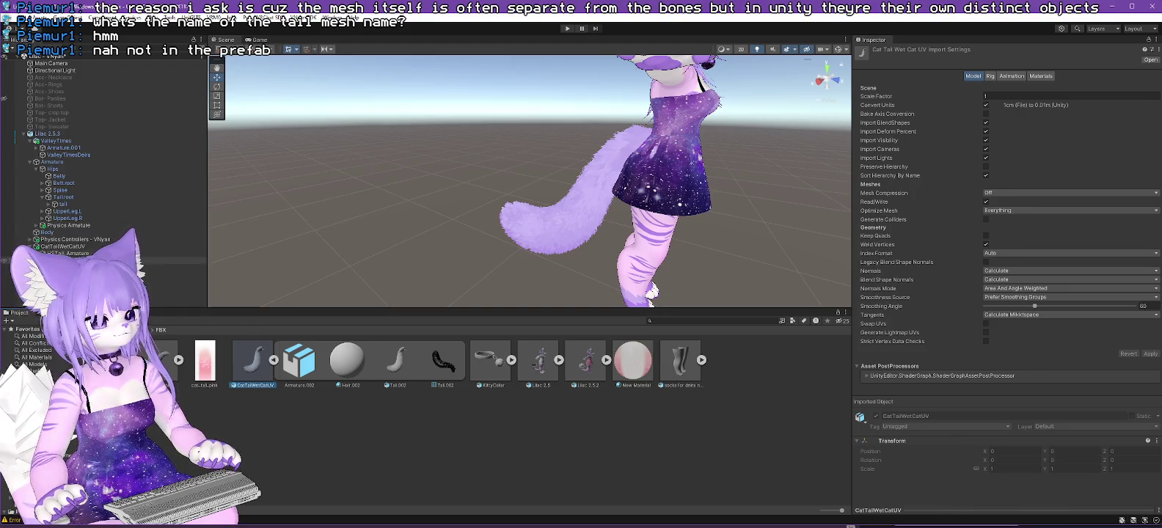
left_click(68, 247)
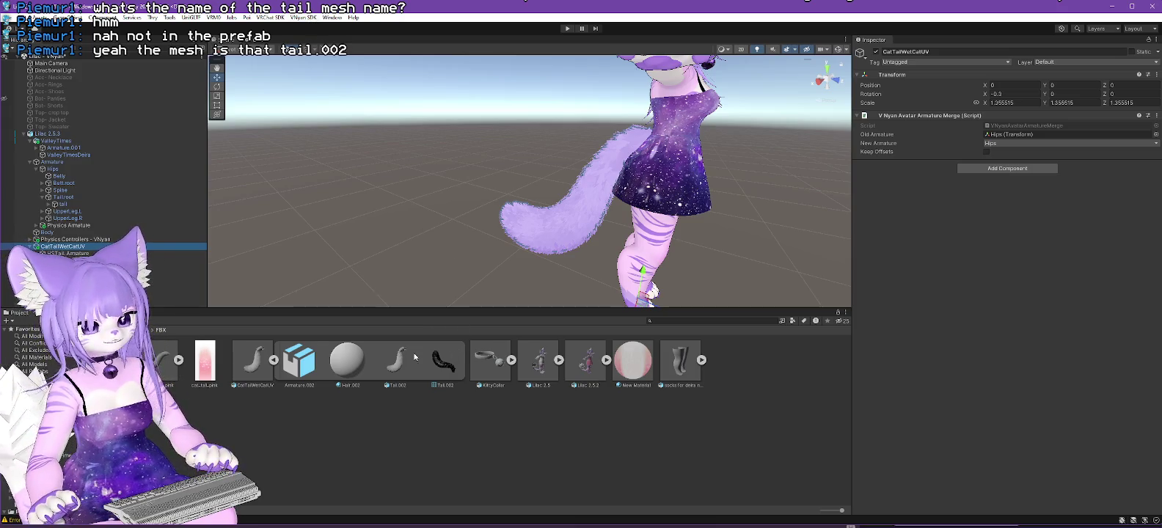
Check the Tail.002 mesh and CatTailWetCatUV model asset options to confirm Tail.002 is the tail mesh.
left_click(400, 364)
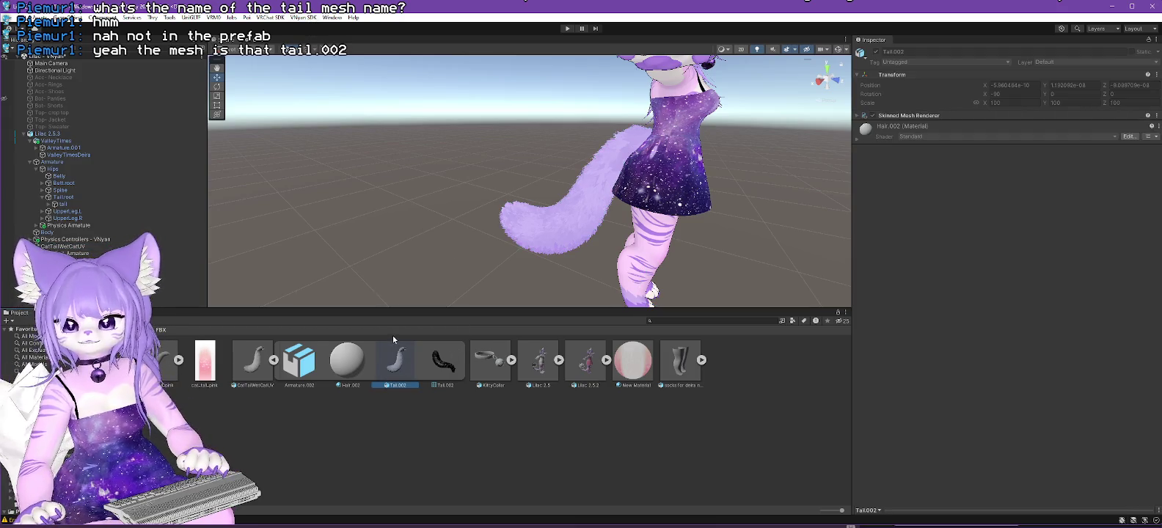
left_click(453, 367)
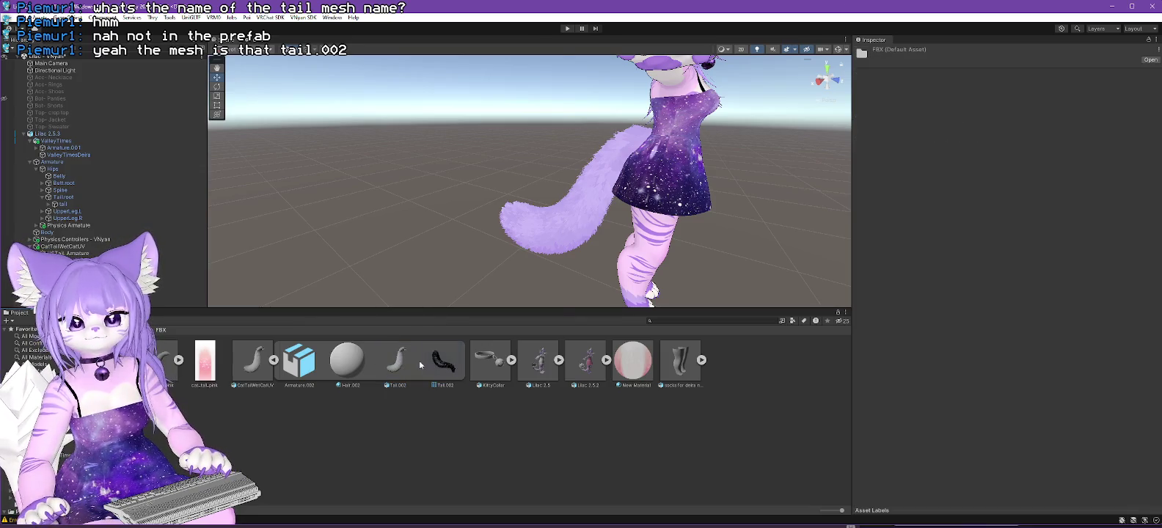
right_click(419, 360)
left_click(443, 366)
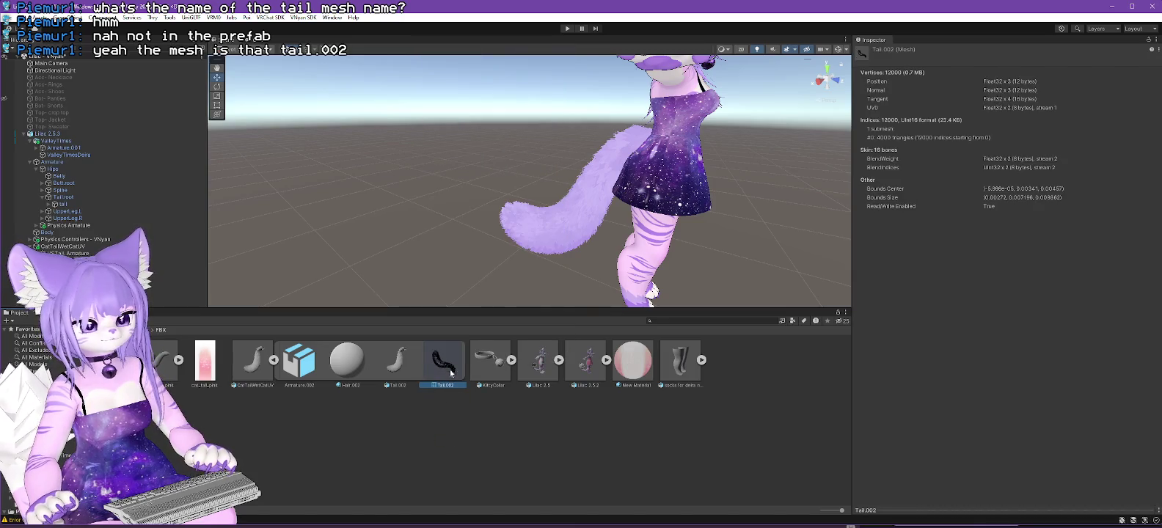
right_click(445, 360)
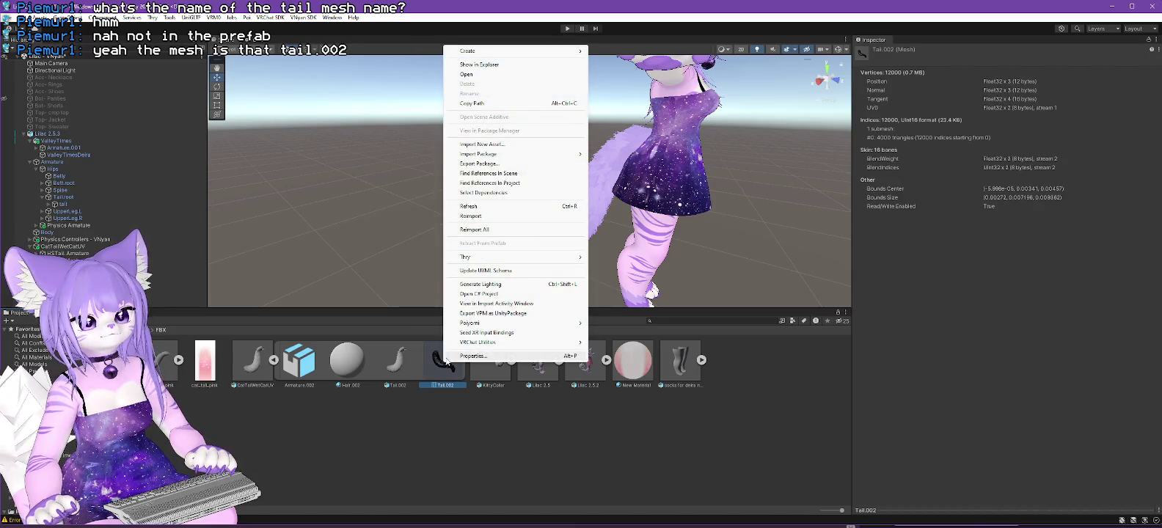
left_click(261, 363)
right_click(261, 364)
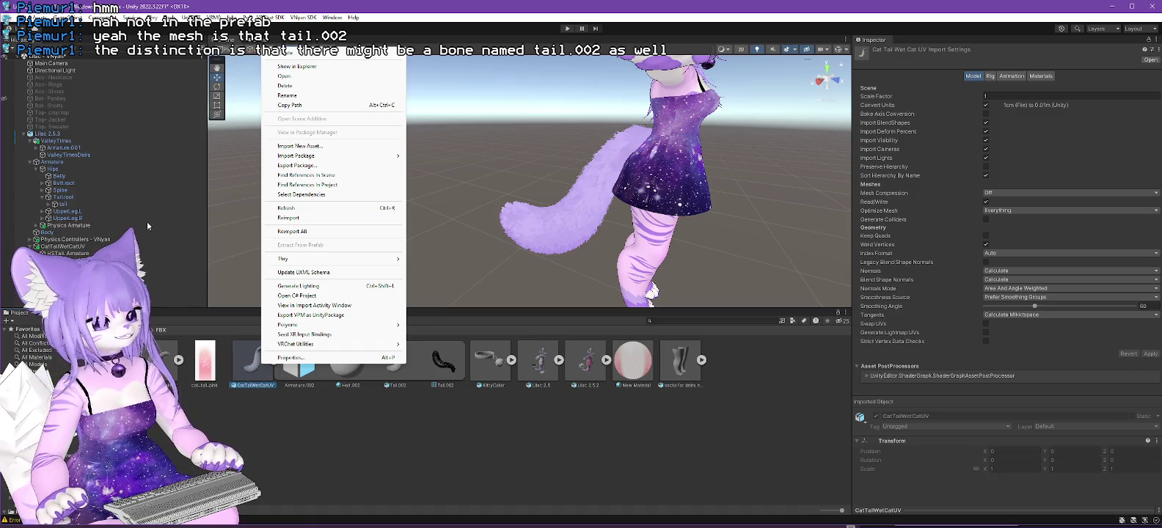
left_click(77, 139)
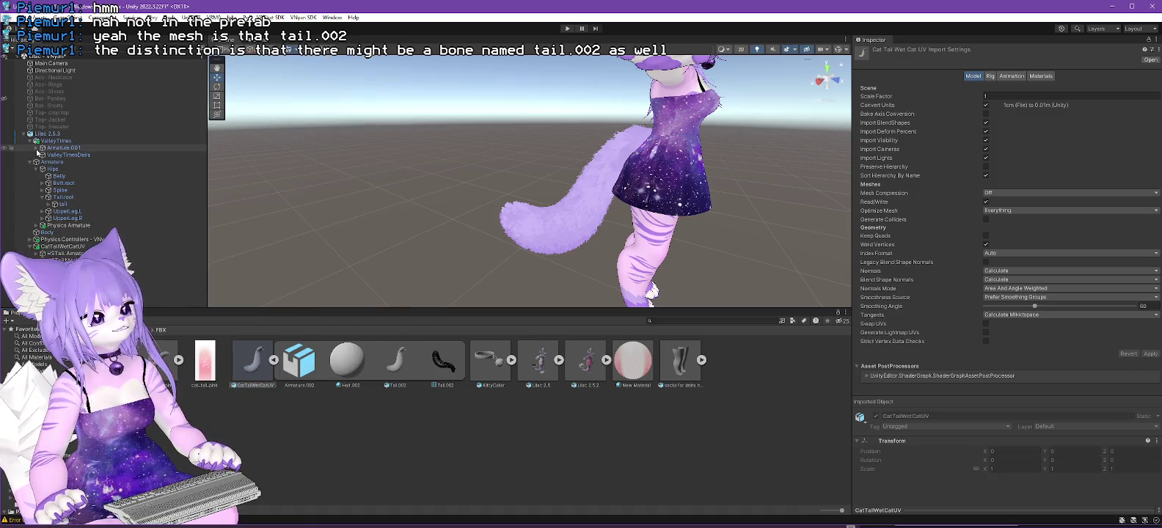
Expand the Armature tail chain down to tail.002 and rename that bone tail.002.test.
left_click(37, 148)
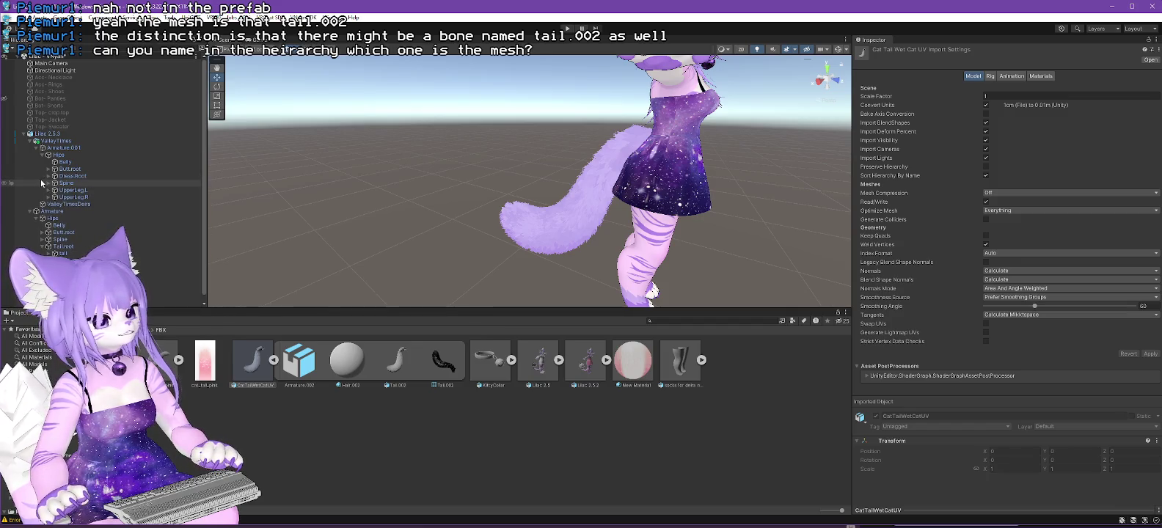
left_click(31, 141)
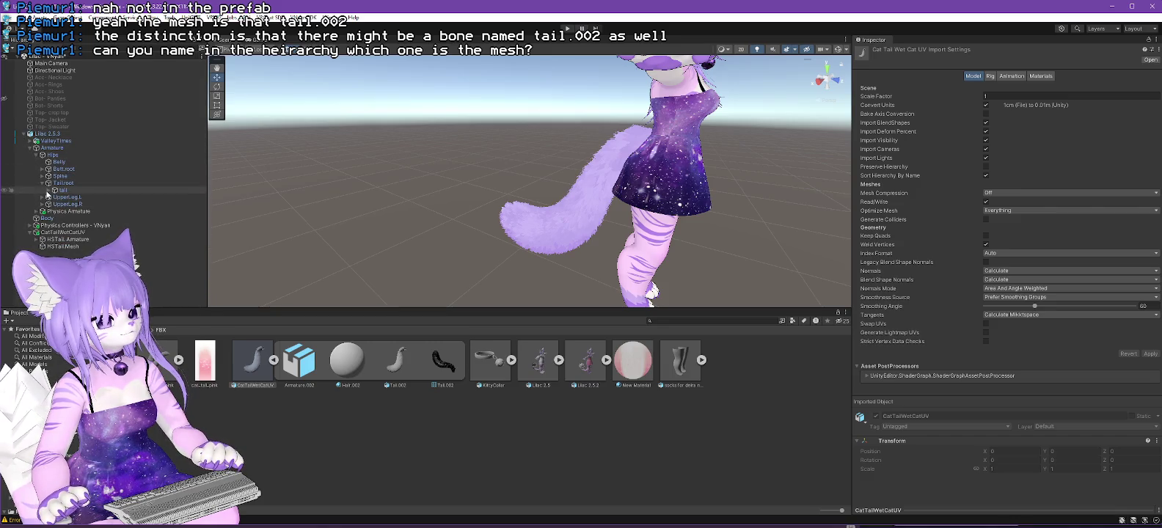
left_click(49, 190)
left_click(55, 197)
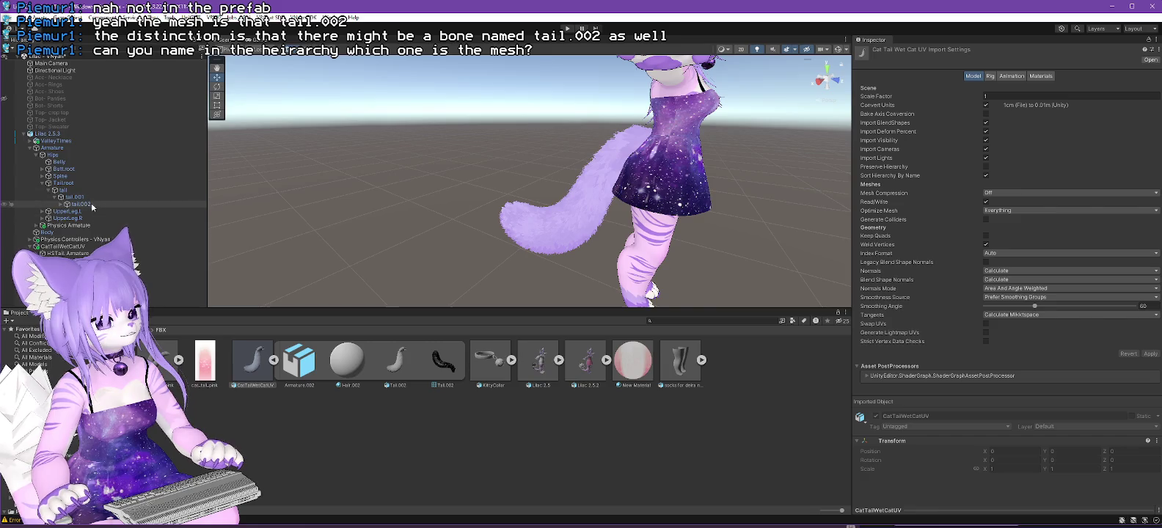
left_click(92, 204)
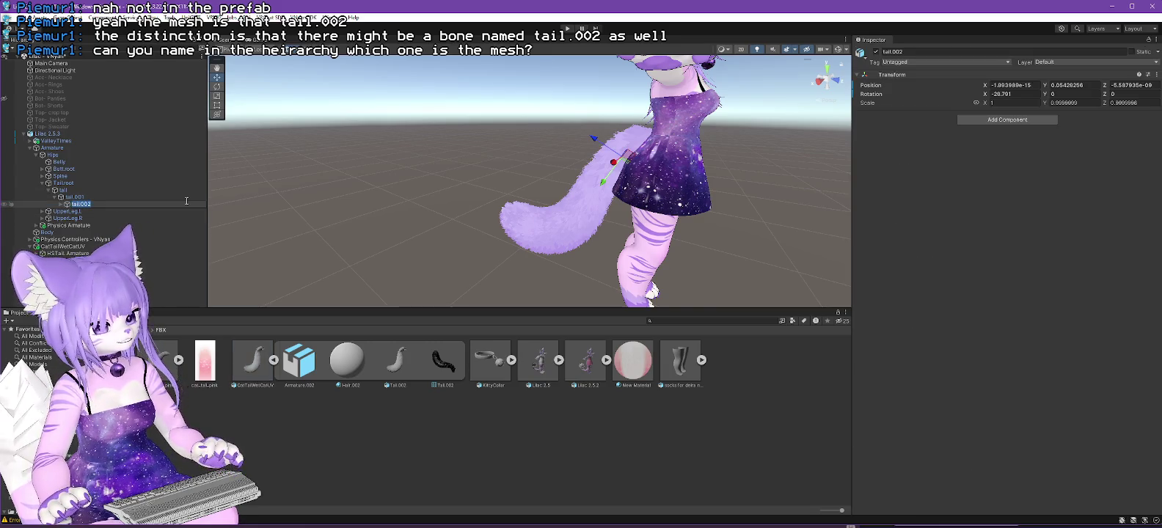
type(".test")
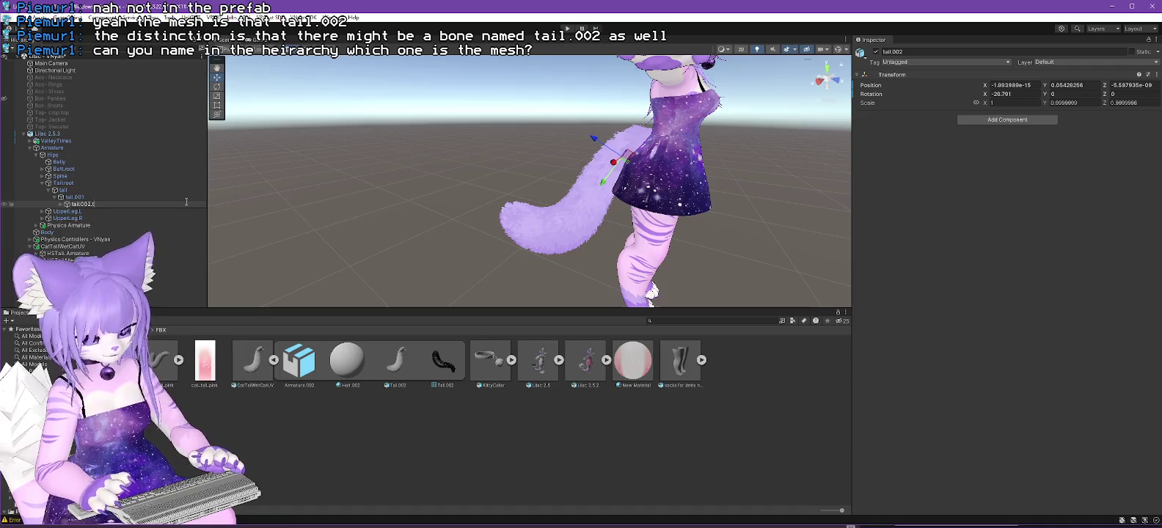
key("Return")
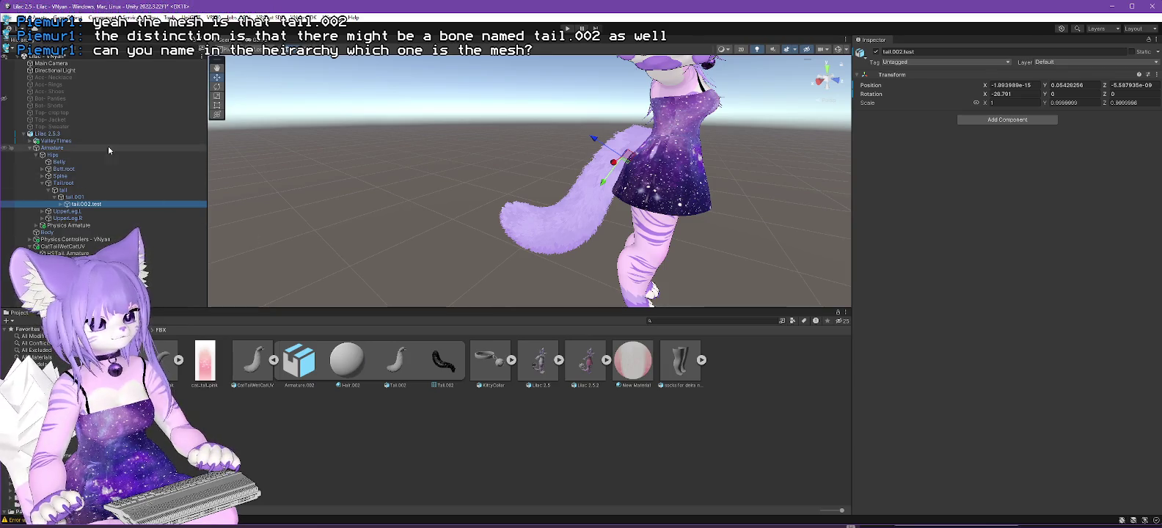
left_click(103, 133)
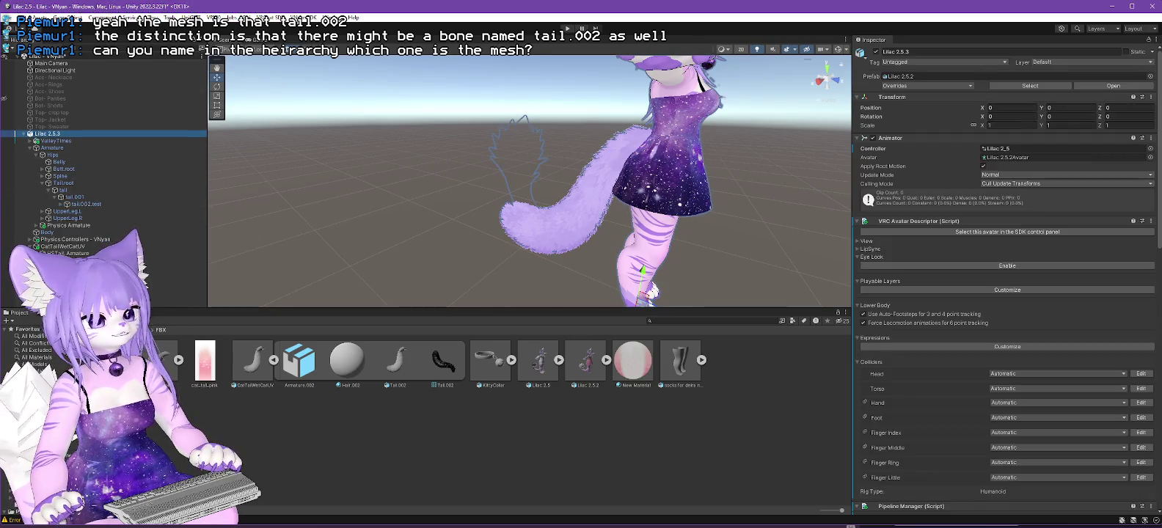
Export Lilac 2.5.3 again, replacing the existing Lilac 2.5.3.vsfavatar file.
left_click(293, 17)
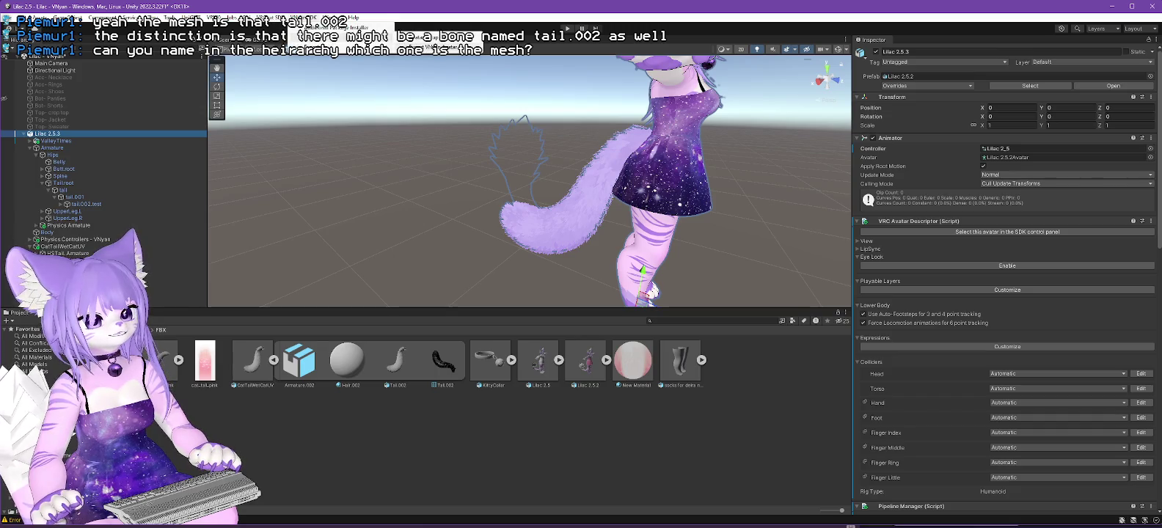
left_click(322, 37)
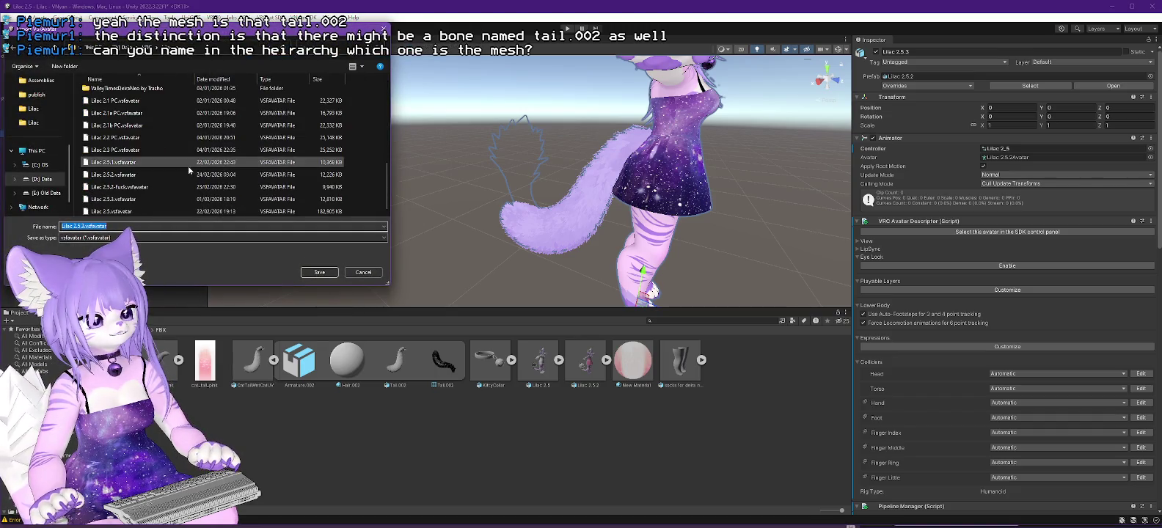
left_click(212, 199)
left_click(321, 272)
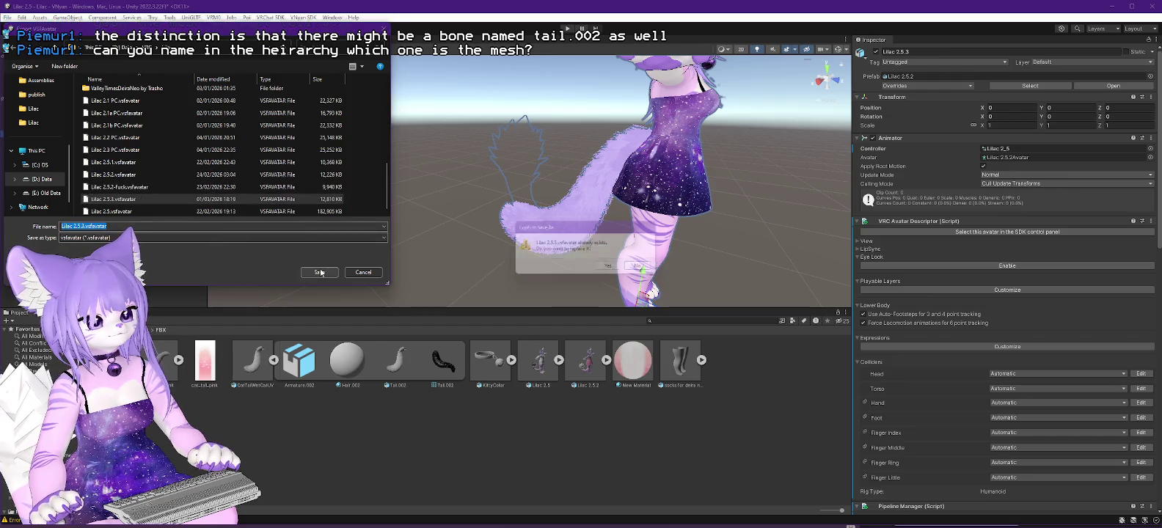
left_click(612, 266)
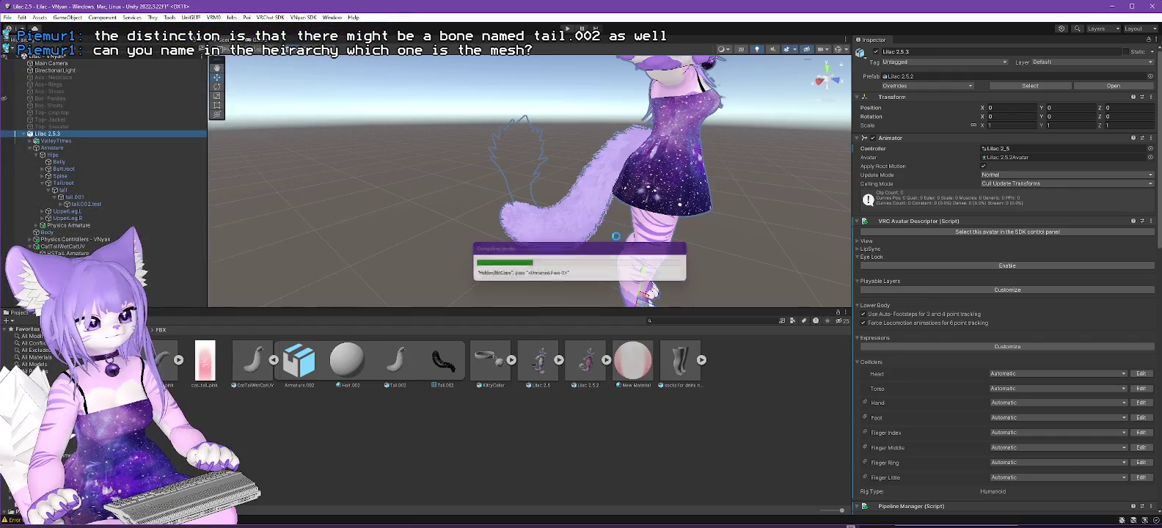
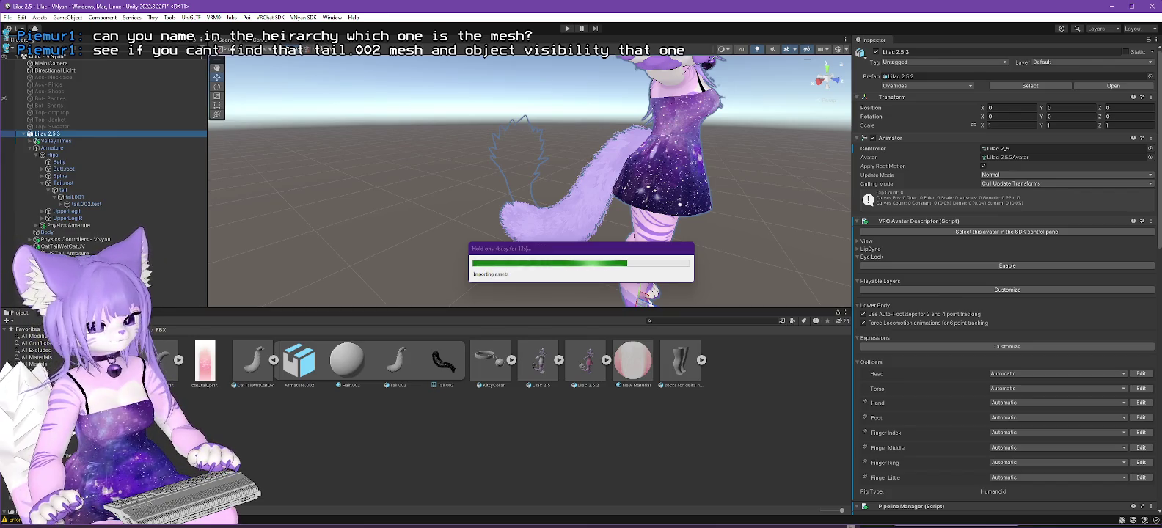
Close Unity's Export complete dialog and bring up VNyan's node graph, un-maximised to show the main menu.
left_click(627, 288)
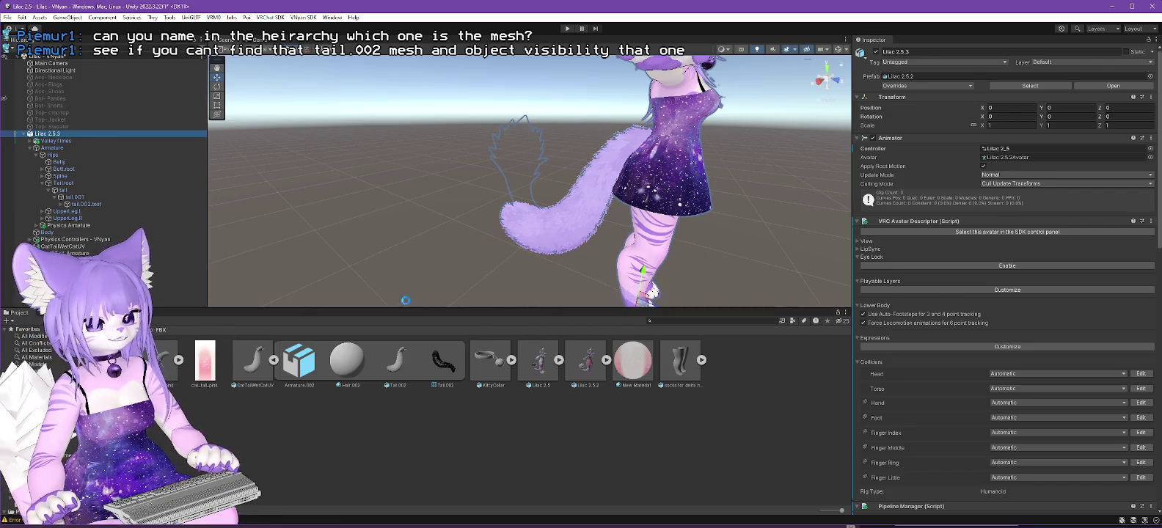
key("alt+Tab")
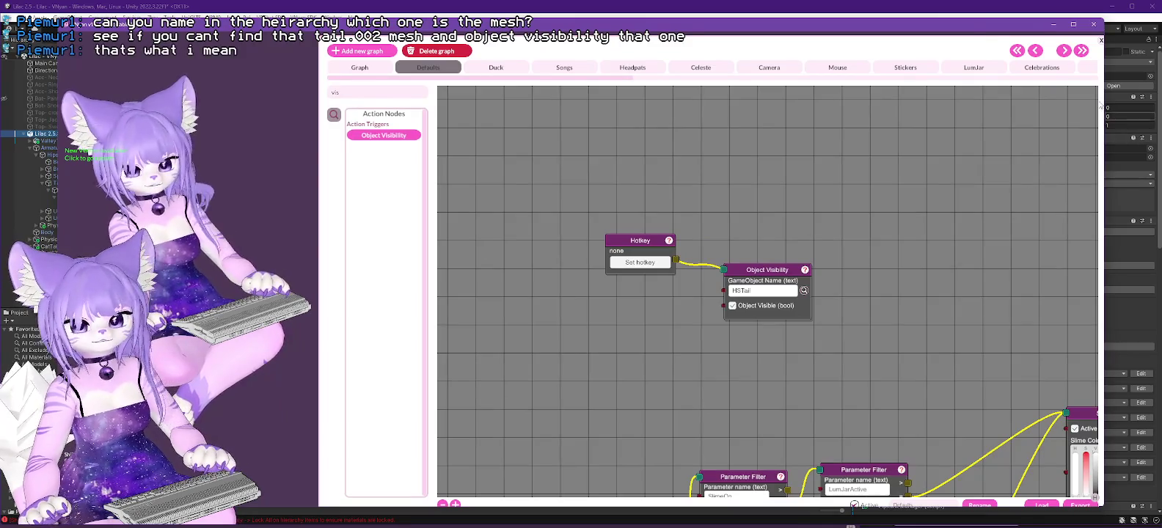
double_click(972, 33)
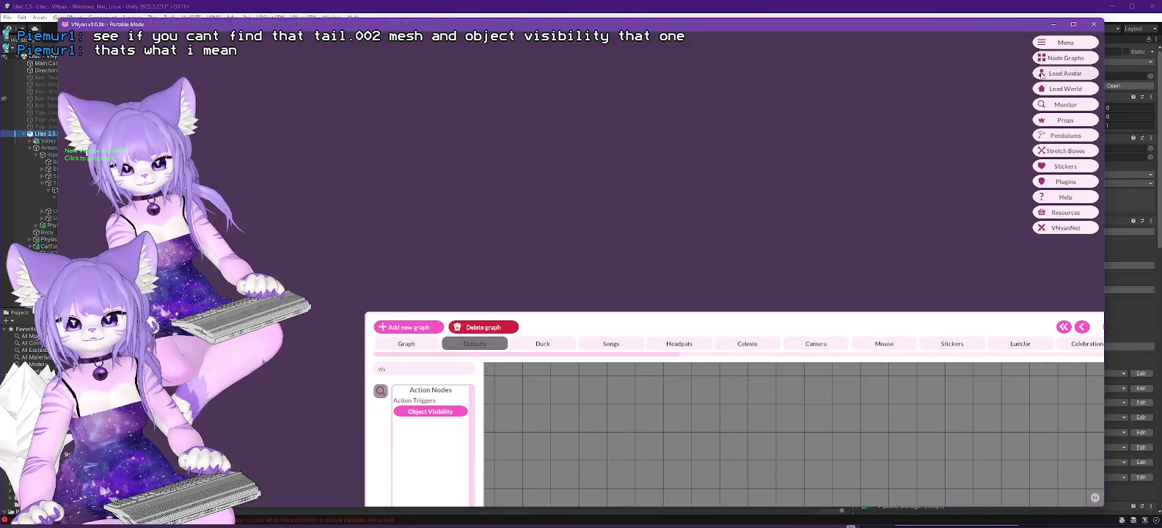
Load a second copy of the avatar from its .vsfavatar file into VNyan.
left_click(1066, 74)
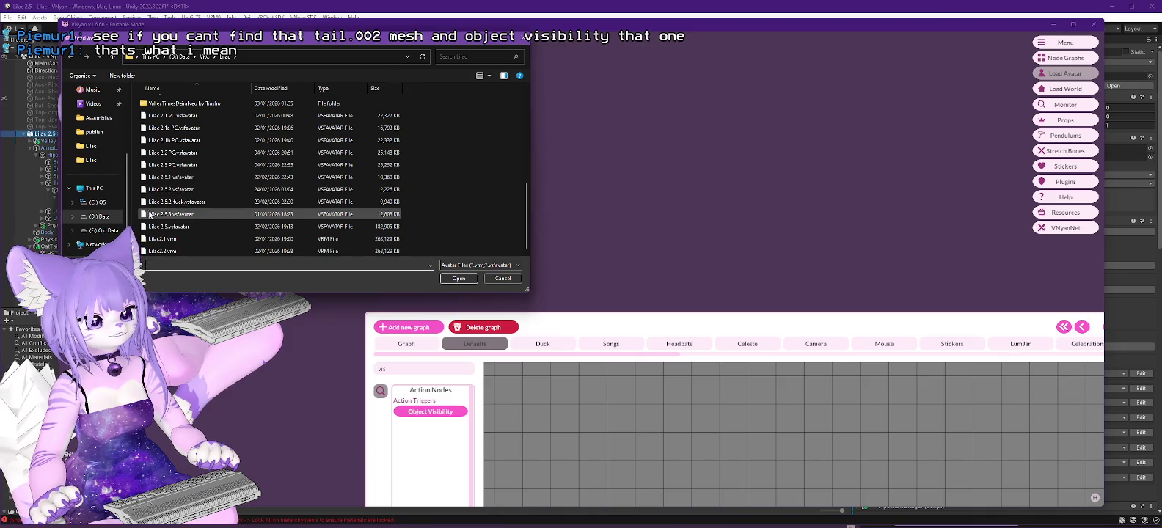
double_click(153, 215)
left_click_drag(154, 214, 240, 238)
left_click_drag(591, 322, 586, 116)
List the Object Visibility node's objects matching 'tail.00', then select CatTailWetCatUV back in Unity.
left_click(845, 361)
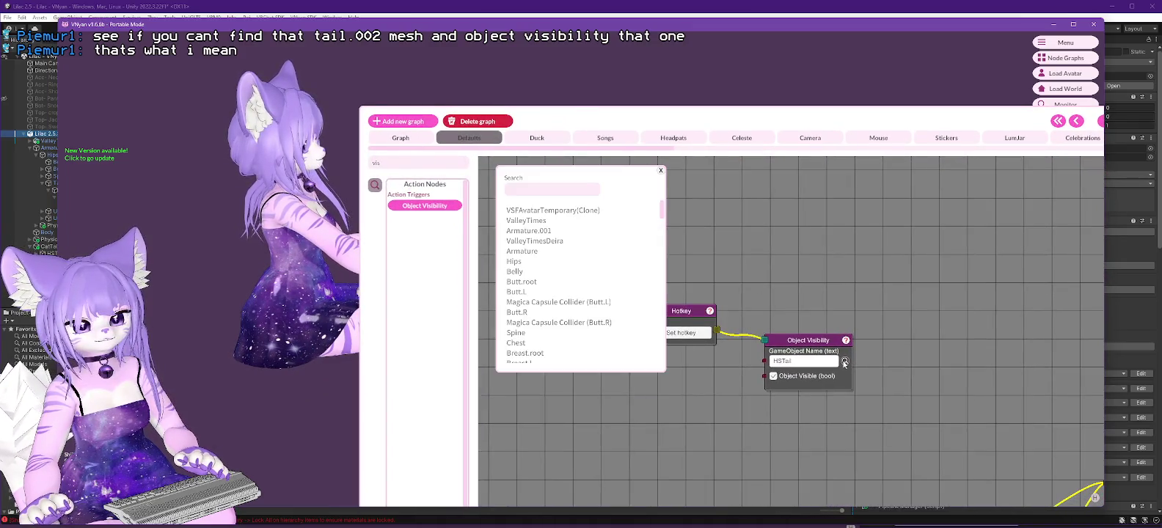
left_click_drag(662, 211, 661, 310)
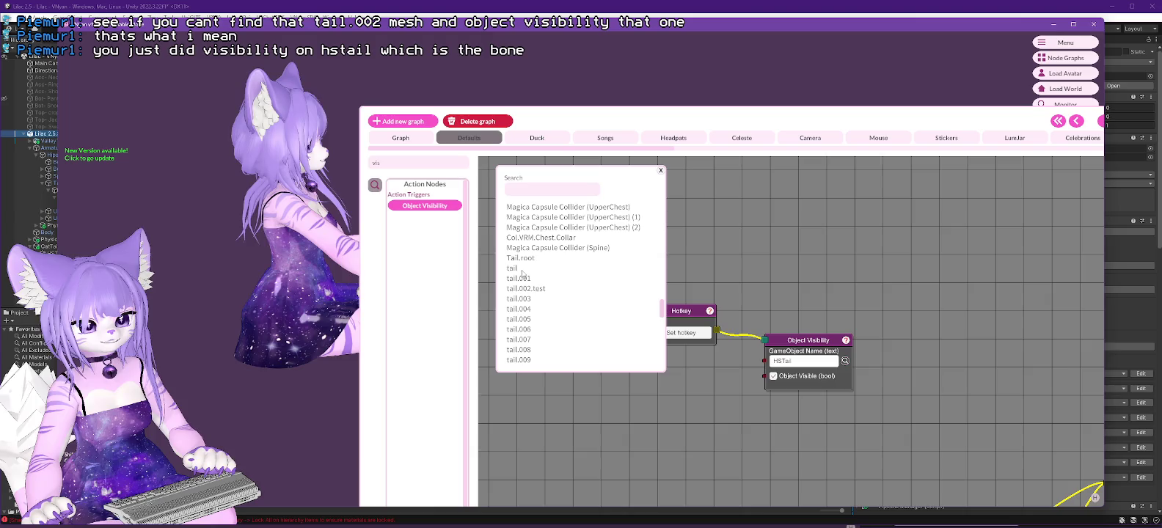
left_click_drag(661, 309, 649, 361)
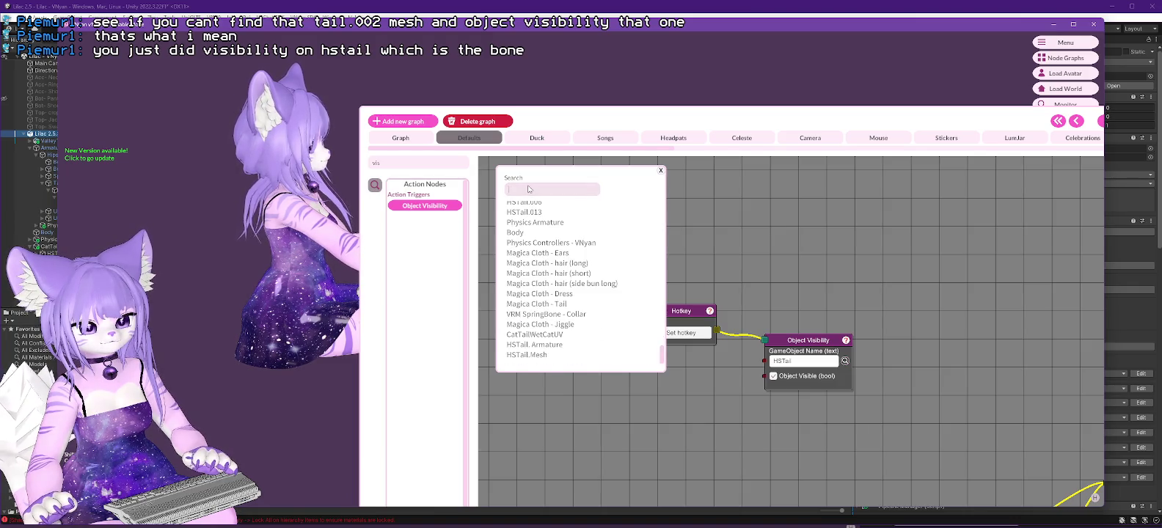
type("tail")
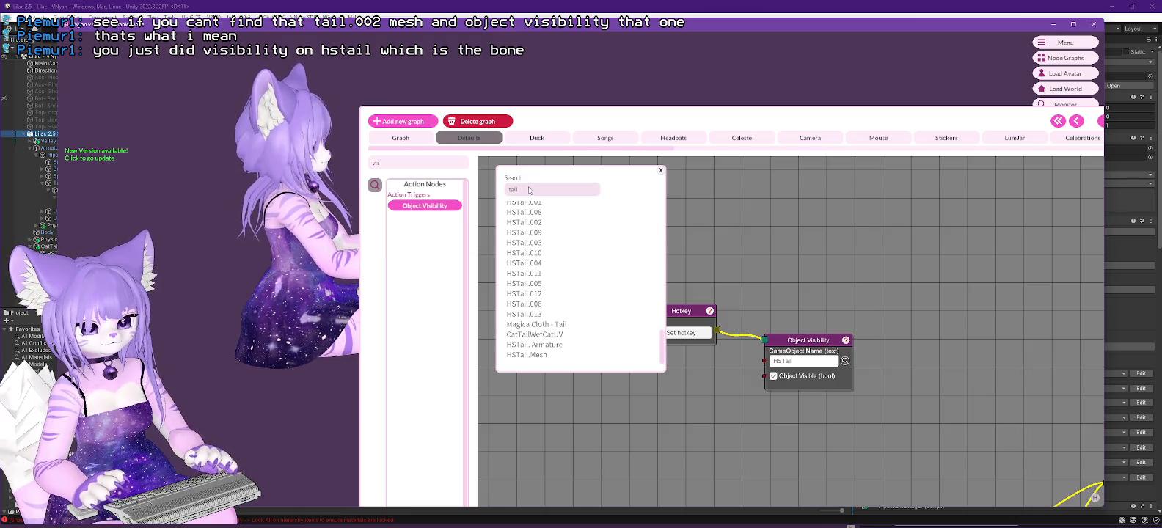
type(".00")
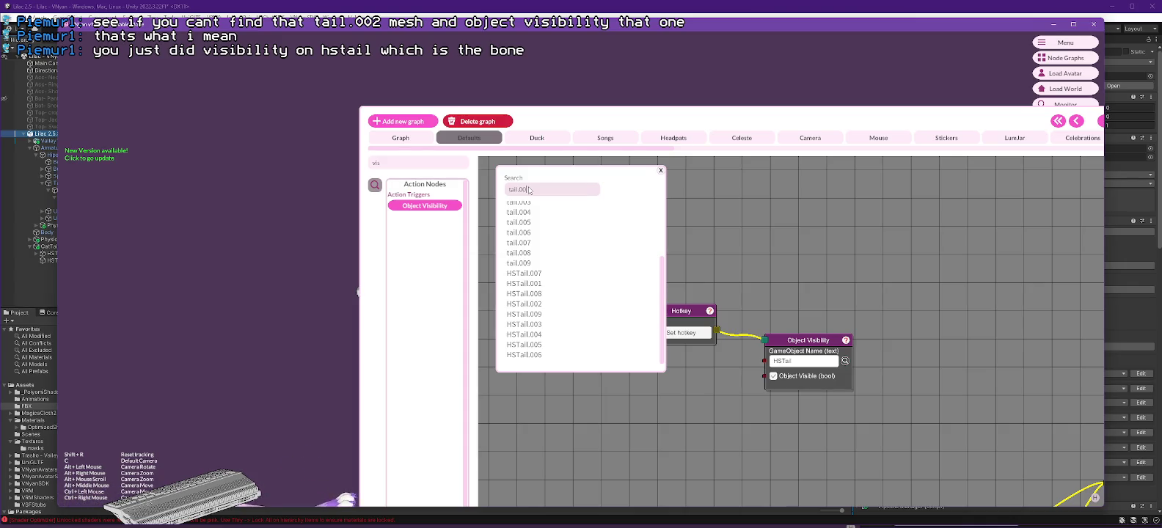
left_click_drag(664, 332, 590, 331)
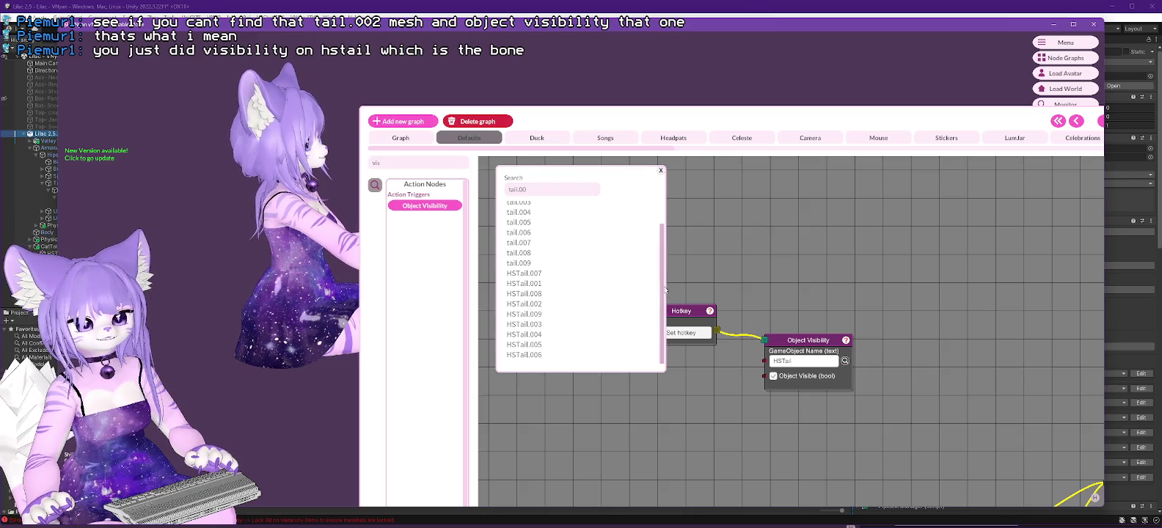
left_click_drag(662, 259, 661, 234)
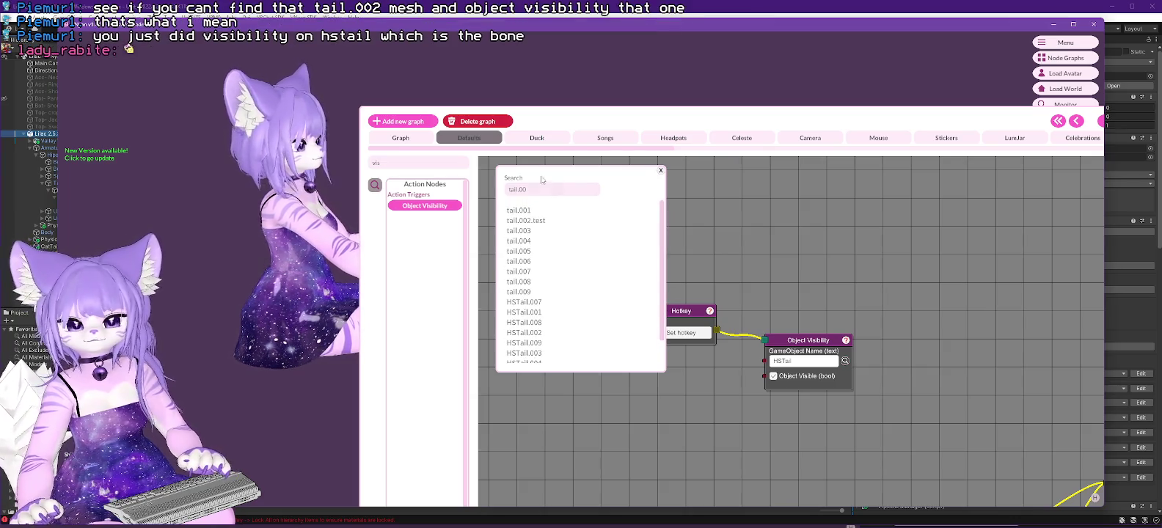
left_click(535, 190)
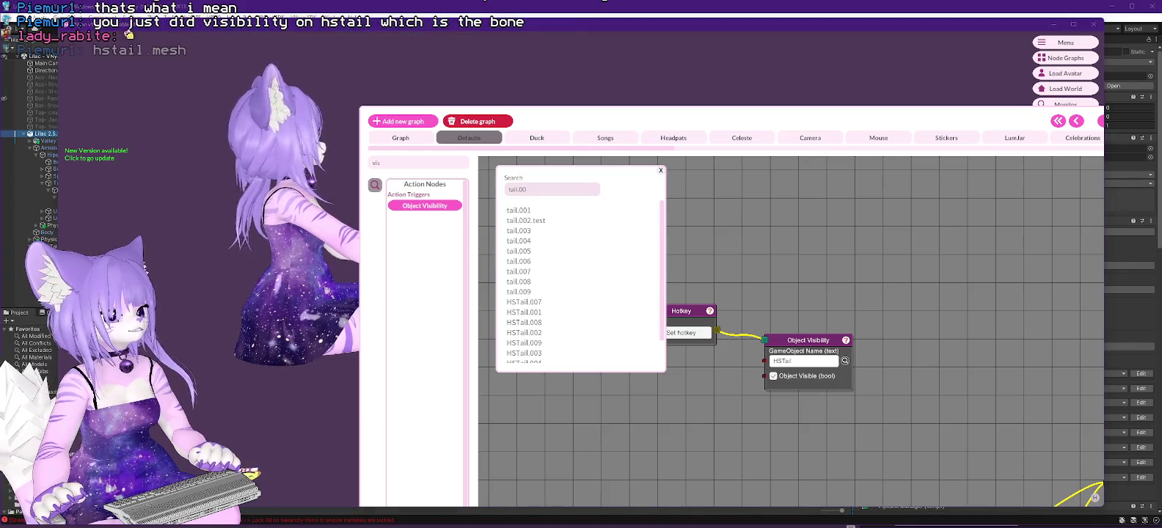
key("alt+Tab")
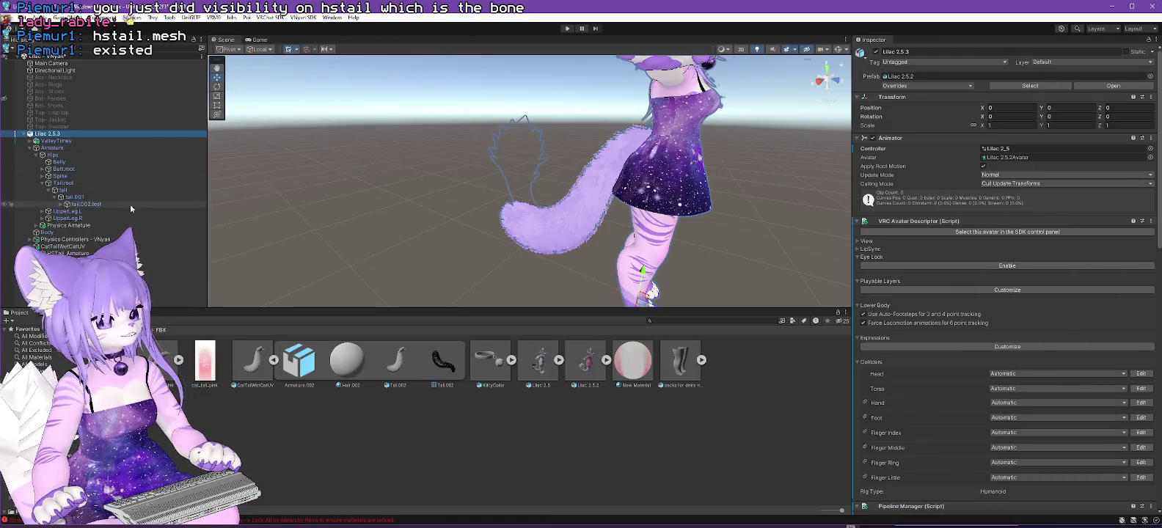
left_click(79, 247)
Export CatTailWetCatUV as CatTailWetCatUV.vnprop via VNyan SDK > Export > Export Prop, accepting the shader warning.
left_click(303, 17)
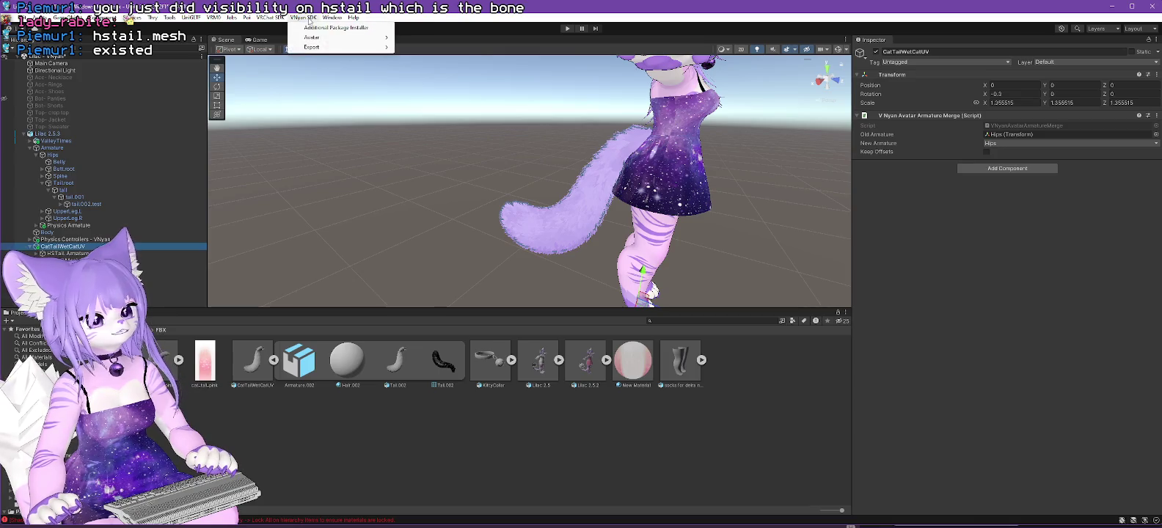
mouse_move(323, 39)
mouse_move(361, 48)
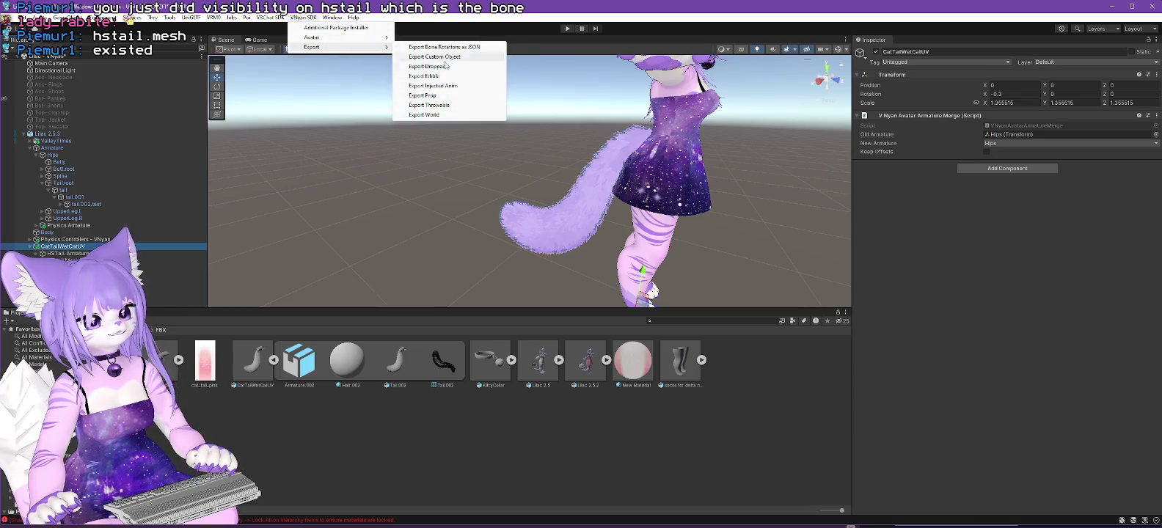
left_click(435, 96)
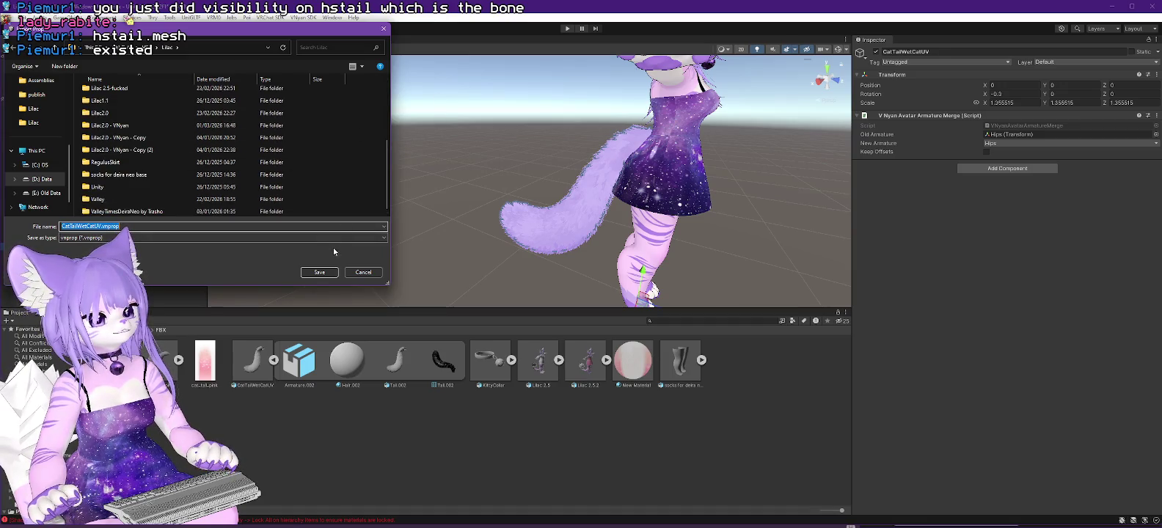
left_click(320, 273)
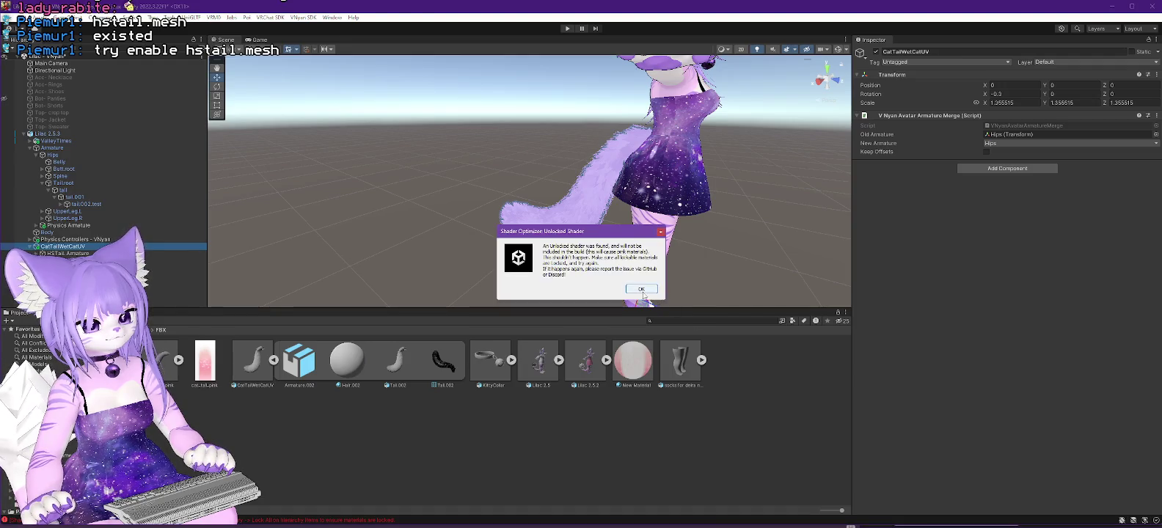
left_click(643, 290)
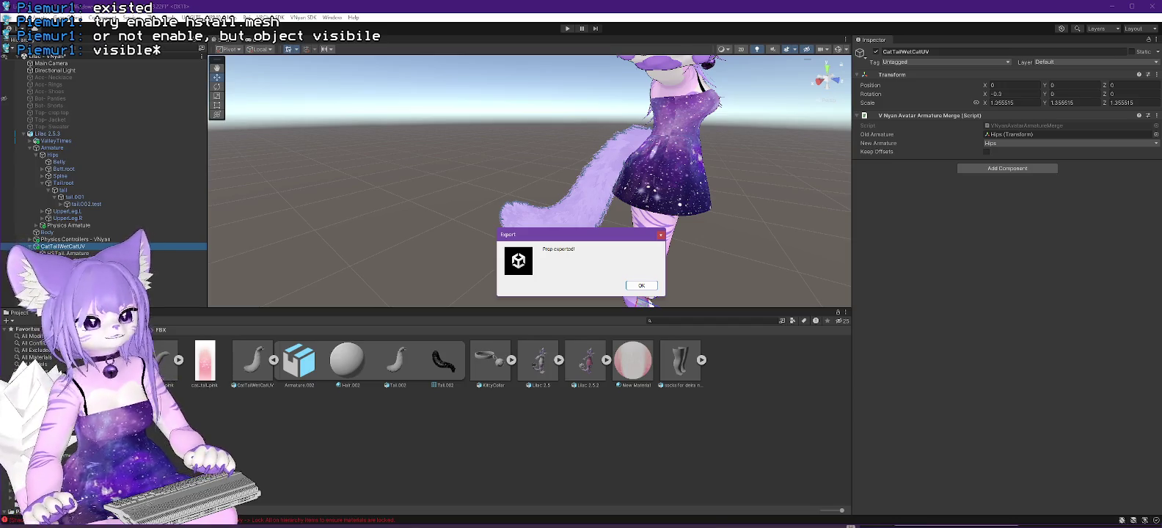
key("alt+Tab")
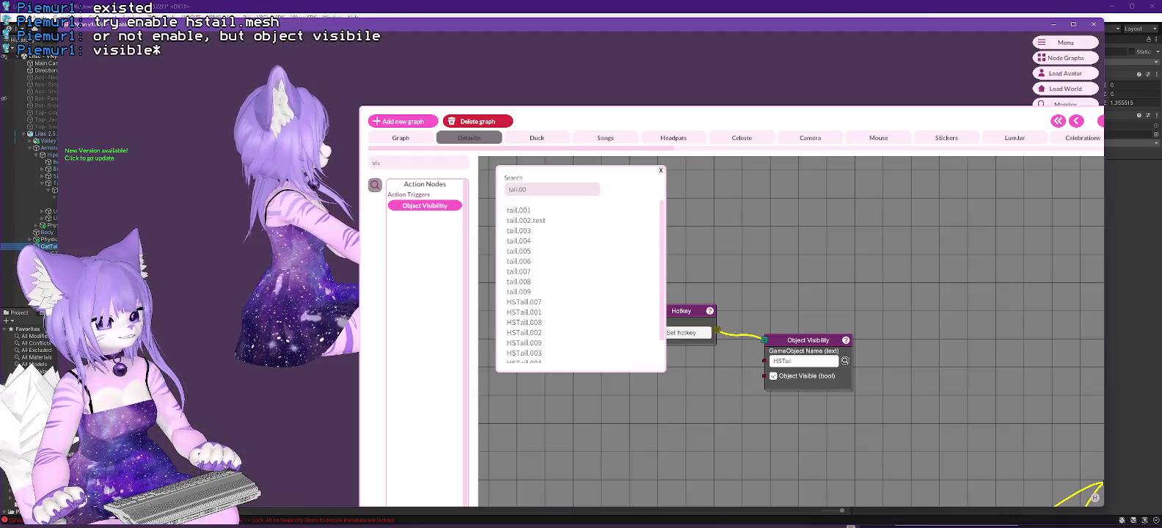
Add CatTailWetCatUV.vnprop to VNyan's props and toggle its visibility.
left_click_drag(977, 120, 1035, 375)
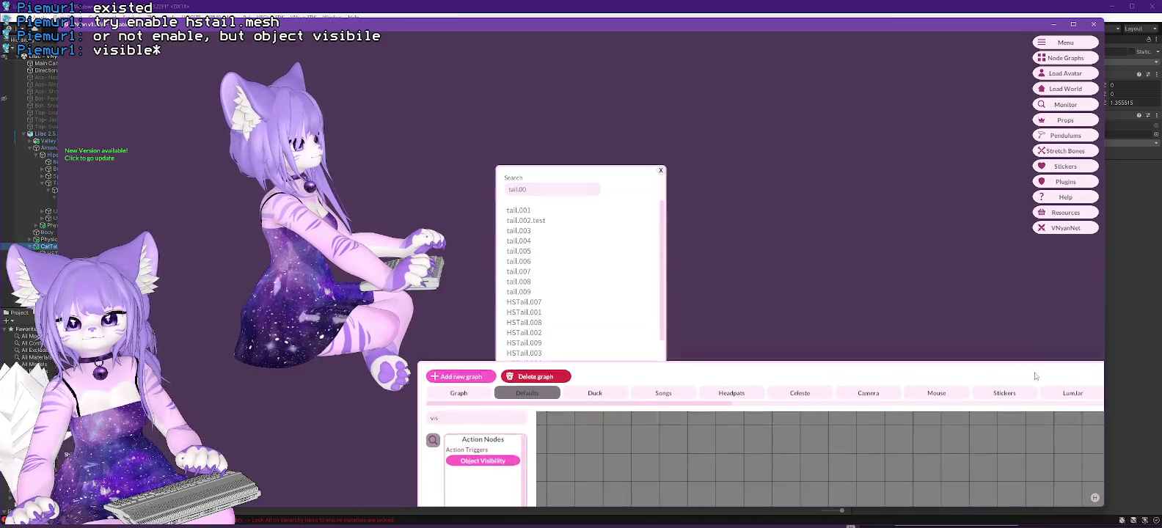
left_click(1001, 40)
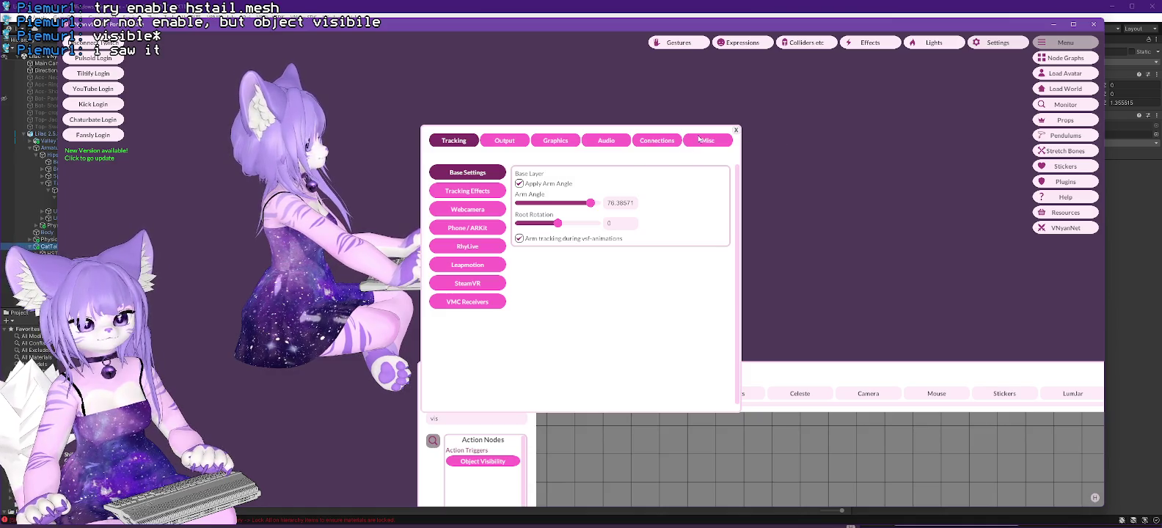
left_click(736, 130)
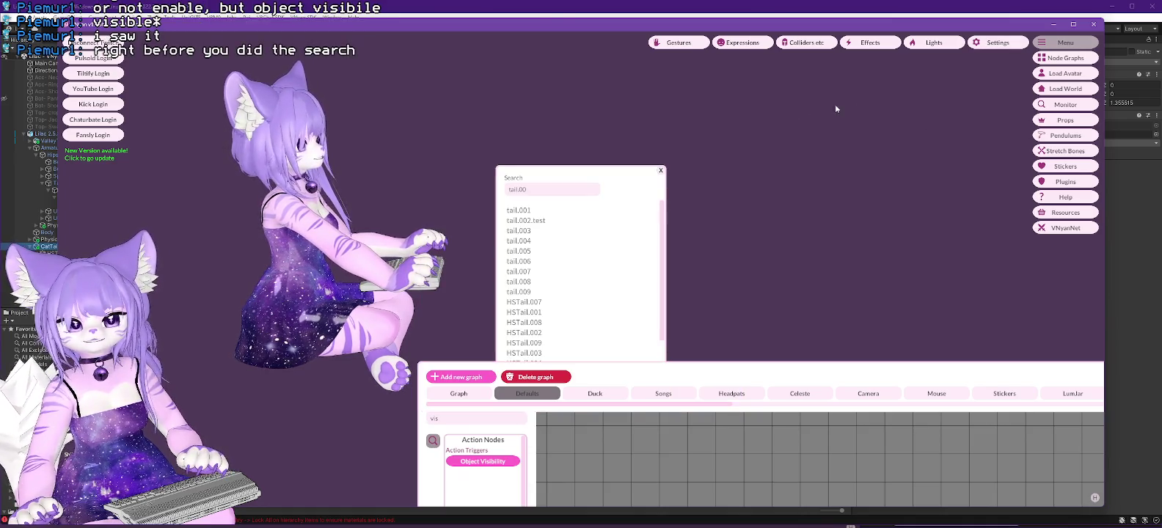
left_click(1066, 120)
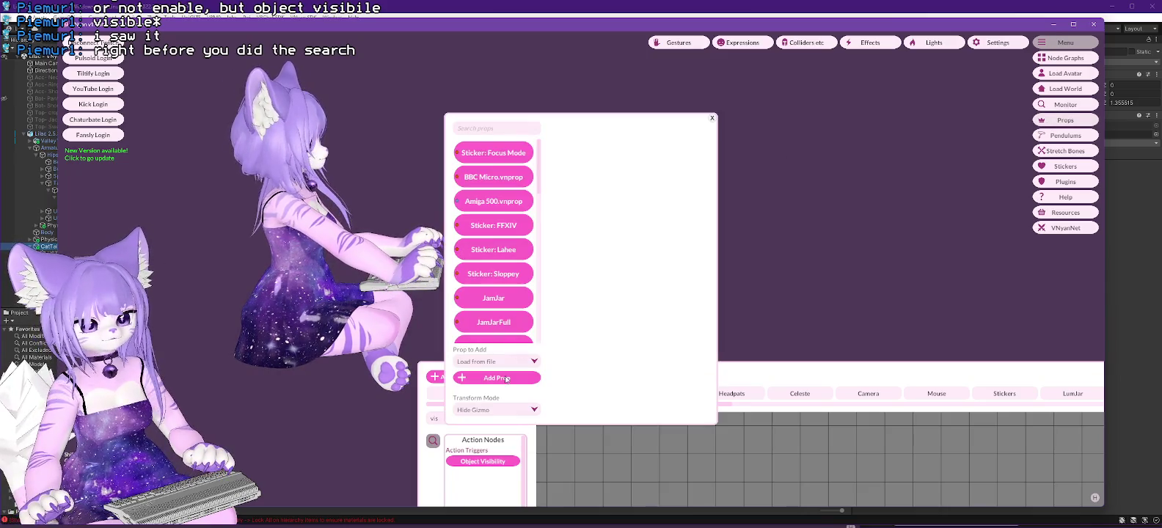
left_click(513, 377)
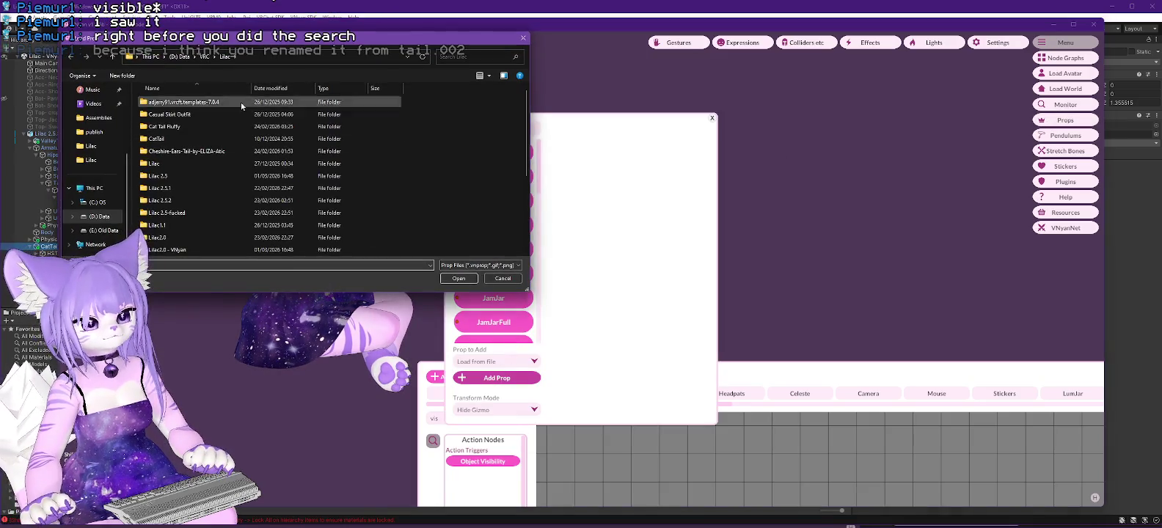
scroll("down", 3)
double_click(193, 228)
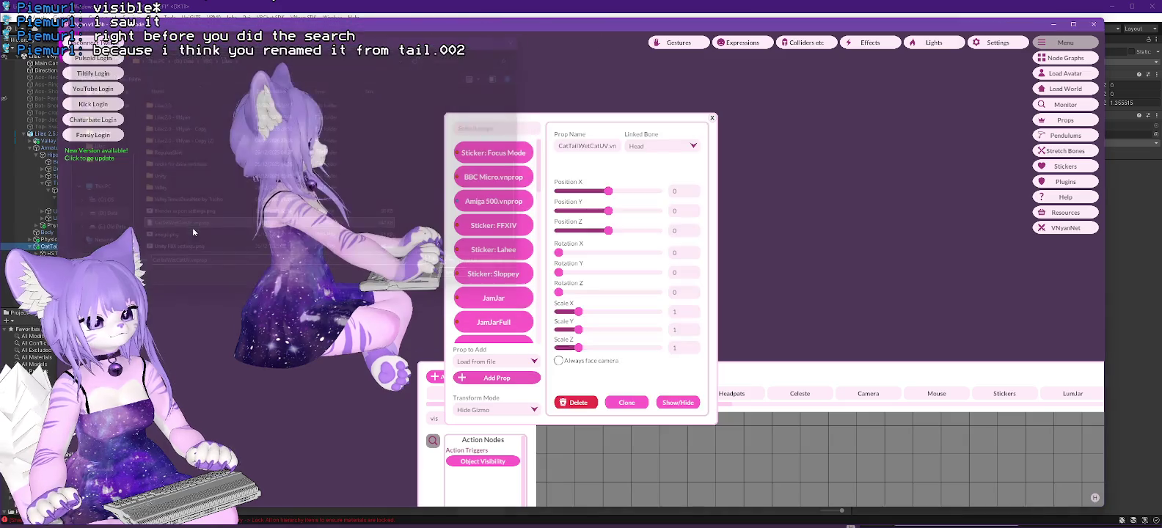
left_click(679, 405)
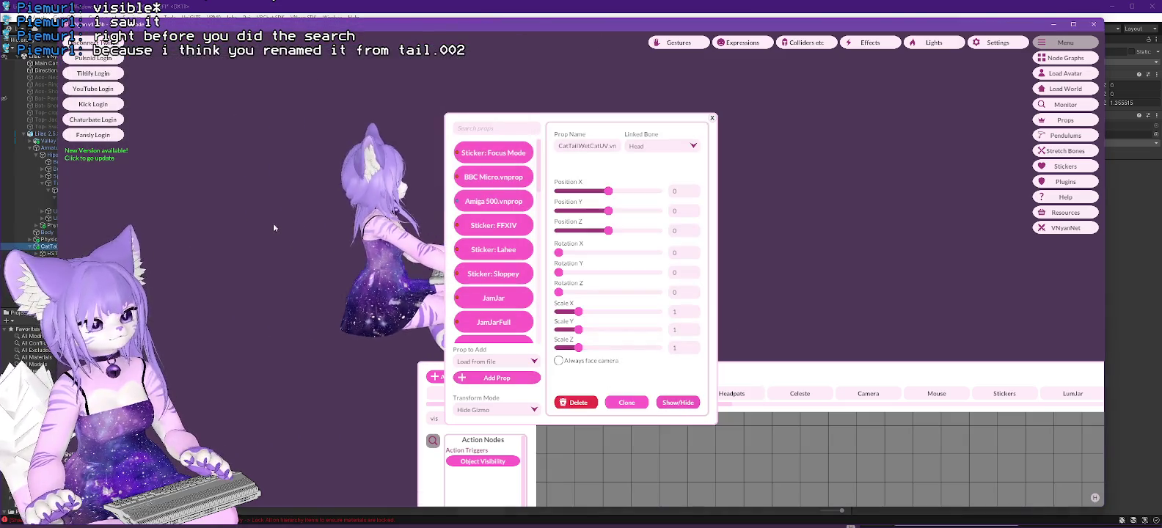
Close the tail search list and Props window, turn the avatar to face the camera, and return to Unity.
left_click_drag(606, 130, 849, 128)
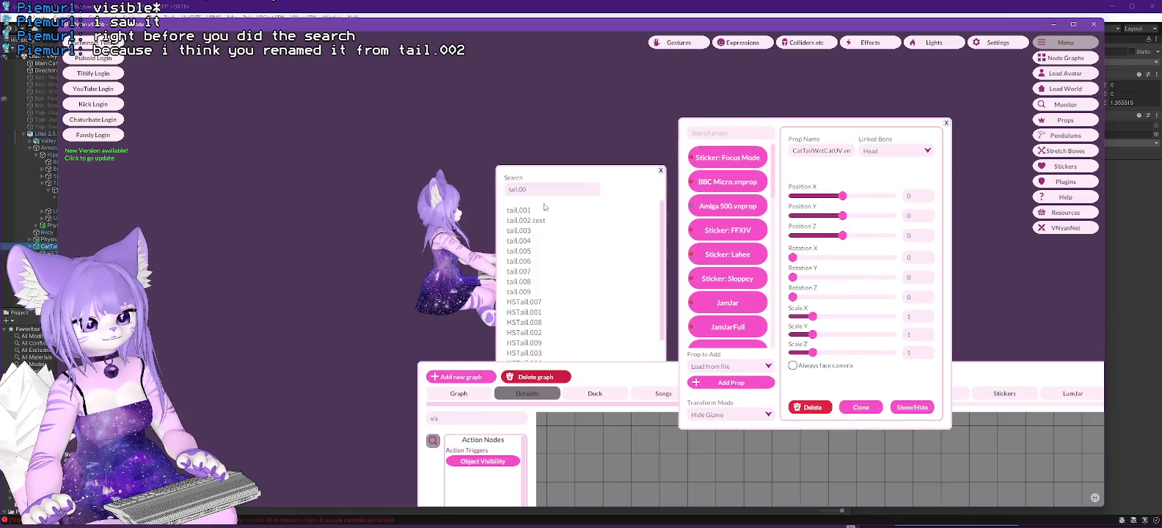
left_click(661, 171)
left_click_drag(496, 290, 543, 293)
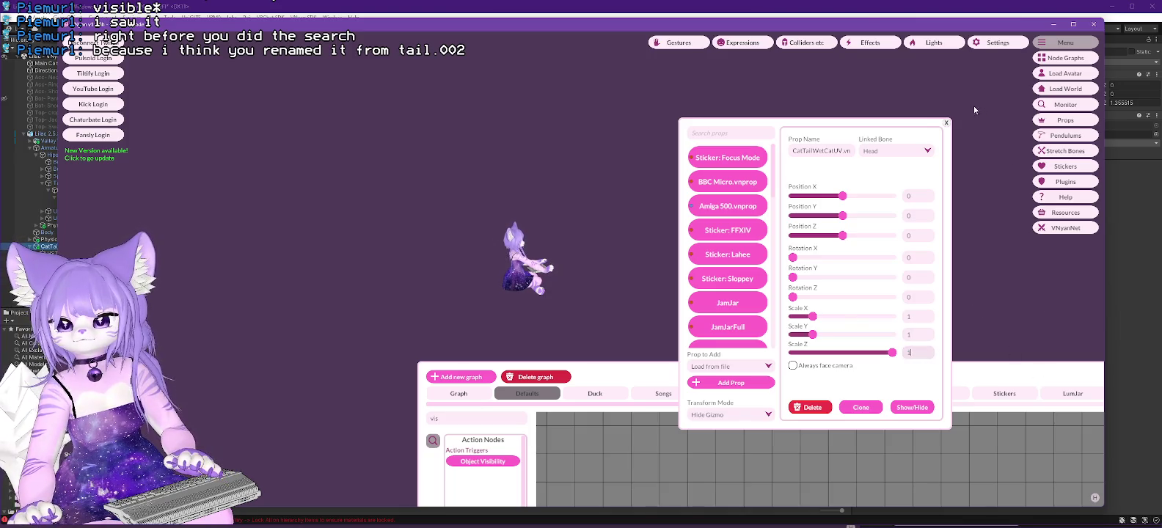
left_click(946, 123)
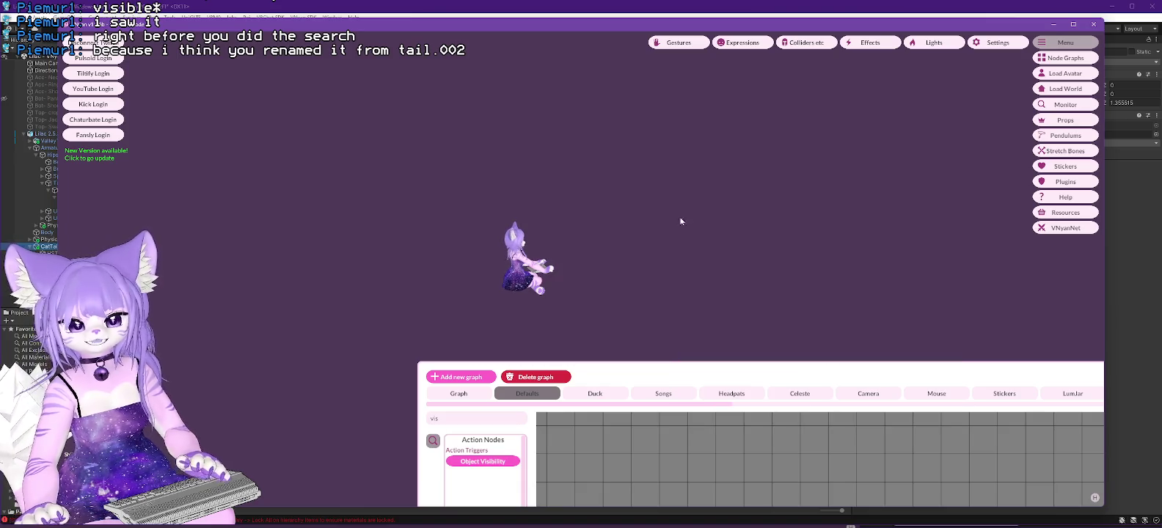
left_click(50, 251)
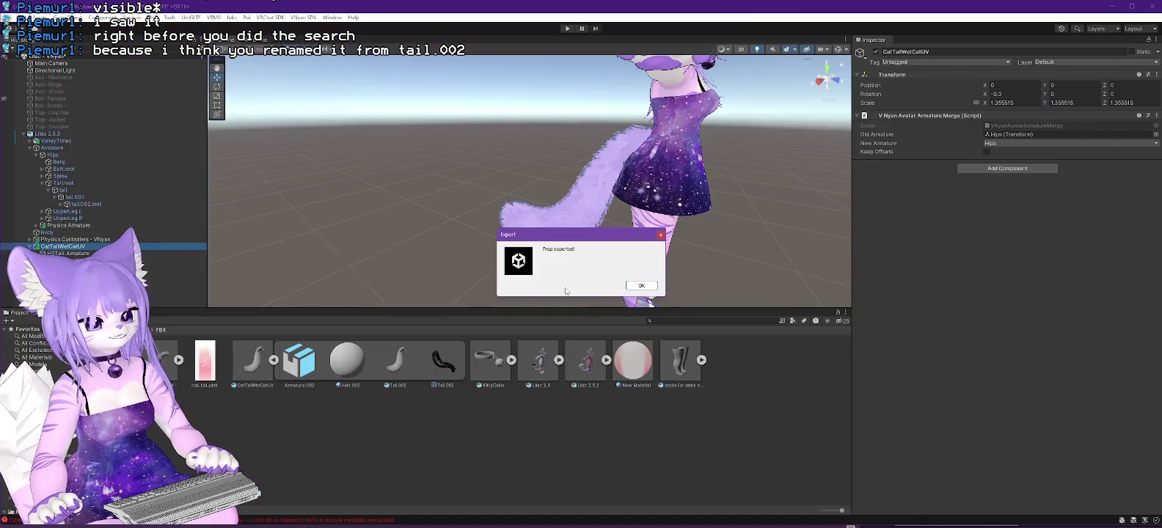
Rename the tail.001 and tail bones to tail.001.test and tail.test.
left_click(646, 287)
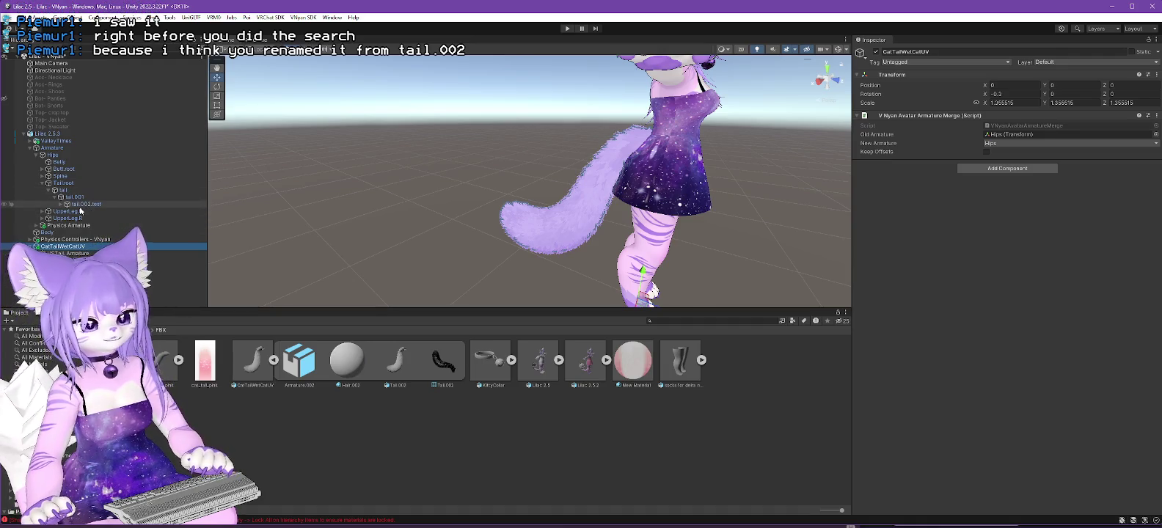
left_click(73, 196)
key("F2")
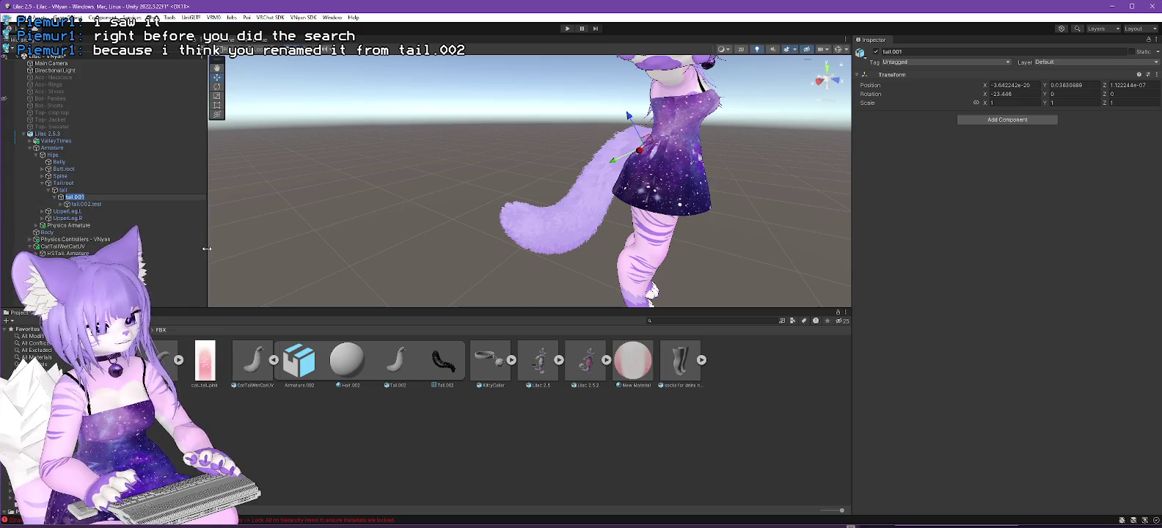
type(".test")
key("Return")
key("Up")
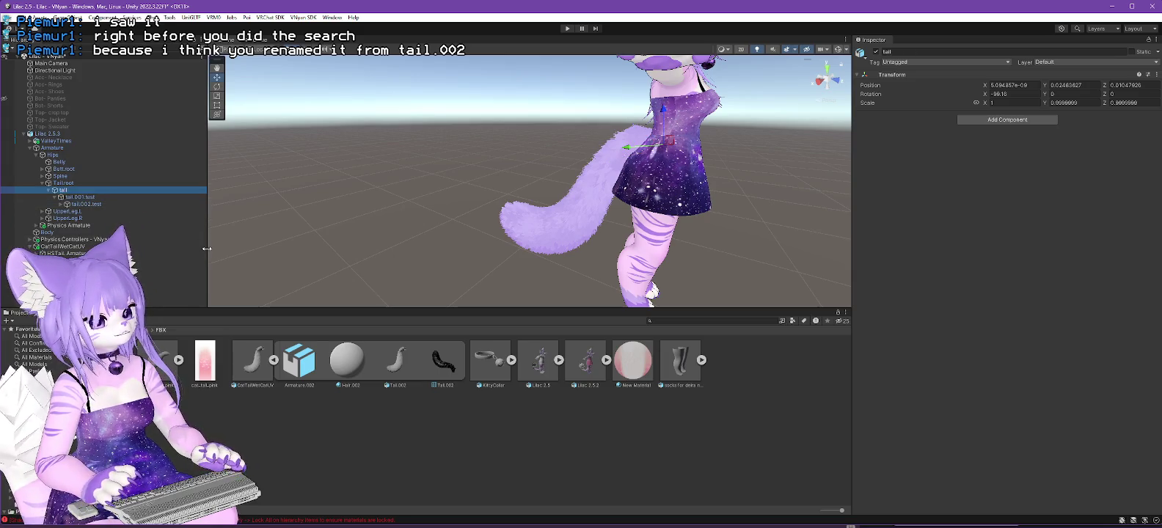
key("F2")
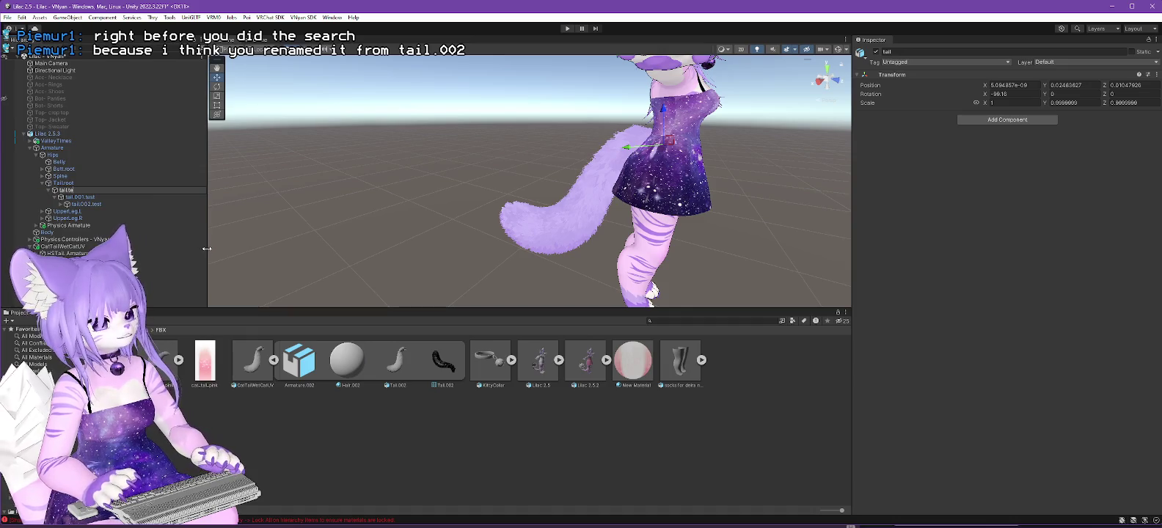
type(".test")
key("Return")
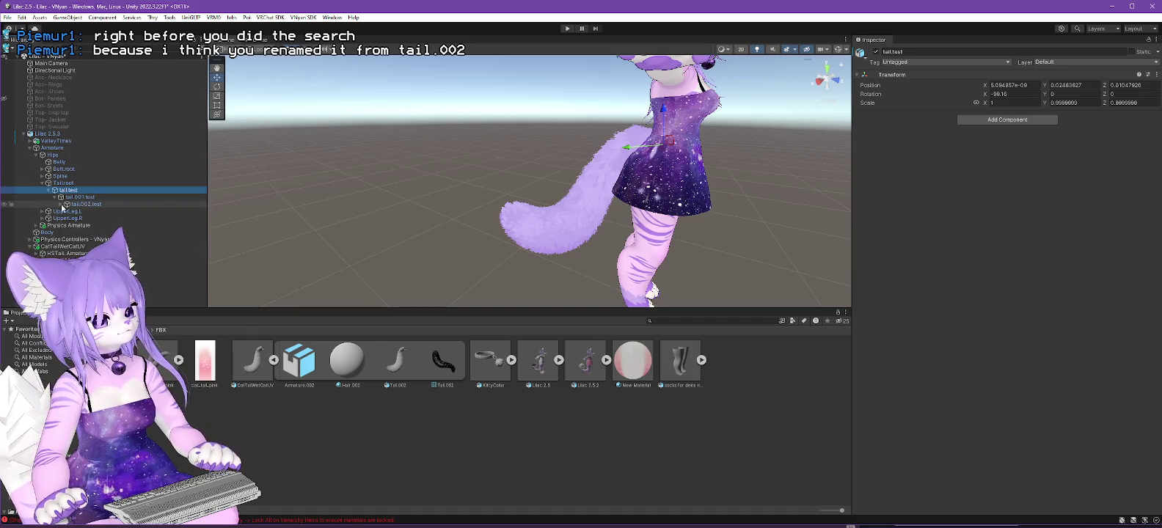
Rename the tail.003 and tail.004 bones to tail.003.test and tail.004.test.
left_click(67, 204)
left_click(83, 213)
key("F2")
type(".t")
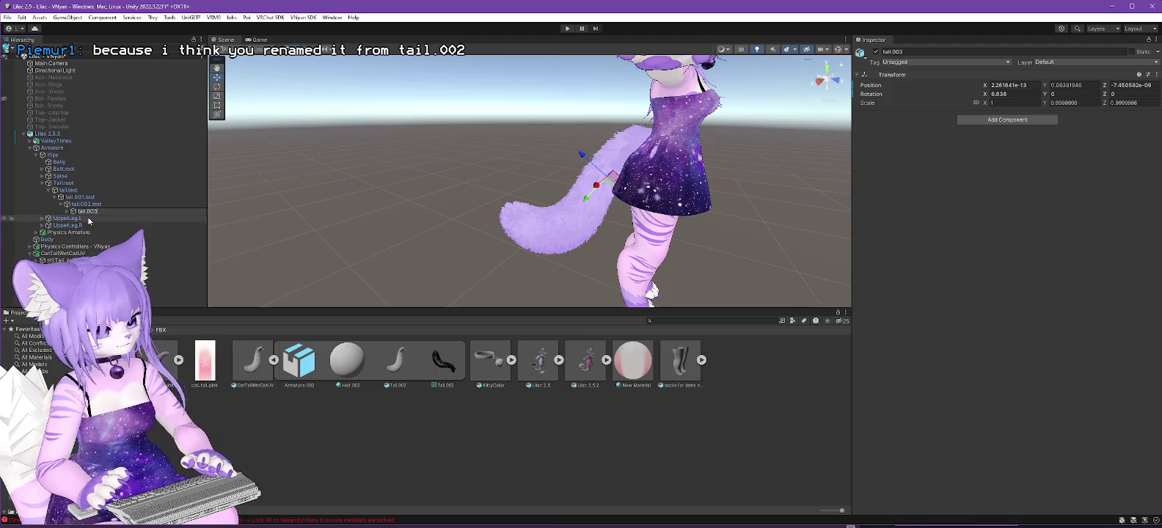
type("est")
key("Return")
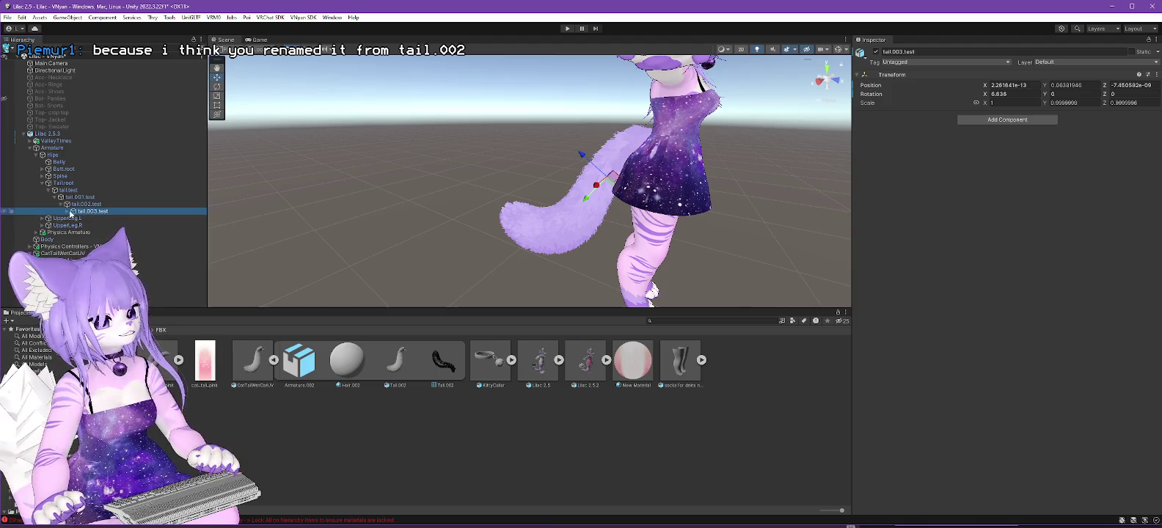
left_click(67, 212)
left_click(92, 219)
key("F2")
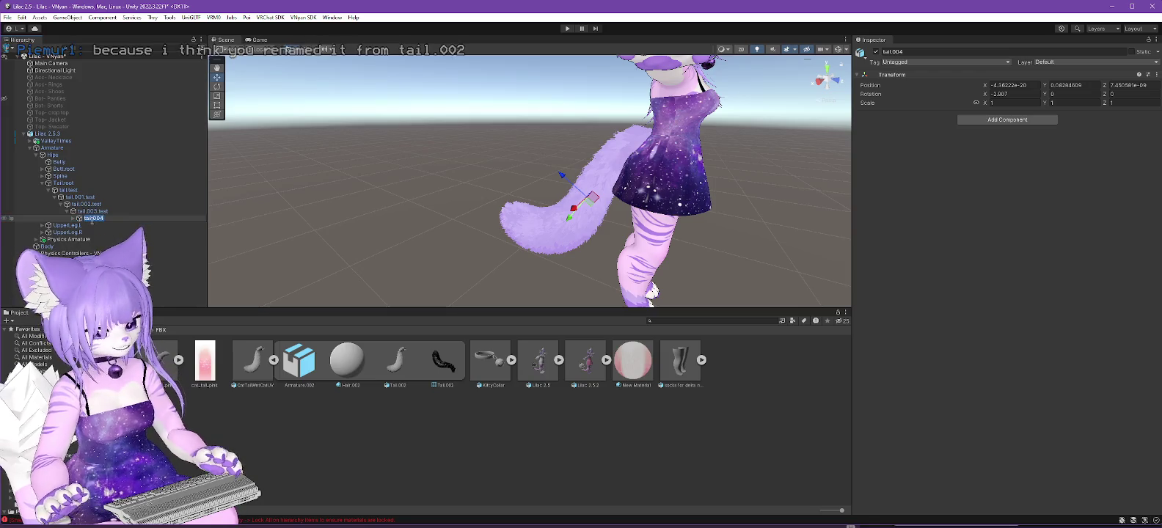
type(".test")
key("Return")
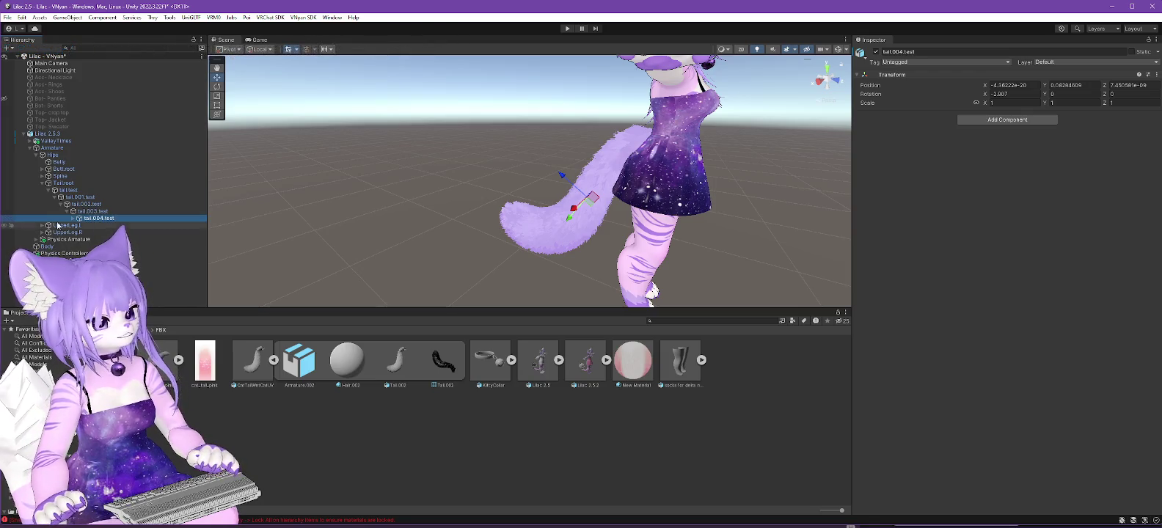
Rename tail.005 to tail.005.test, select the tail mesh, and switch to VNyan.
left_click(77, 218)
left_click(101, 226)
key("F2")
type(".test")
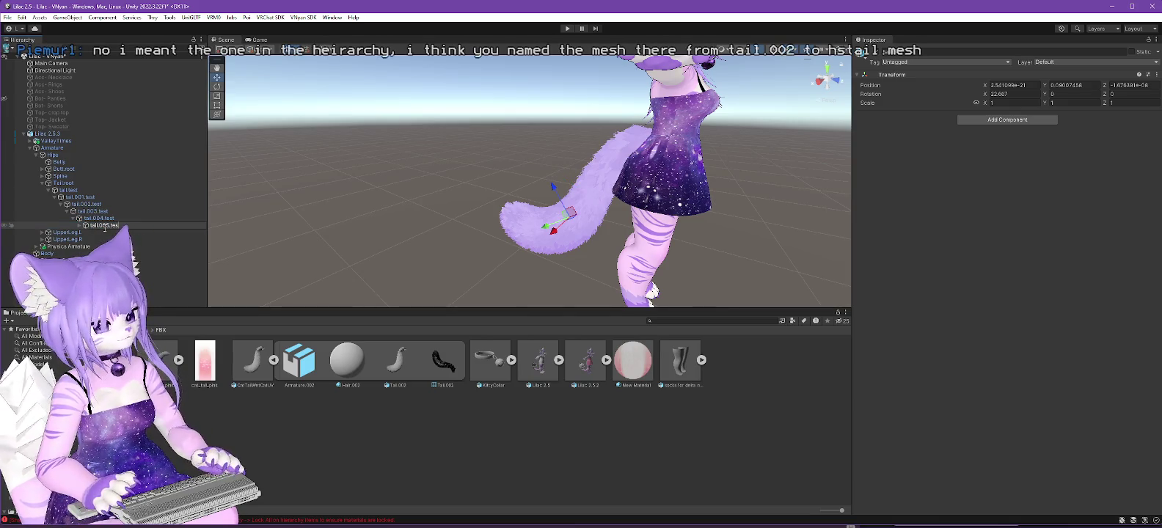
key("Return")
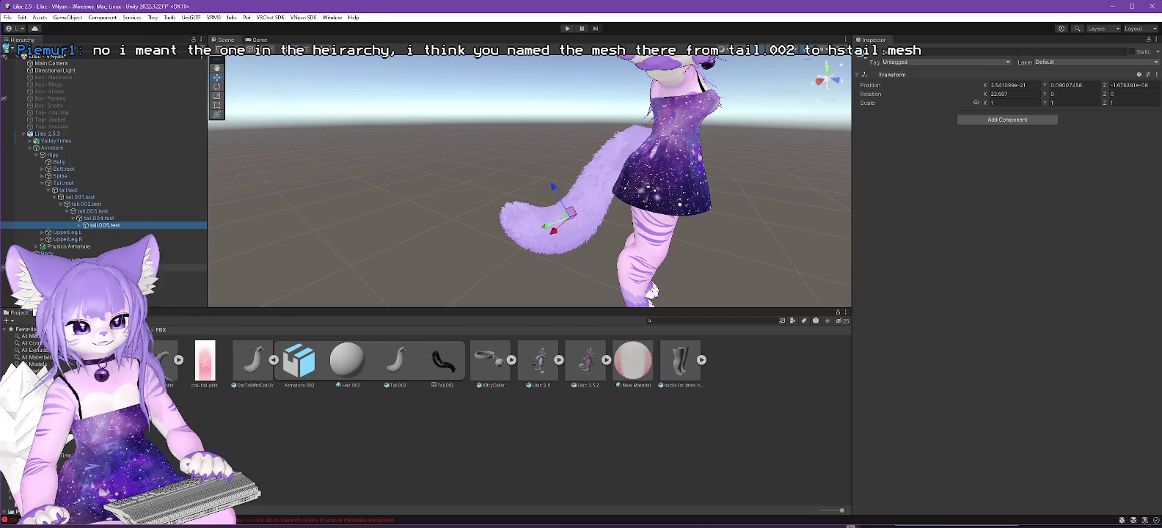
left_click(176, 281)
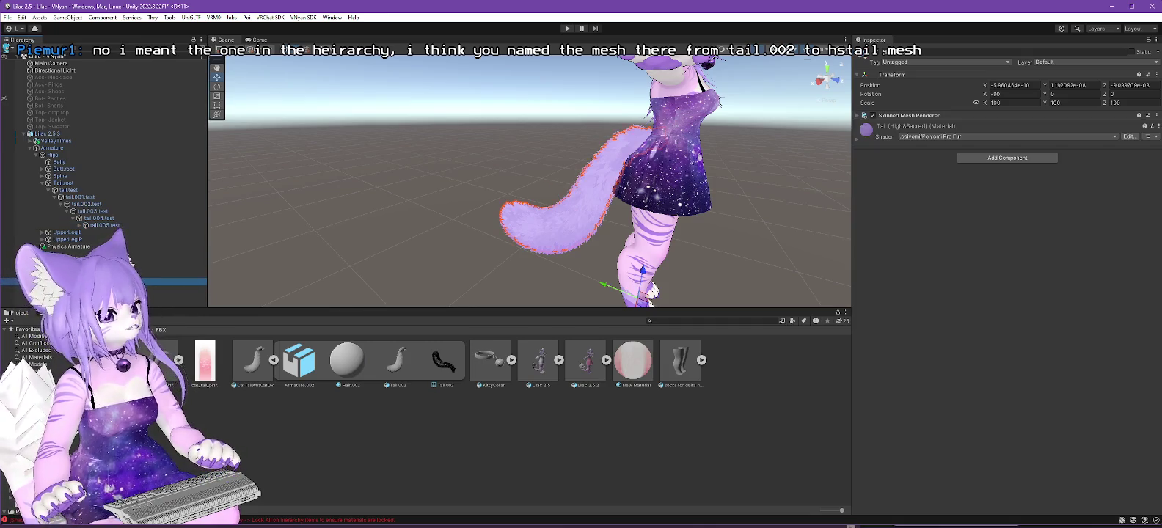
key("alt+Tab")
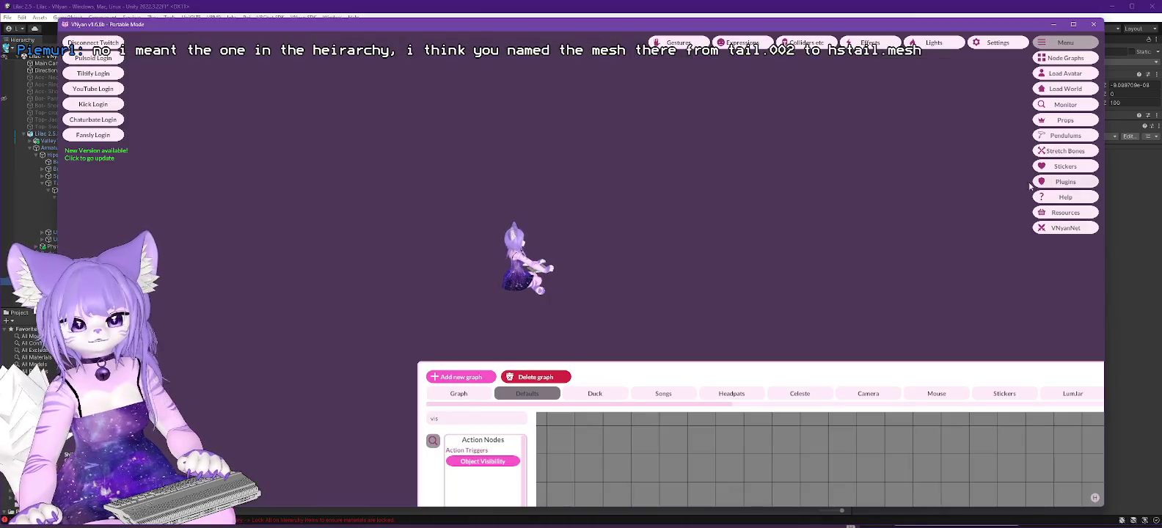
Search the visibility node's object picker for 'hstail' and choose HSTail.Mesh.
left_click_drag(765, 369, 765, 139)
left_click(904, 390)
left_click(546, 192)
type("hsta")
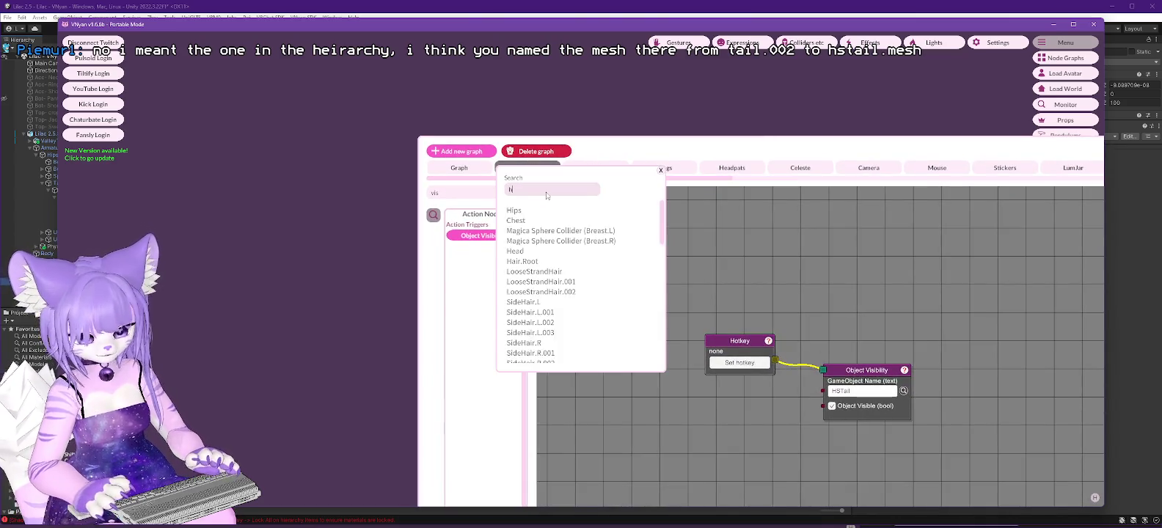
type("il")
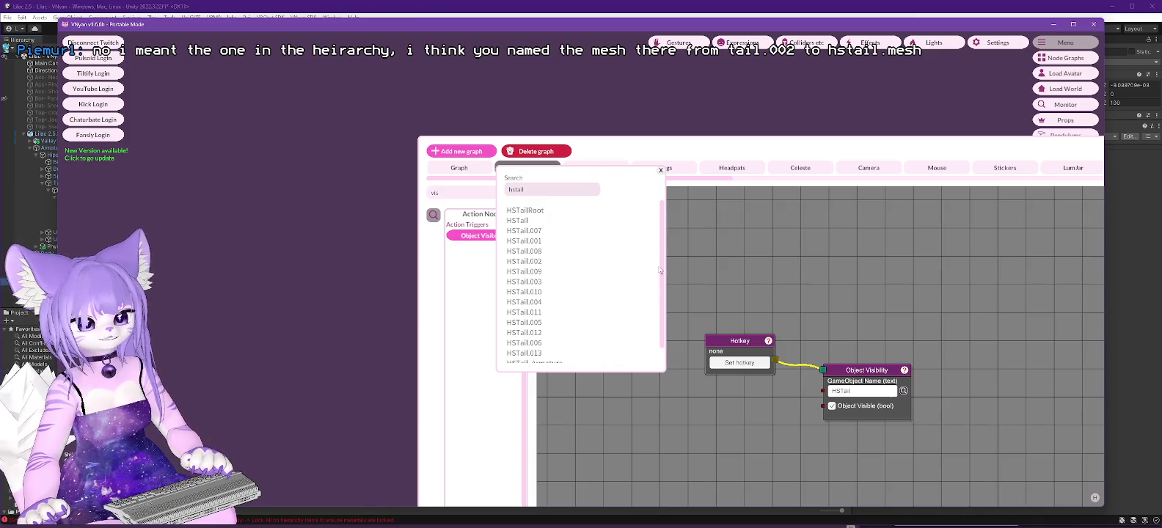
left_click_drag(664, 268, 671, 309)
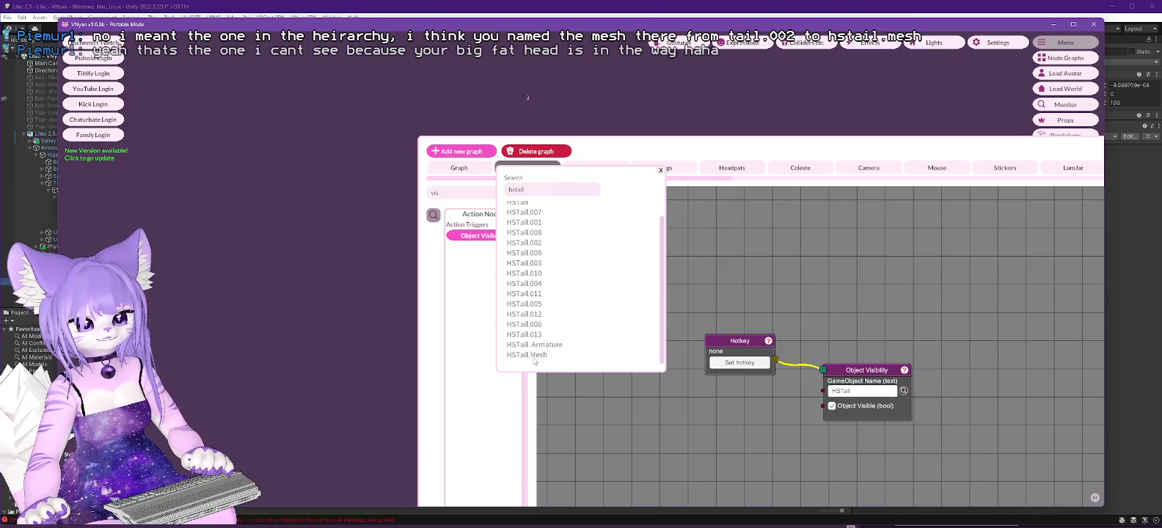
left_click(532, 358)
Move the node graph window out of the way and show the props list.
left_click_drag(756, 148, 976, 114)
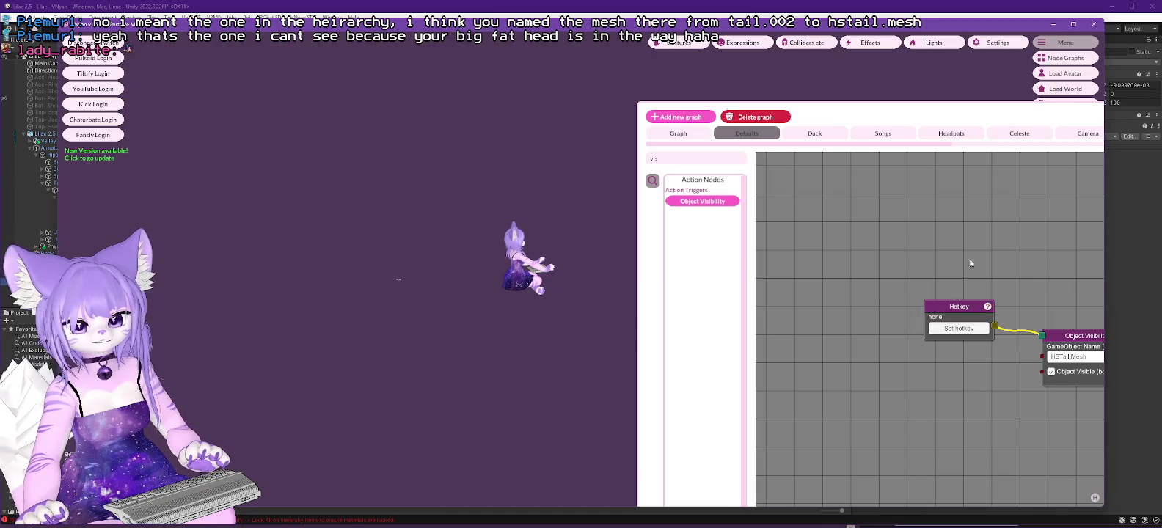
left_click_drag(1017, 107, 1003, 339)
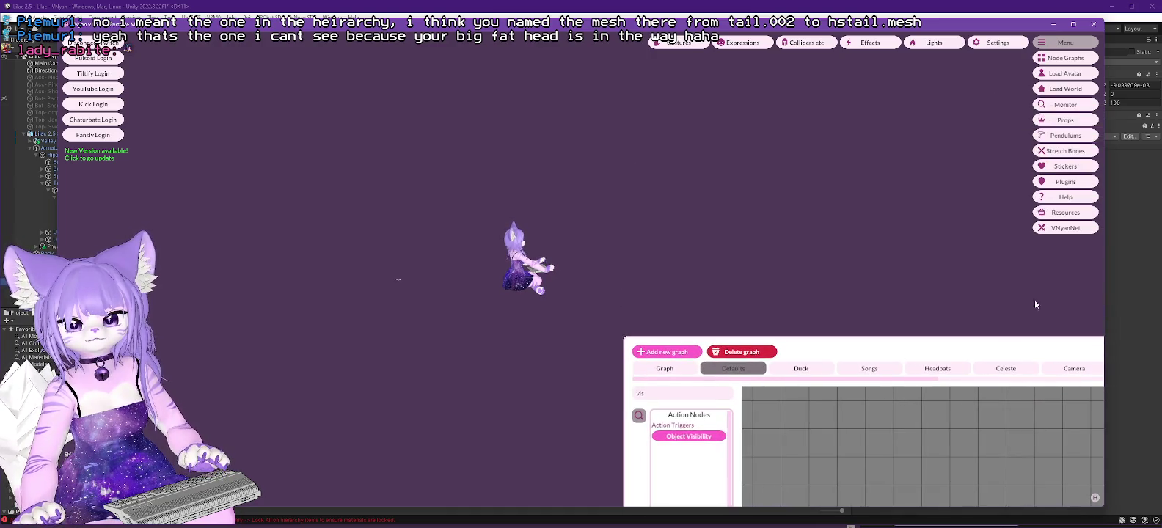
left_click(1066, 120)
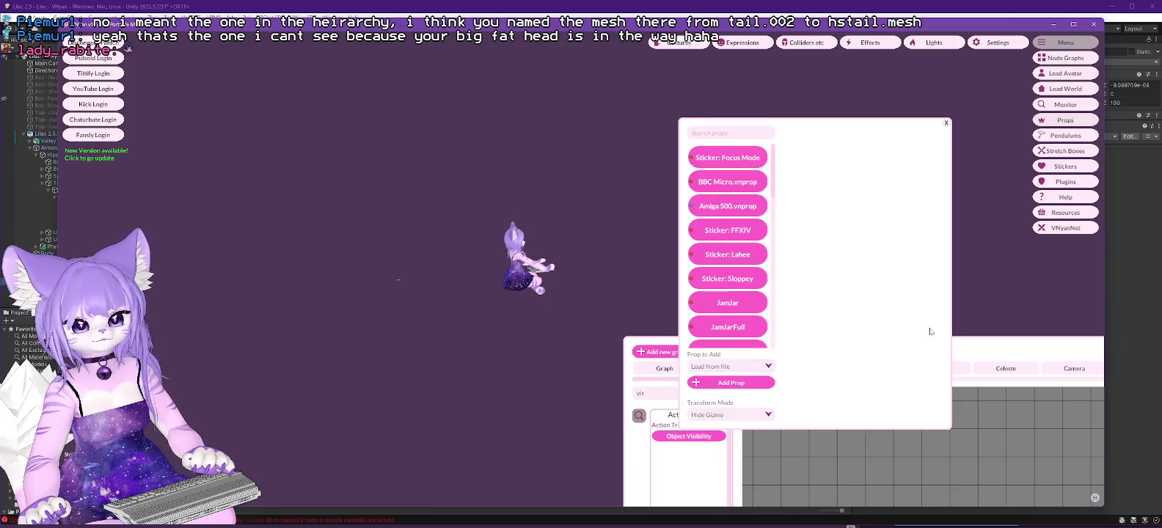
Make the CatTailWetCatUV prop visible and change its Linked Bone from Head to Hips.
scroll("down", 3)
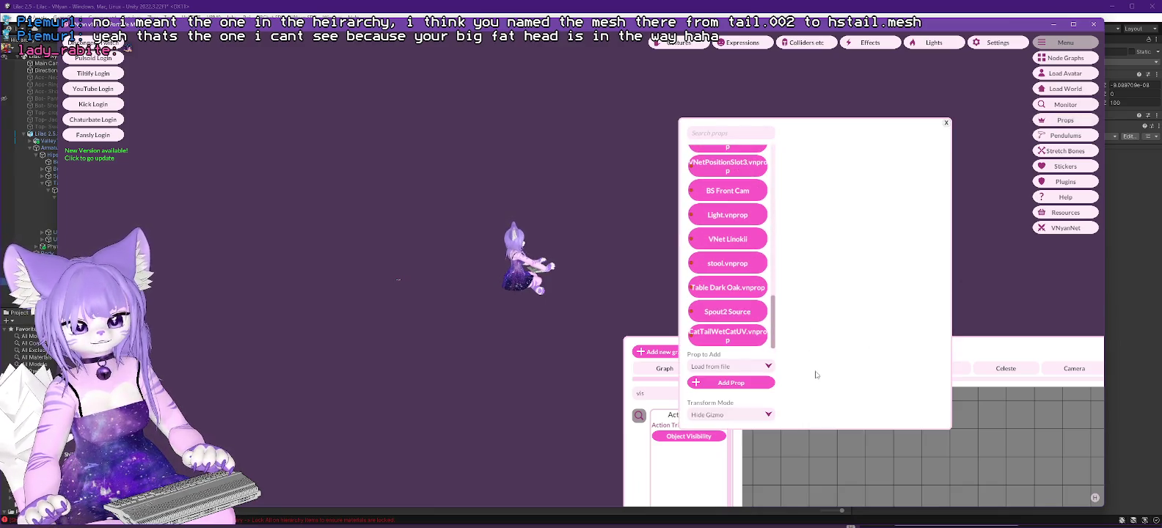
left_click(766, 343)
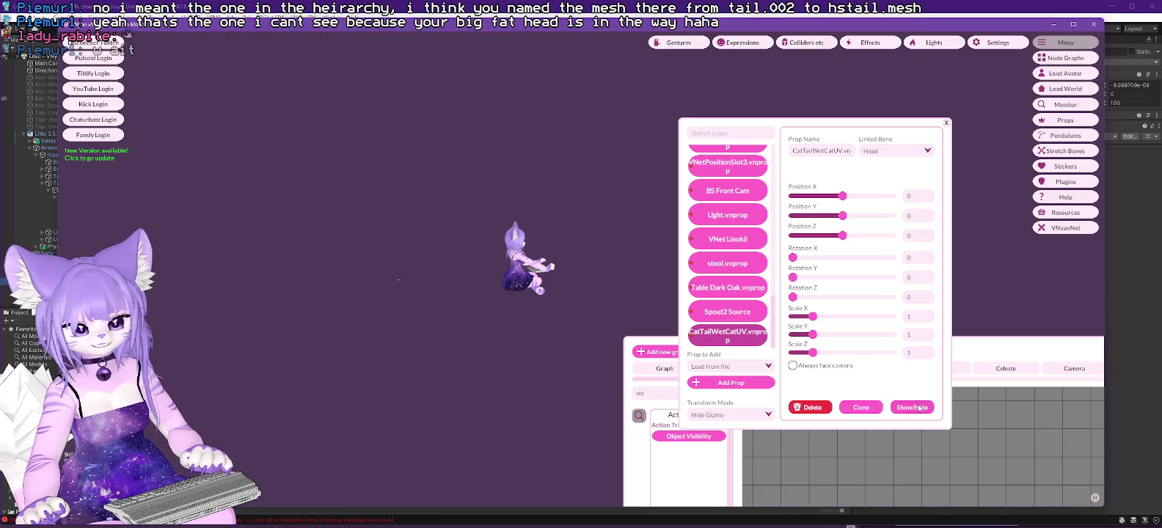
left_click(919, 407)
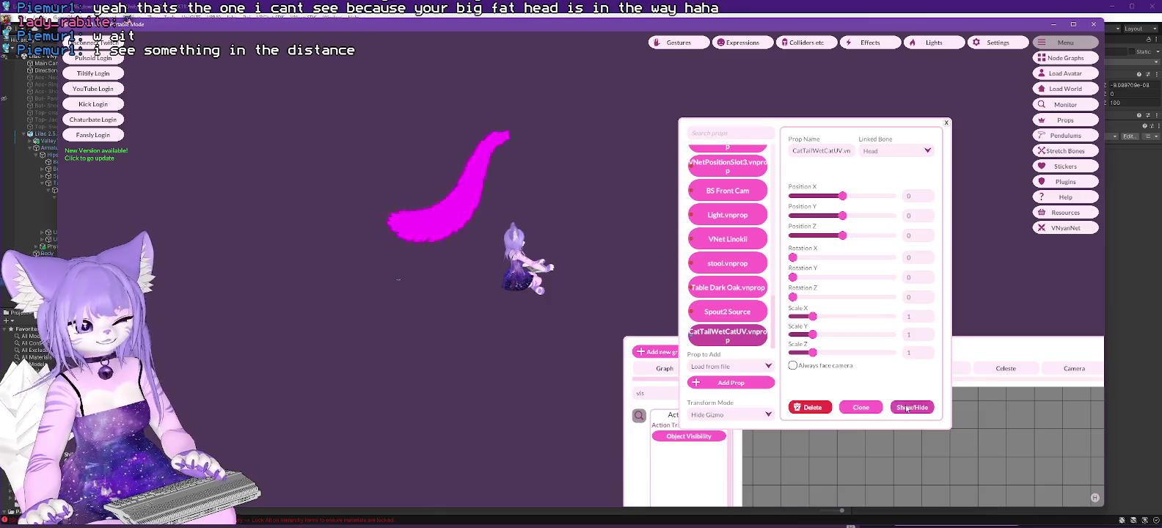
left_click(908, 409)
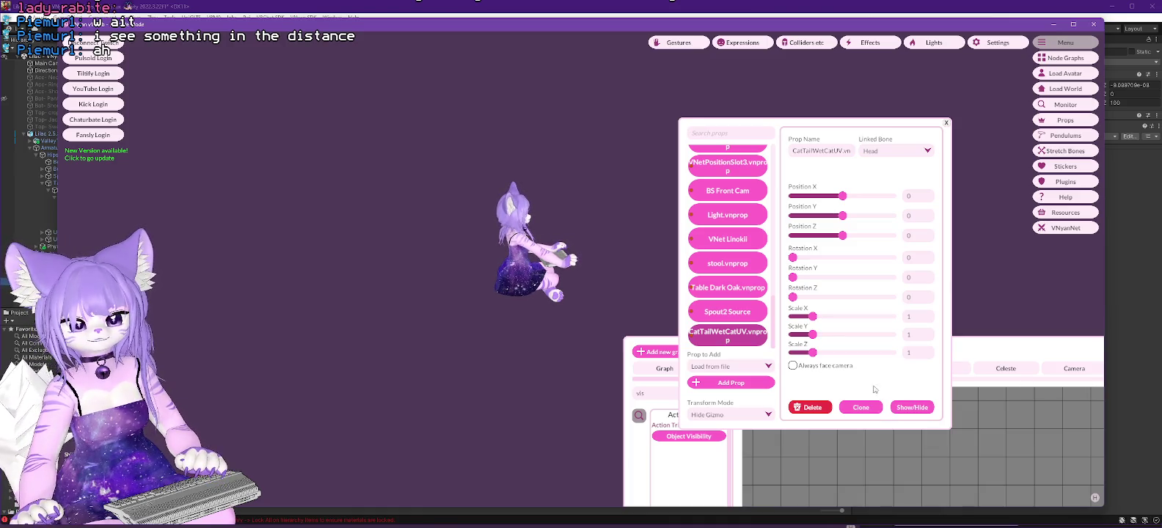
left_click(911, 408)
left_click(895, 151)
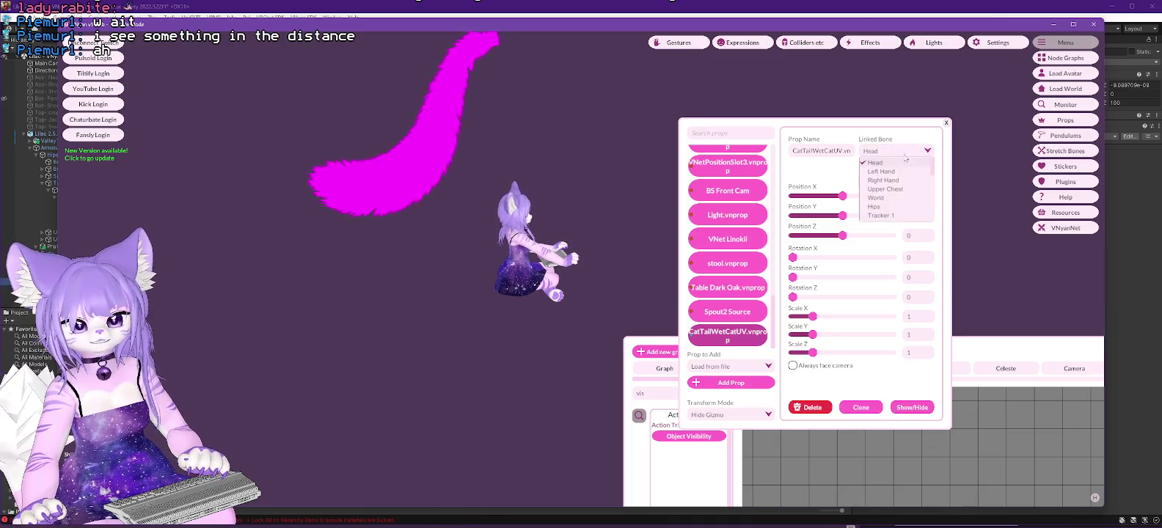
left_click(875, 207)
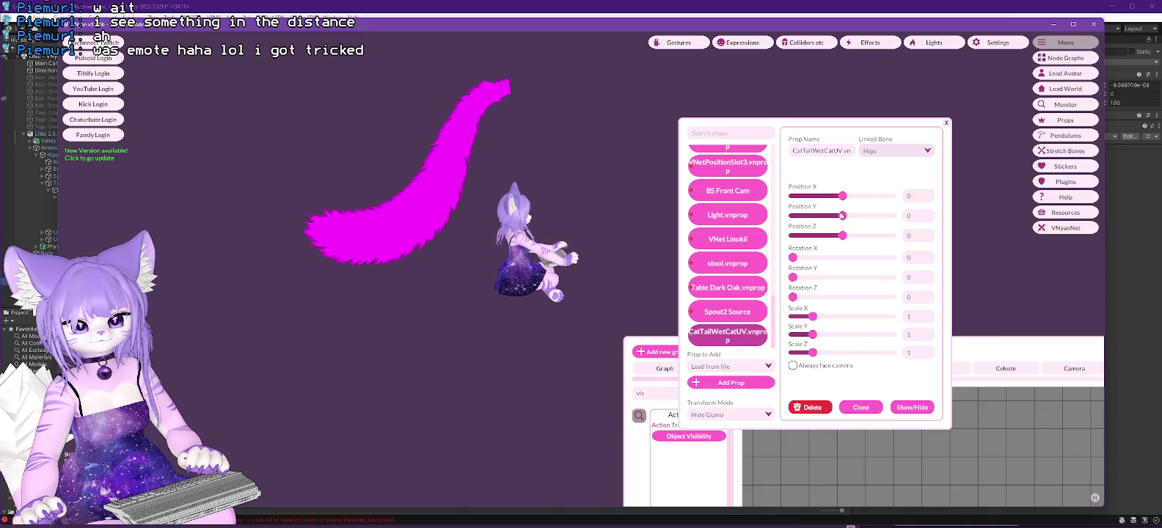
left_click(736, 416)
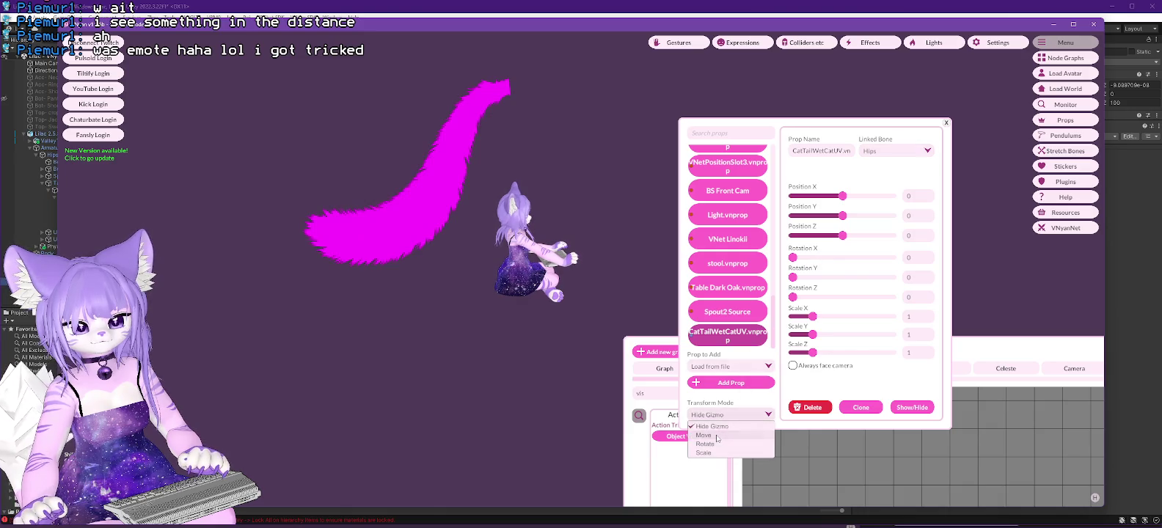
Use Move mode to drag the tail prop below the hips, to -8.4564, -0.7503, 3.38259.
left_click(704, 435)
left_click_drag(517, 259, 562, 345)
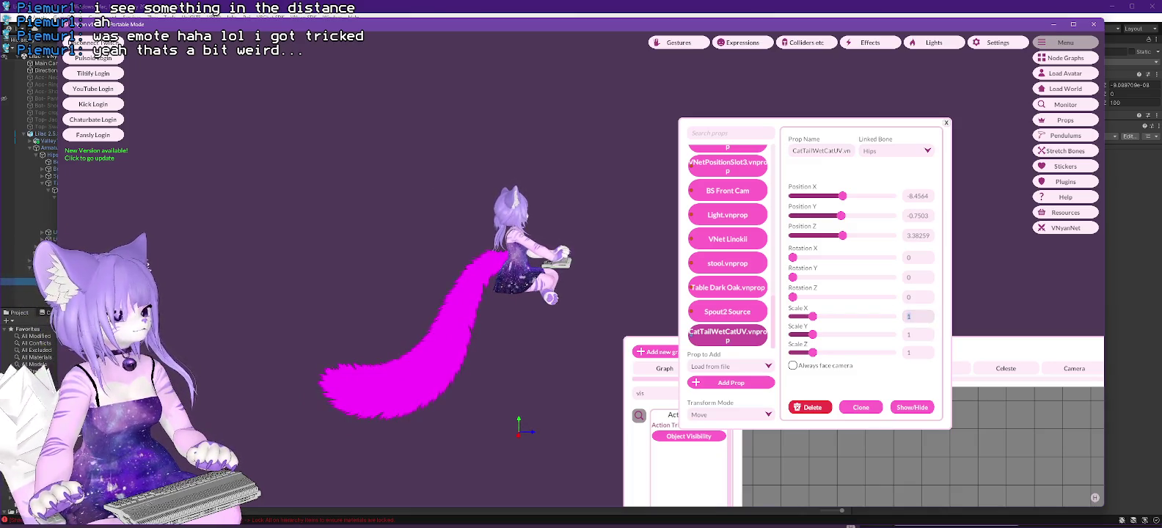
key("alt+Tab")
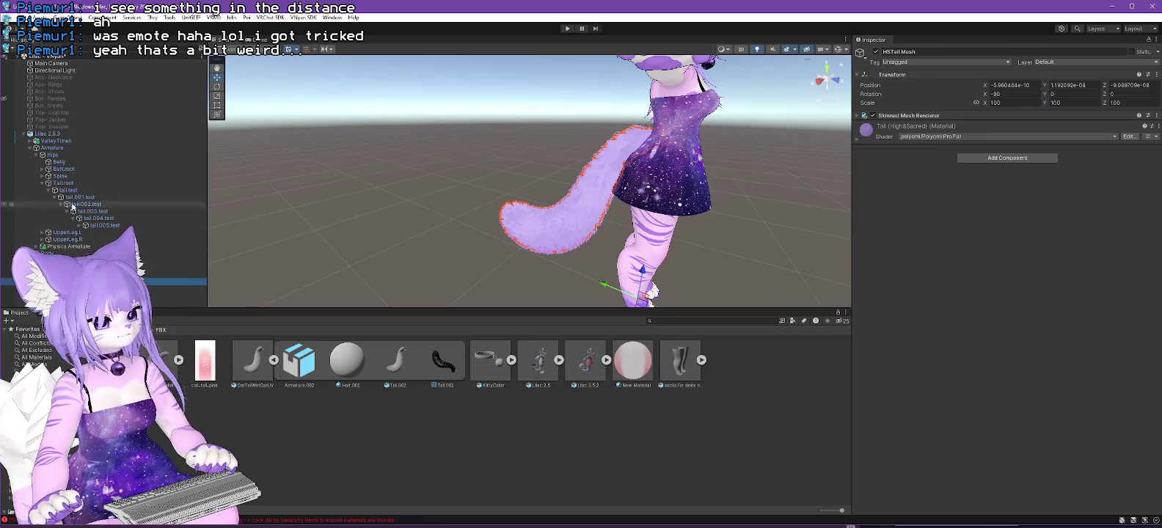
left_click(73, 267)
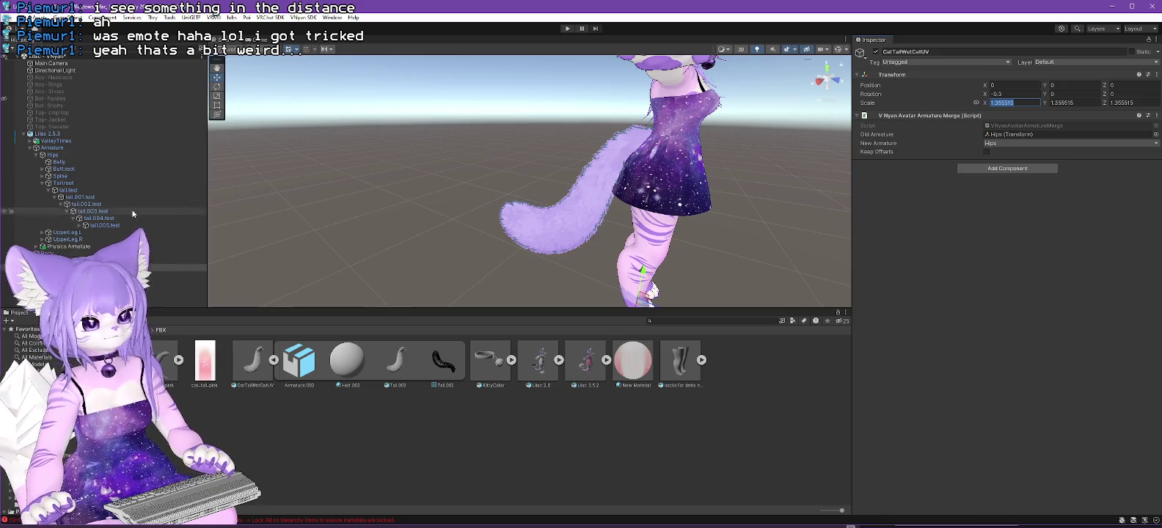
left_click(111, 274)
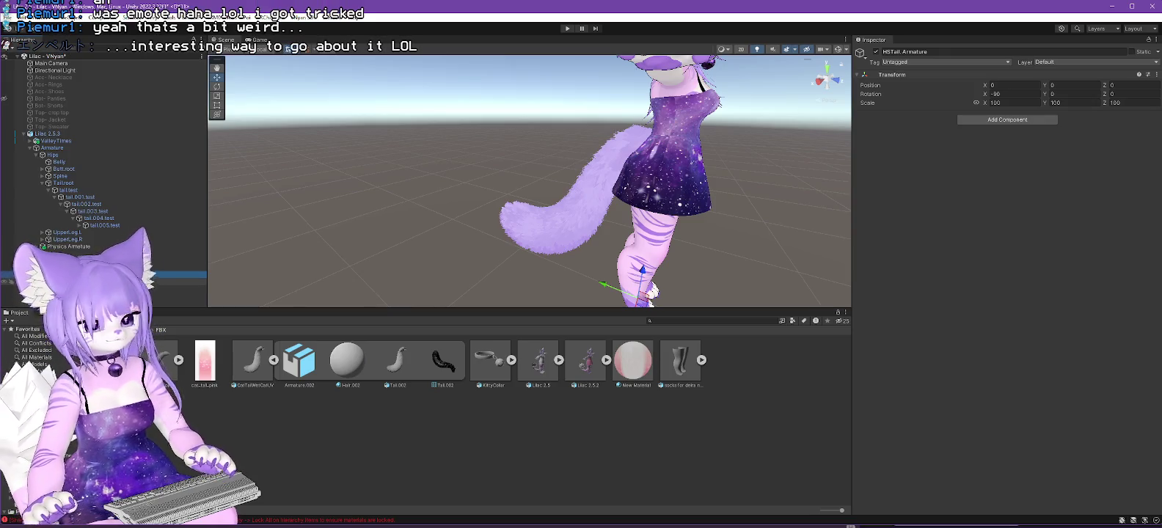
left_click(110, 281)
left_click(110, 267)
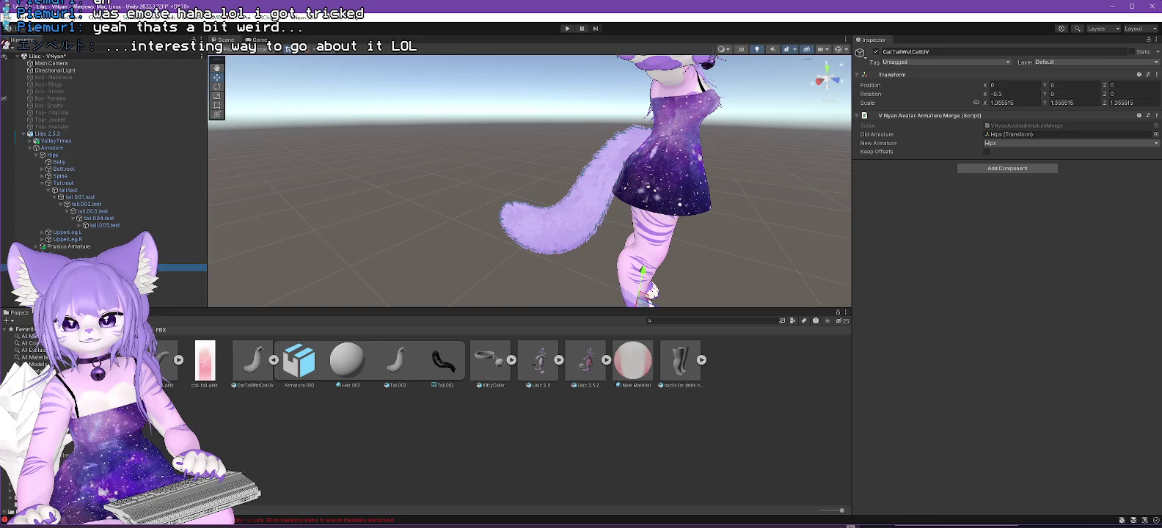
left_click(1113, 6)
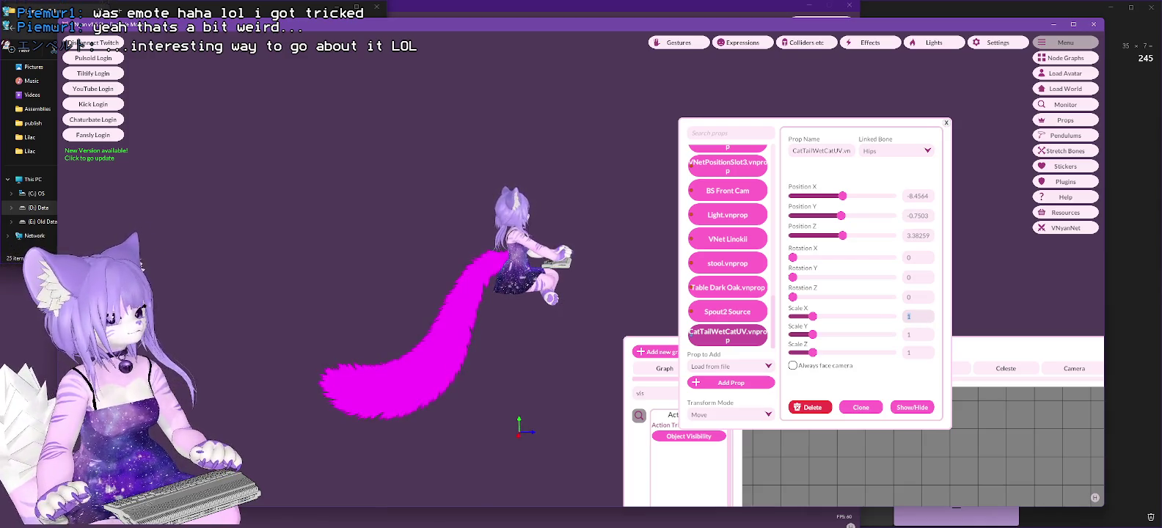
key("alt+Tab")
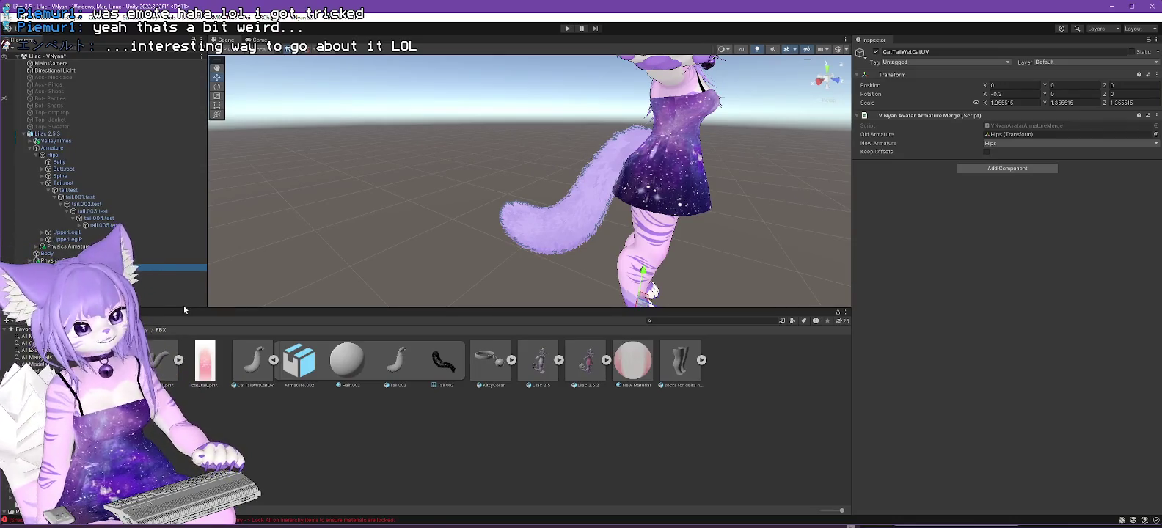
key("Down")
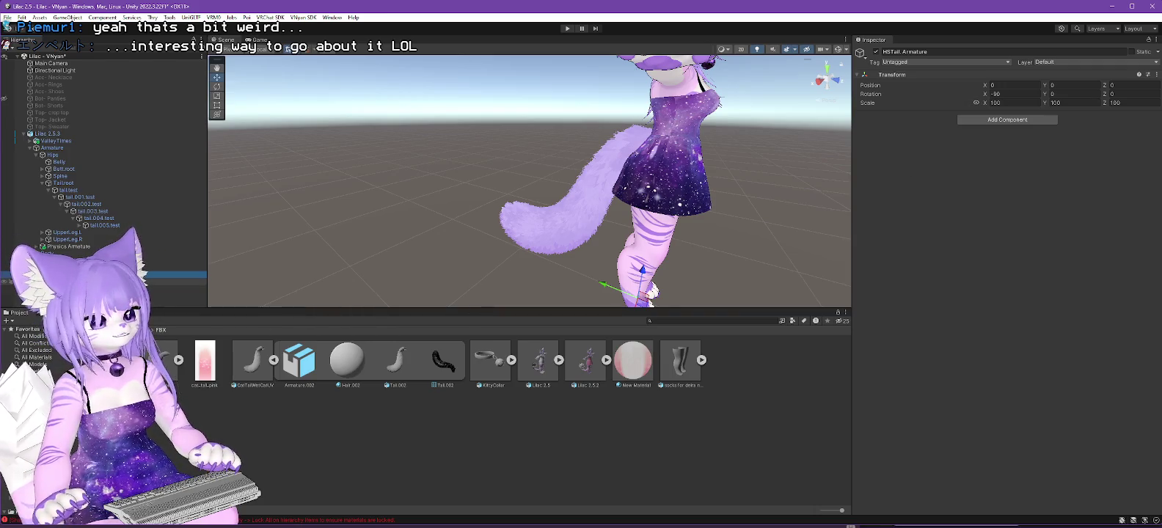
Set HSTail.Armature's scale to 1 on X, Y and Z.
left_click(543, 220)
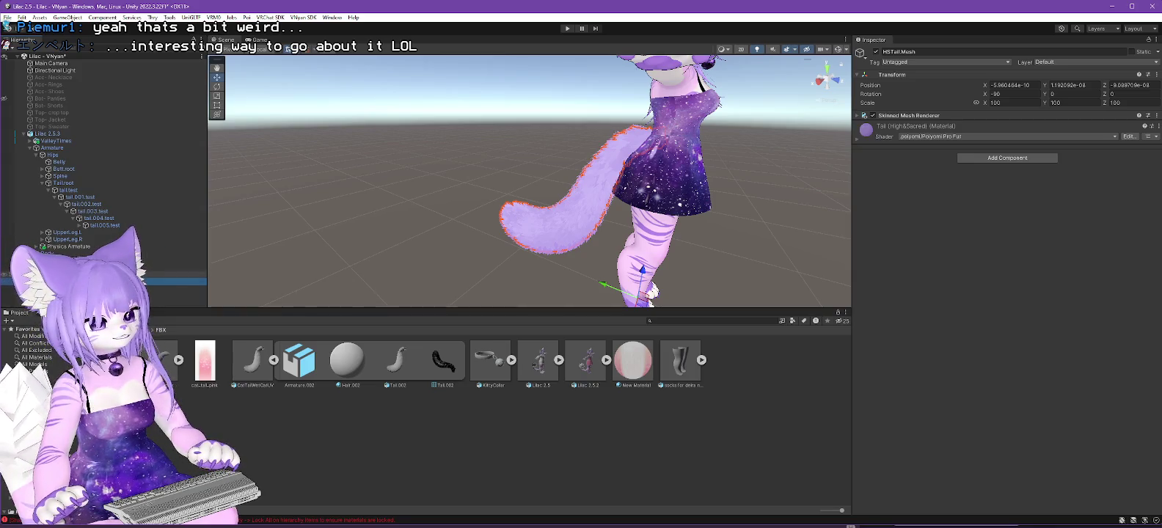
left_click(176, 282)
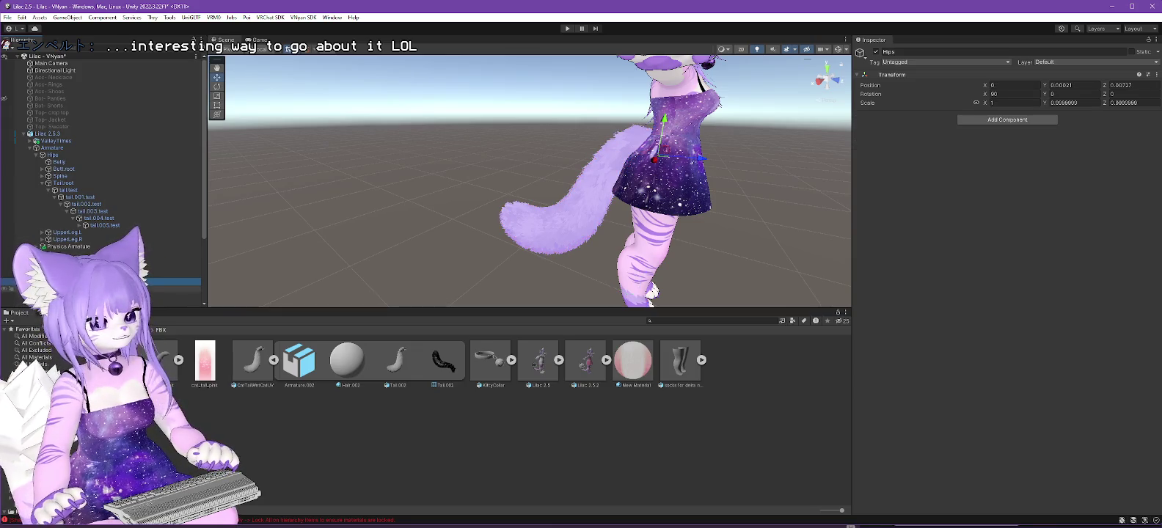
left_click(462, 252)
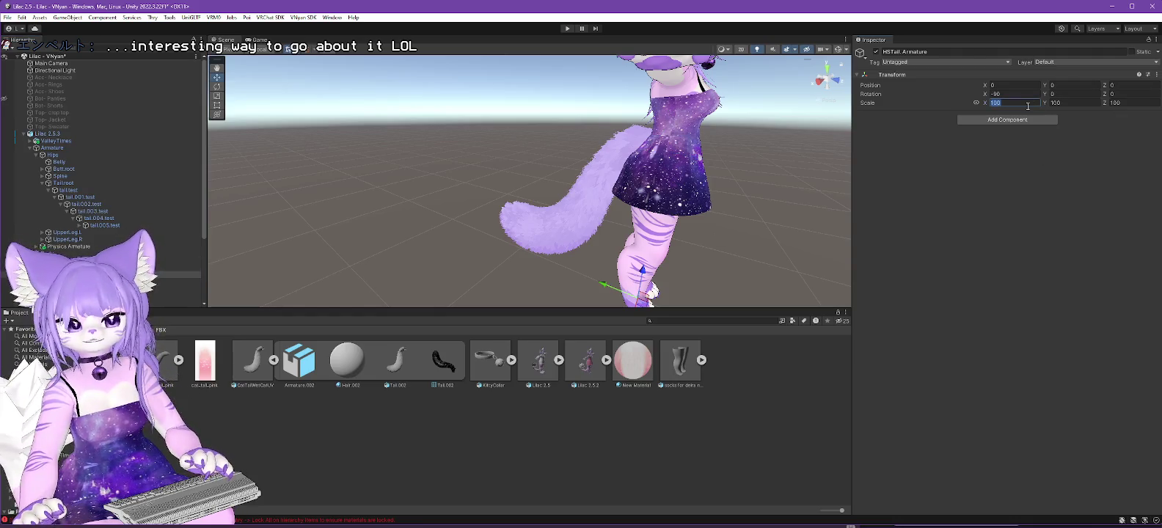
type("1")
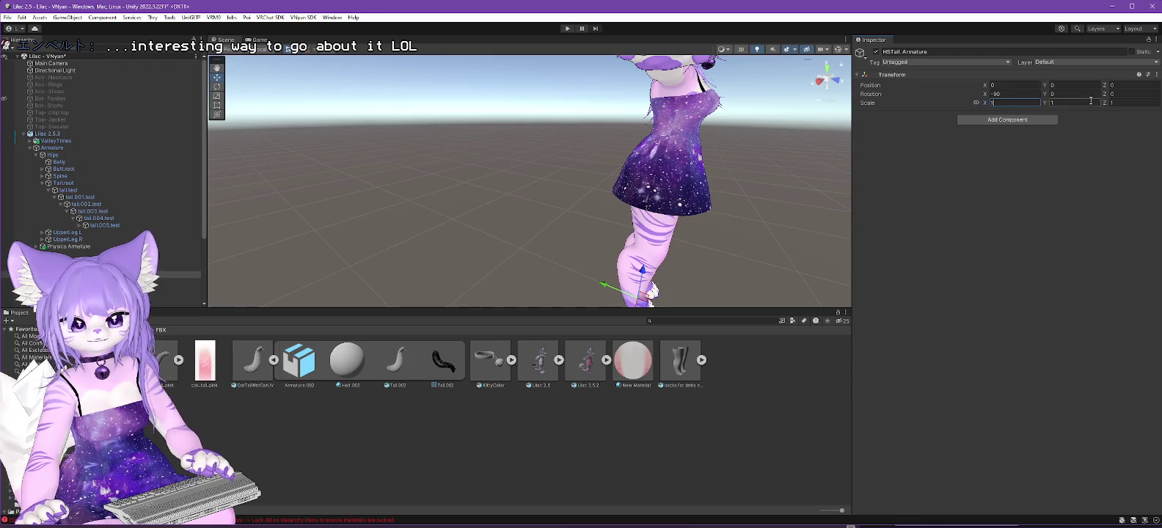
key("Return")
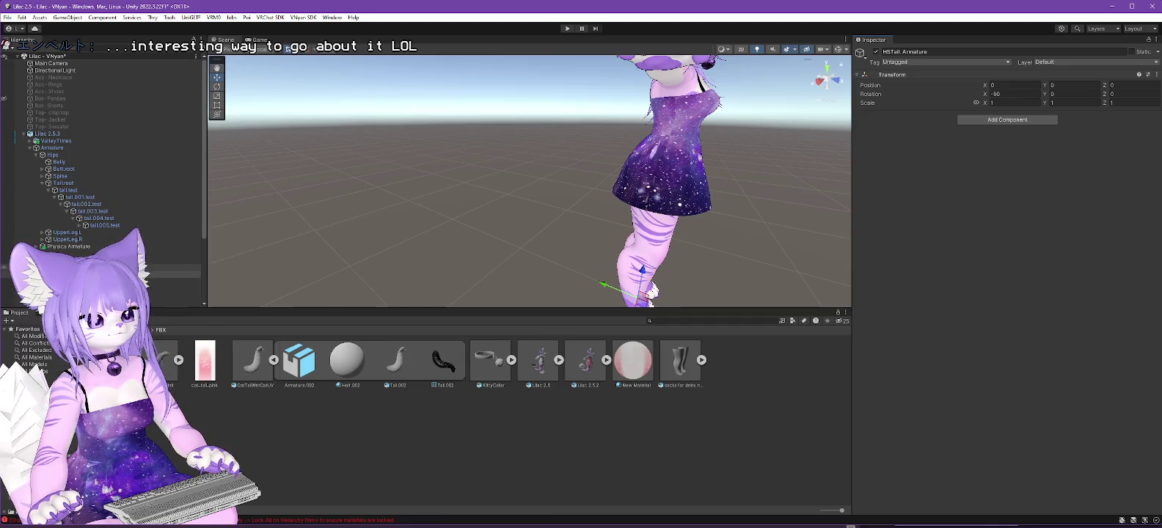
Check the scale values of CatTailWetCatUV, HSTail.Armature and the Hips bone.
left_click(176, 267)
left_click(1025, 103)
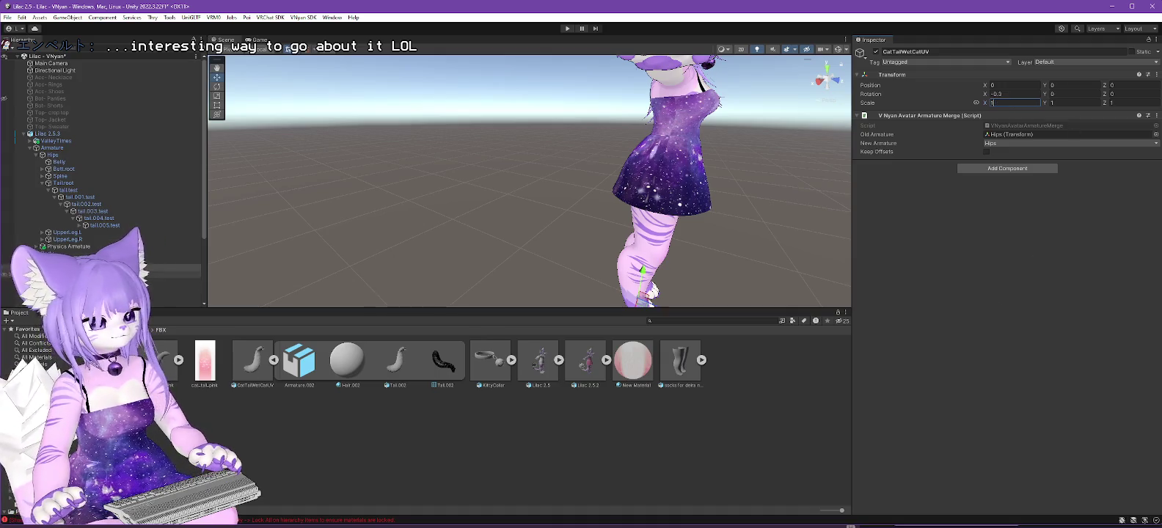
left_click(176, 275)
left_click(176, 282)
left_click(1073, 103)
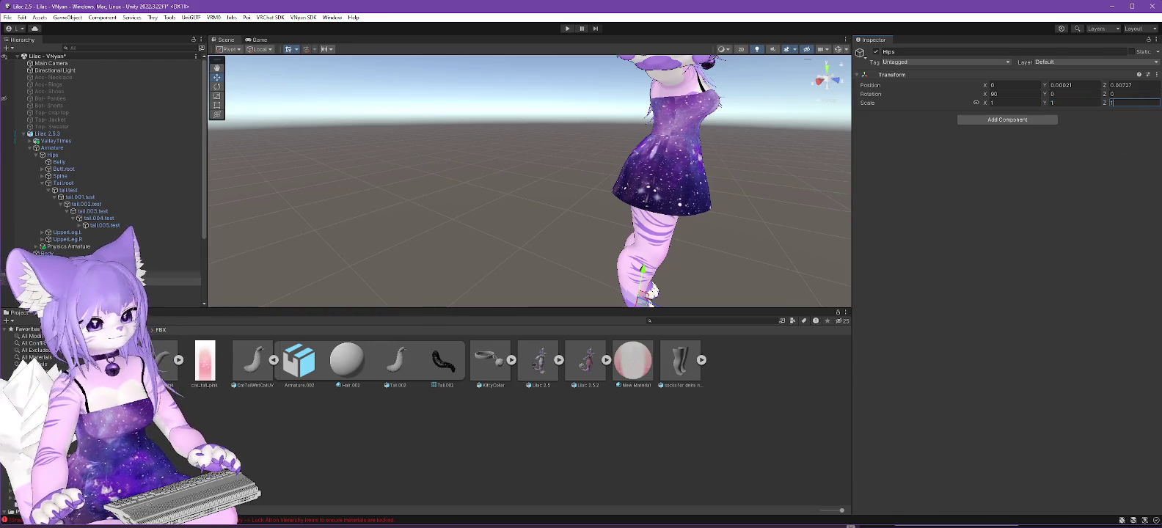
Step down the tail chain and set HSTail.007's Y scale to exactly 1.
left_click(176, 289)
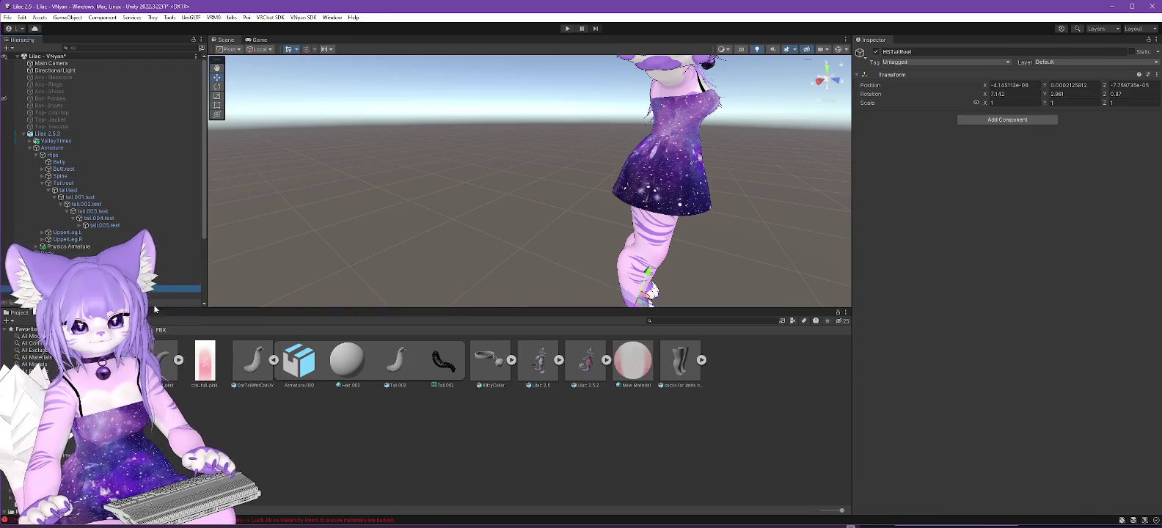
left_click(154, 296)
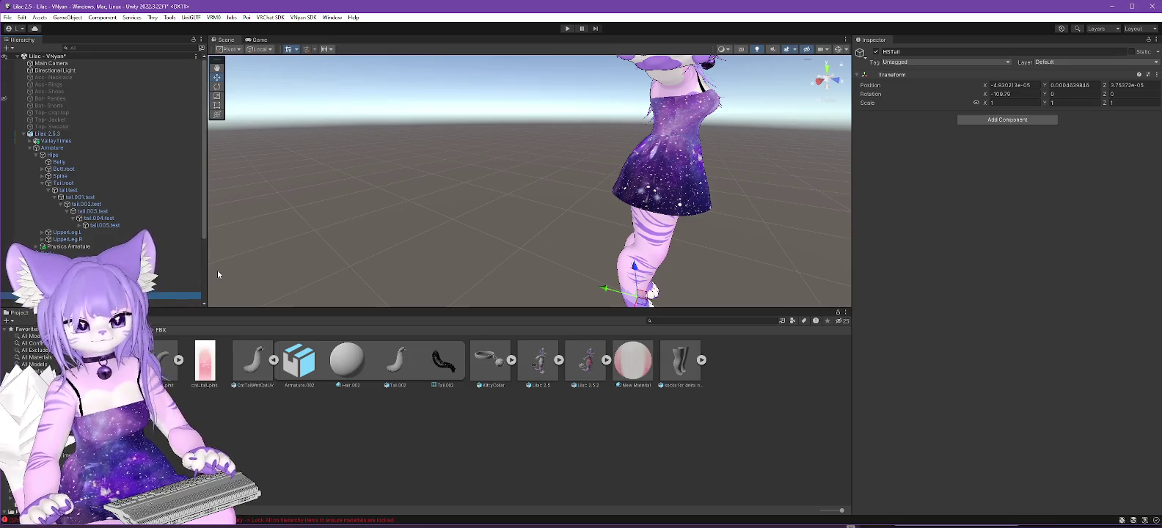
key("Down")
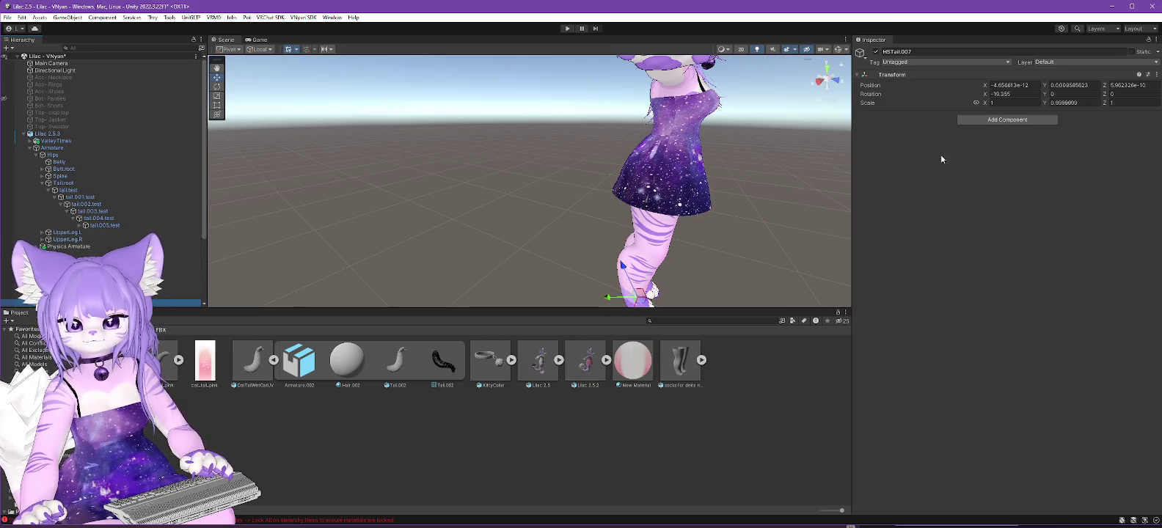
left_click(1075, 103)
type("1")
scroll("down", 3)
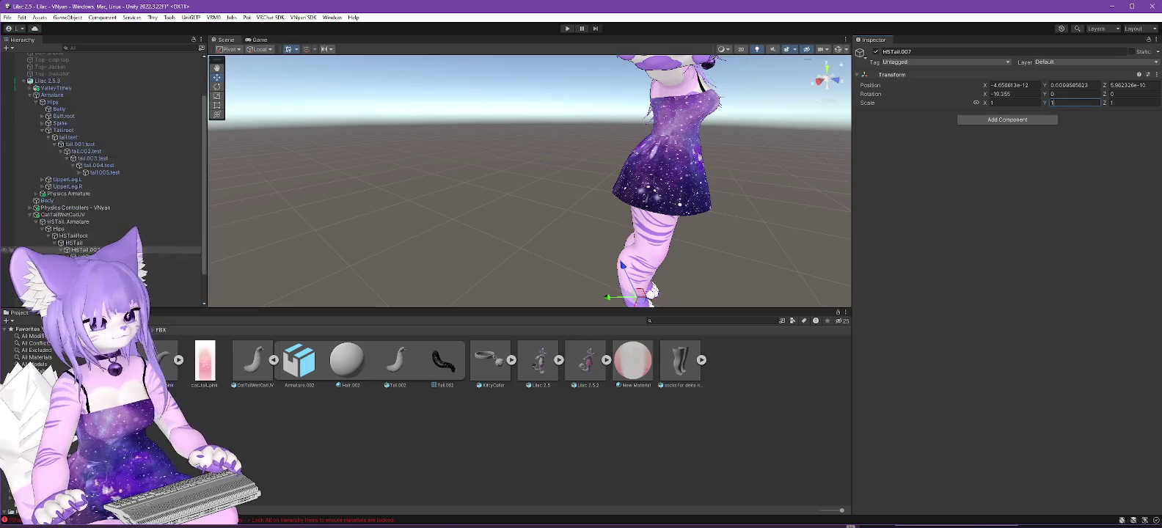
Set HSTail.008's X and Y scales and HSTail.002's Z scale to 1.
left_click(96, 219)
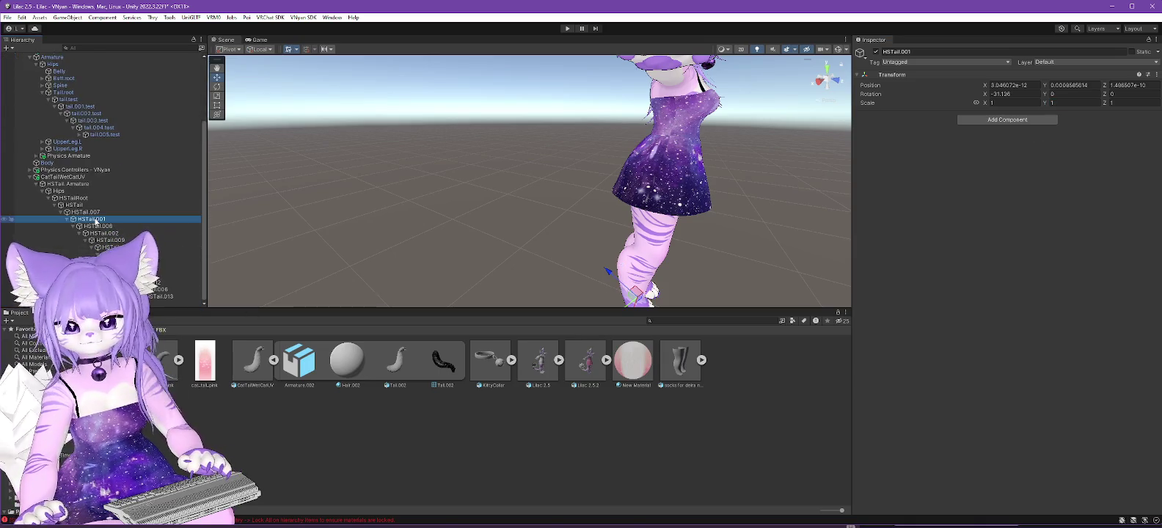
key("Down")
left_click(1015, 103)
type("1")
left_click(1088, 103)
type("1")
left_click(110, 233)
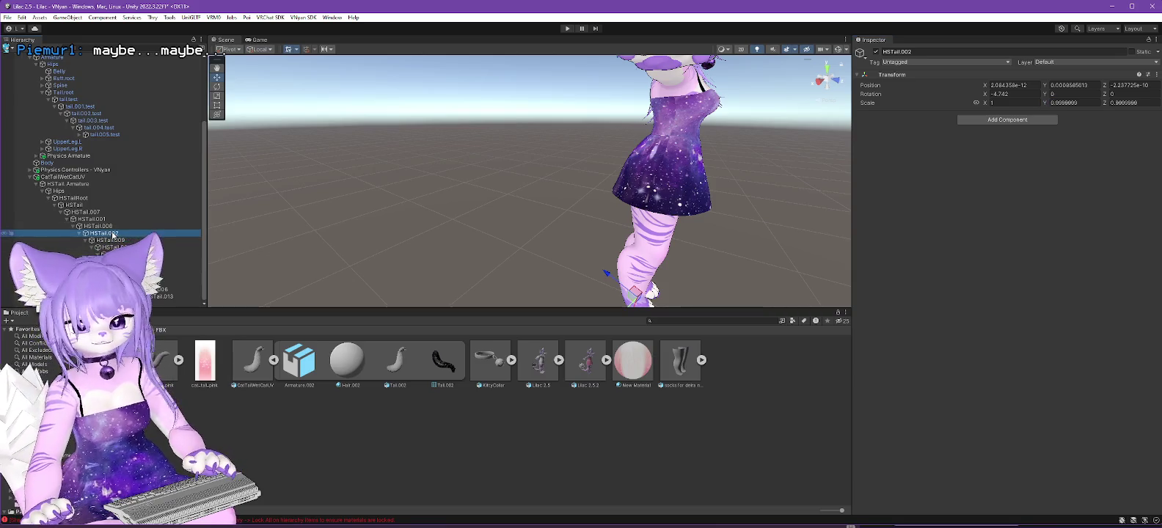
left_click(1146, 103)
type("1")
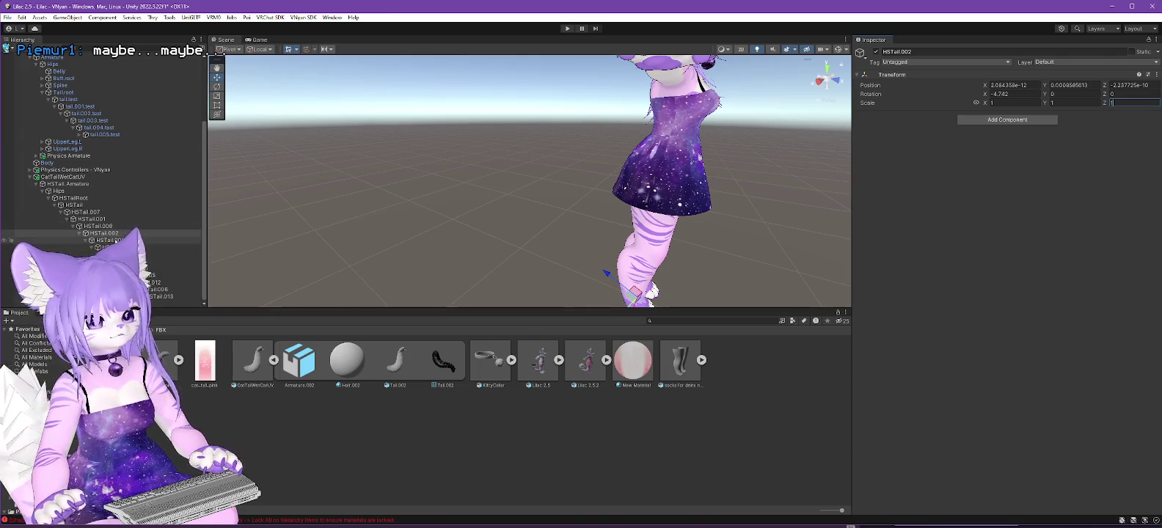
Fix the scale fields on HSTail.004, HSTail.011 and HSTail.005, setting HSTail.005's Z to 1.
left_click(110, 240)
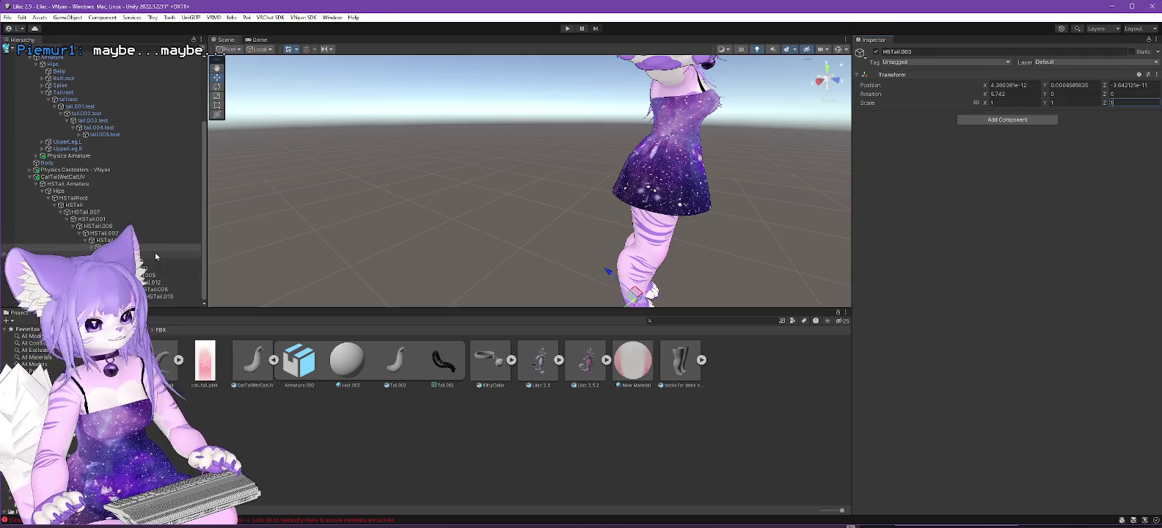
key("Down")
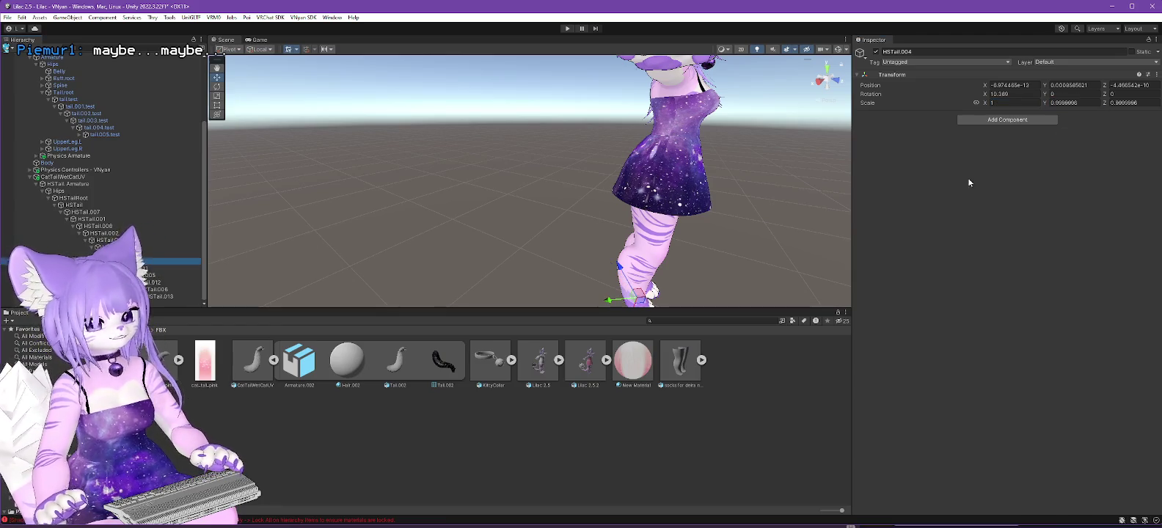
left_click(1087, 104)
type("1")
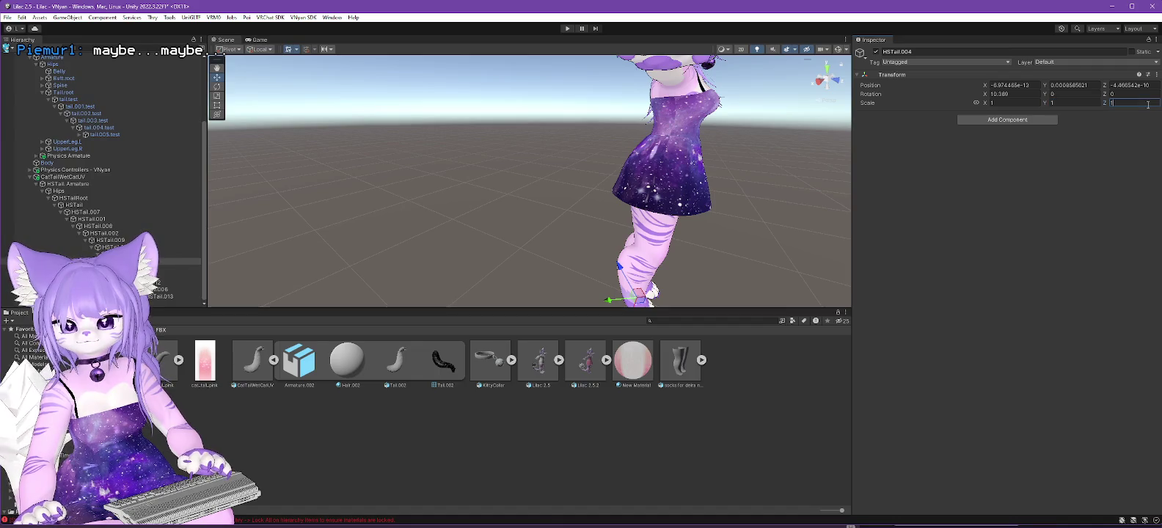
left_click(110, 268)
left_click(1023, 104)
left_click(110, 276)
left_click(1085, 104)
key("Tab")
type("1")
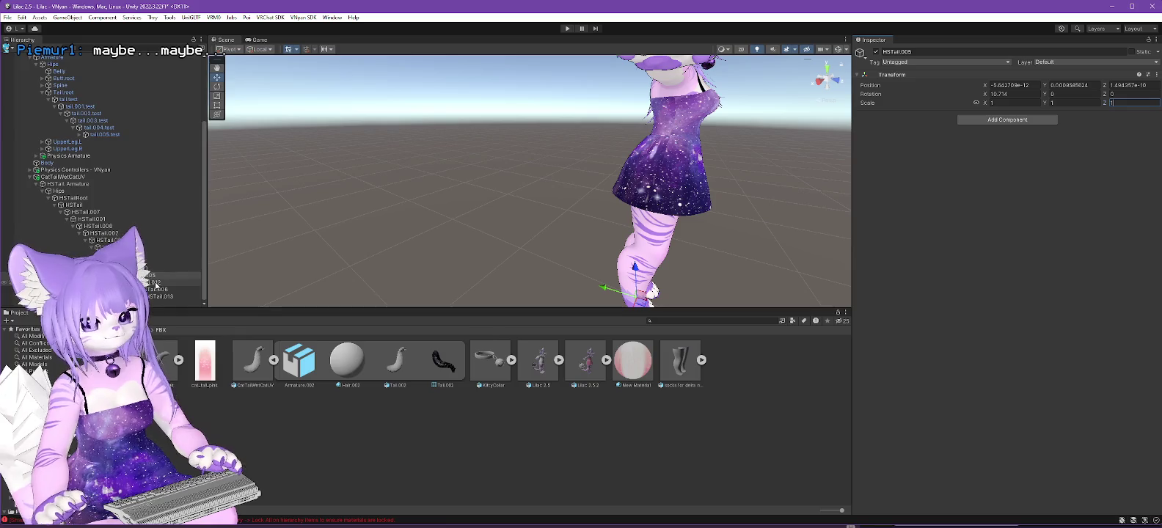
Set HSTail.012's scale to 1, then check HSTail.006, HSTail.013, CatTailWetCatUV and HSTail.Mesh.
left_click(155, 283)
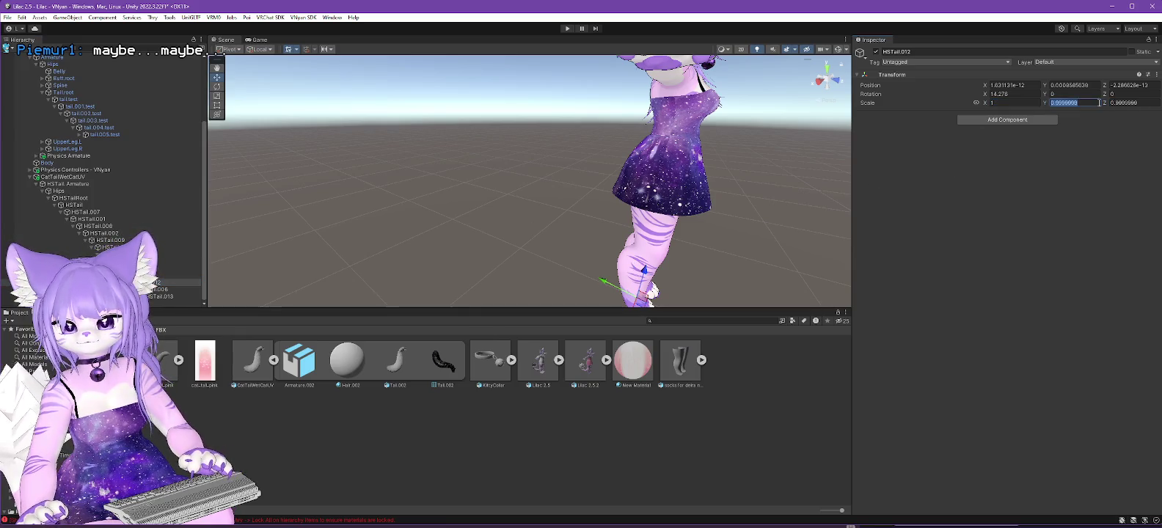
type("1")
left_click(163, 290)
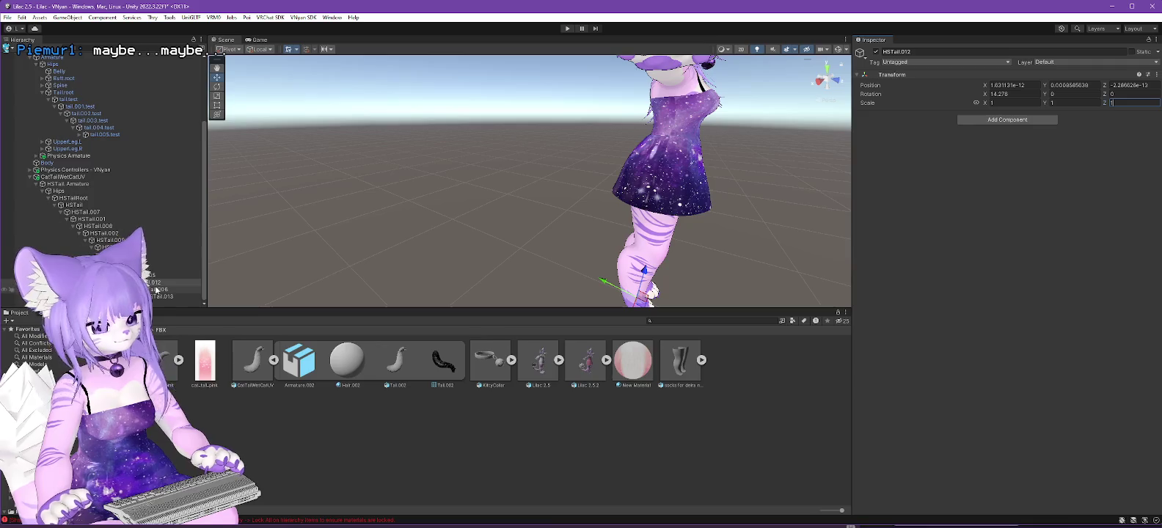
left_click(176, 296)
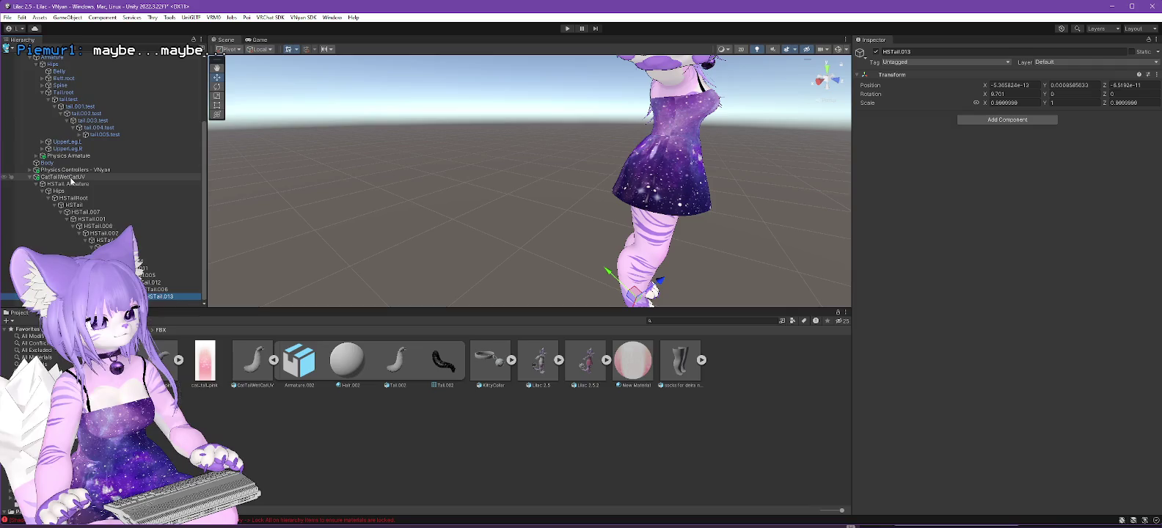
left_click(73, 177)
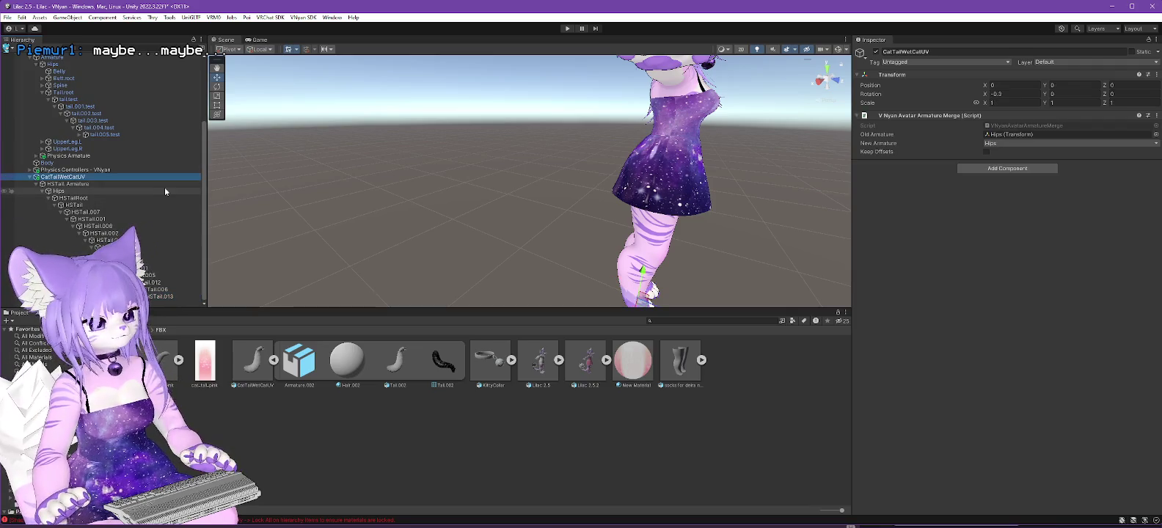
left_click(110, 301)
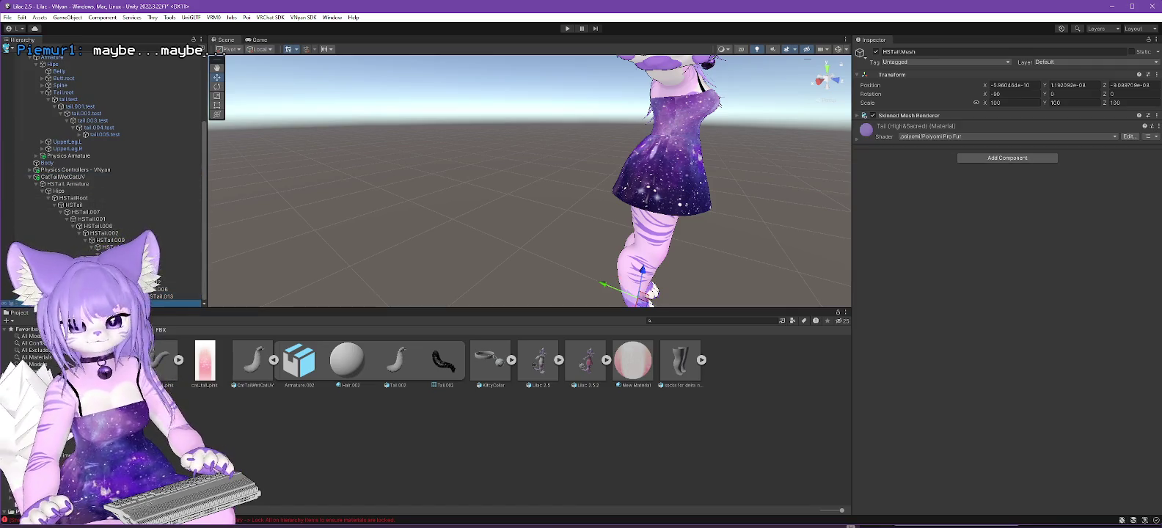
double_click(1008, 103)
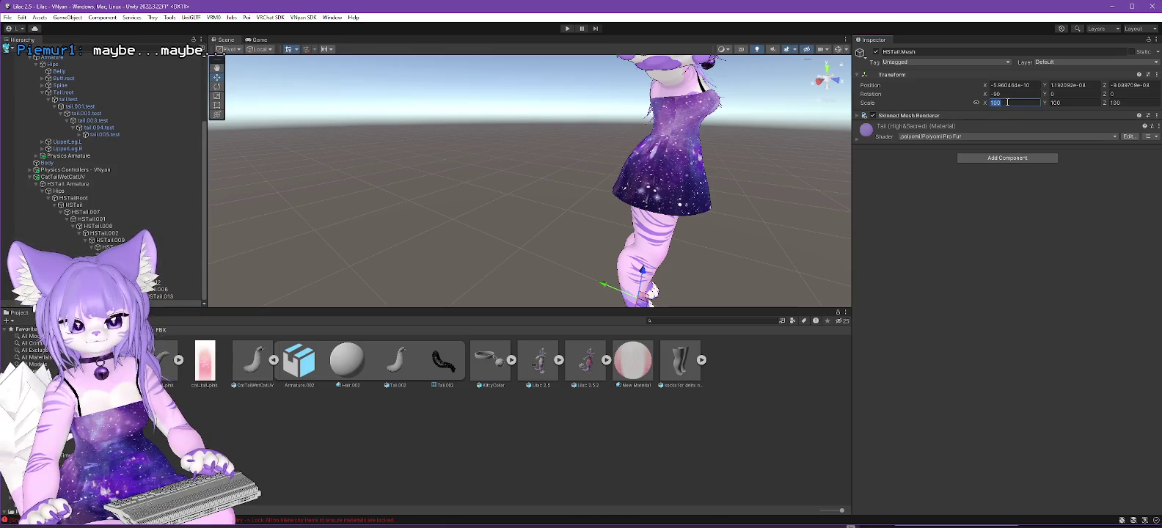
type("1")
Undo back to scale 100, set the CatTailWetCatUV tail scale to 135, then select Lilac 2.5.3.
key("ctrl+z")
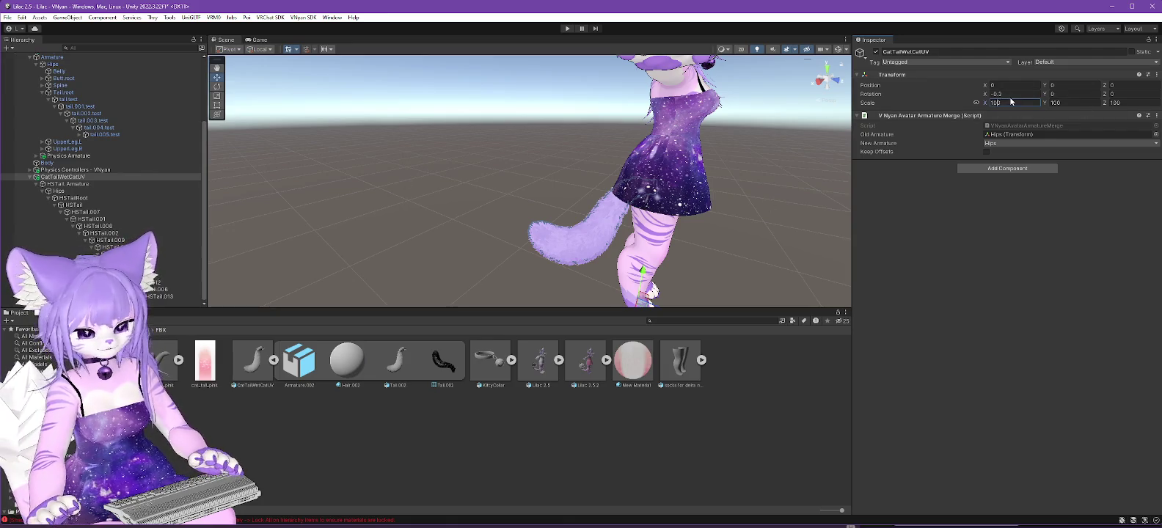
type("130")
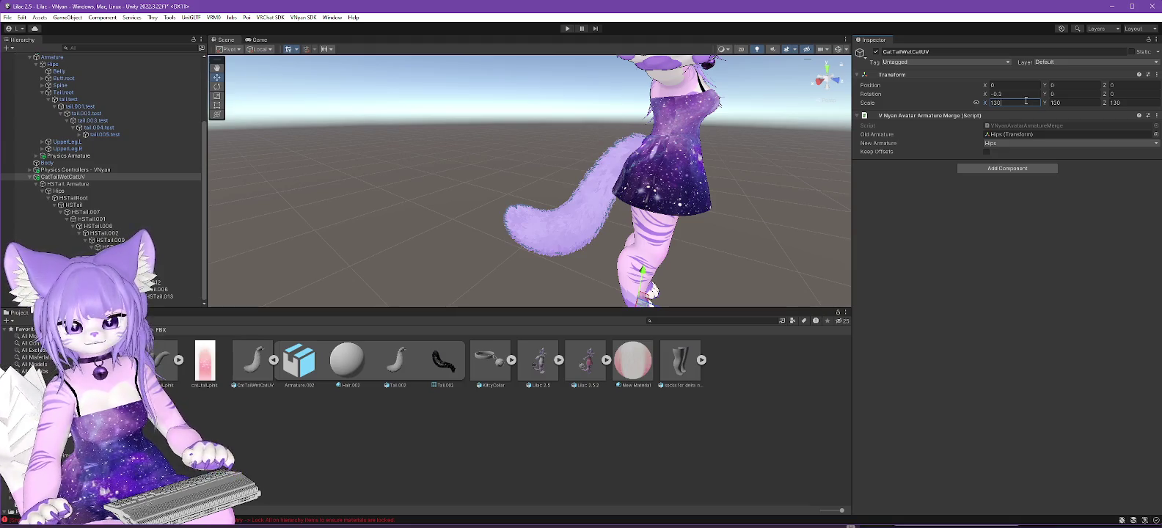
key("BackSpace")
type("5")
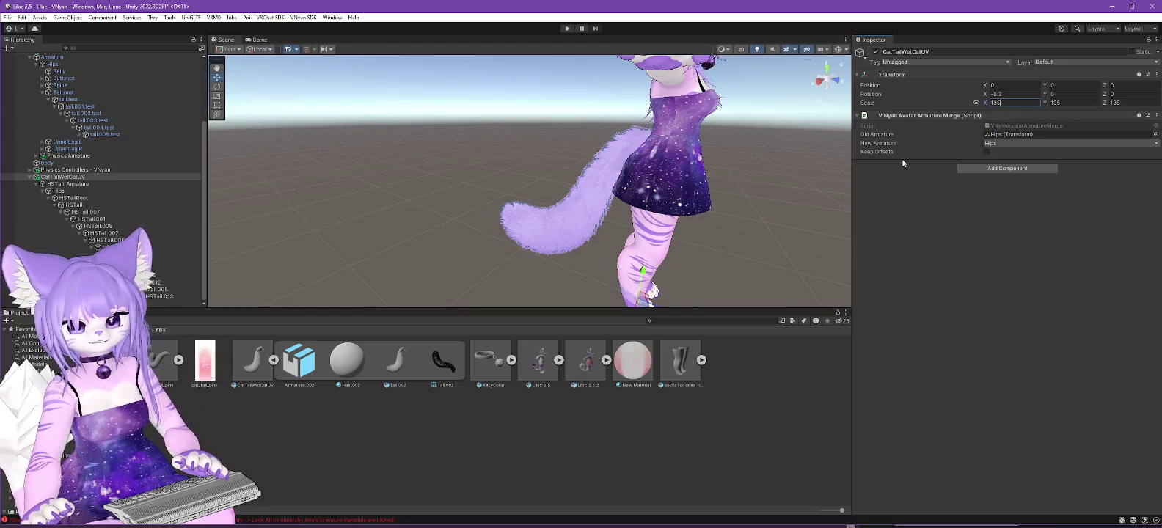
left_click_drag(680, 195, 650, 213)
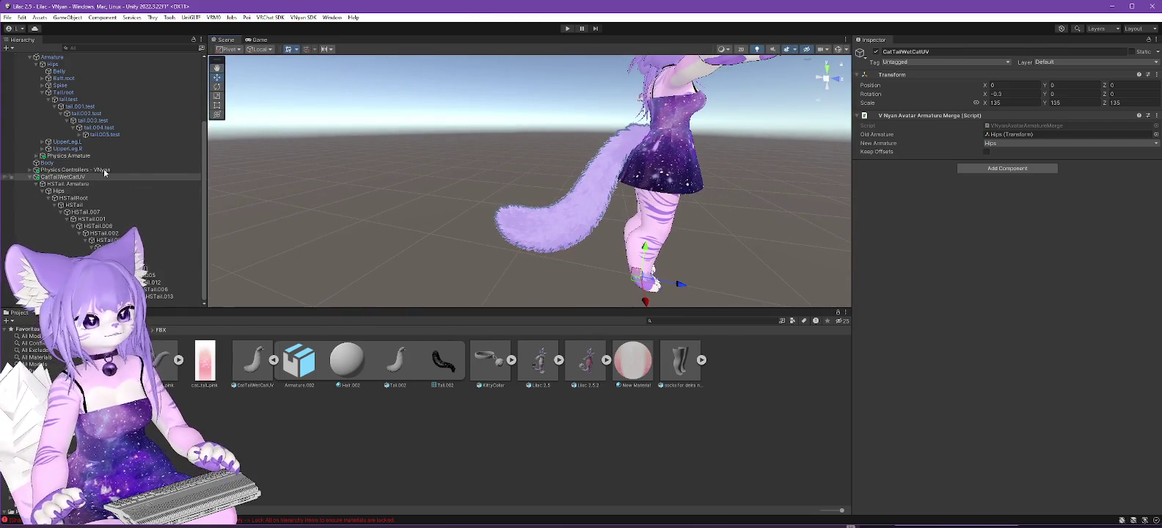
scroll("up", 3)
left_click(47, 134)
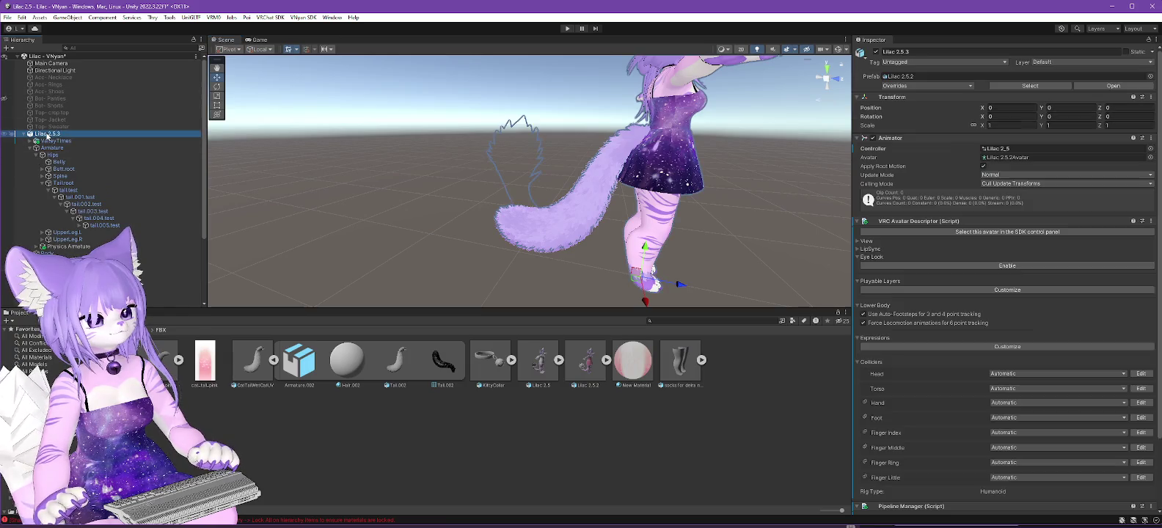
left_click(301, 17)
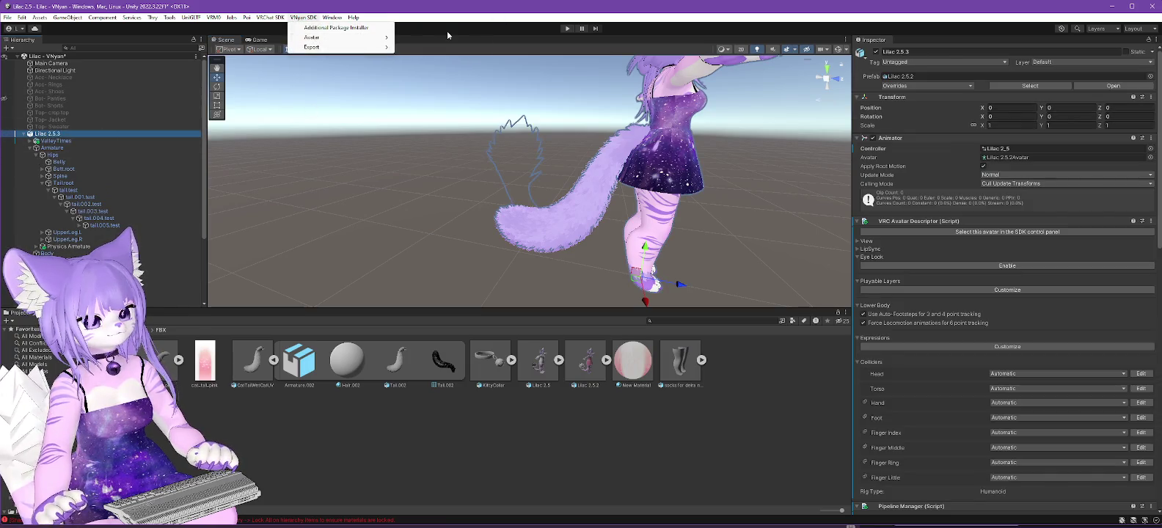
Export the avatar over Lilac 2.5.3.vsfavatar, confirming the replace and dismissing the shader and completion dialogs.
mouse_move(330, 47)
left_click(429, 47)
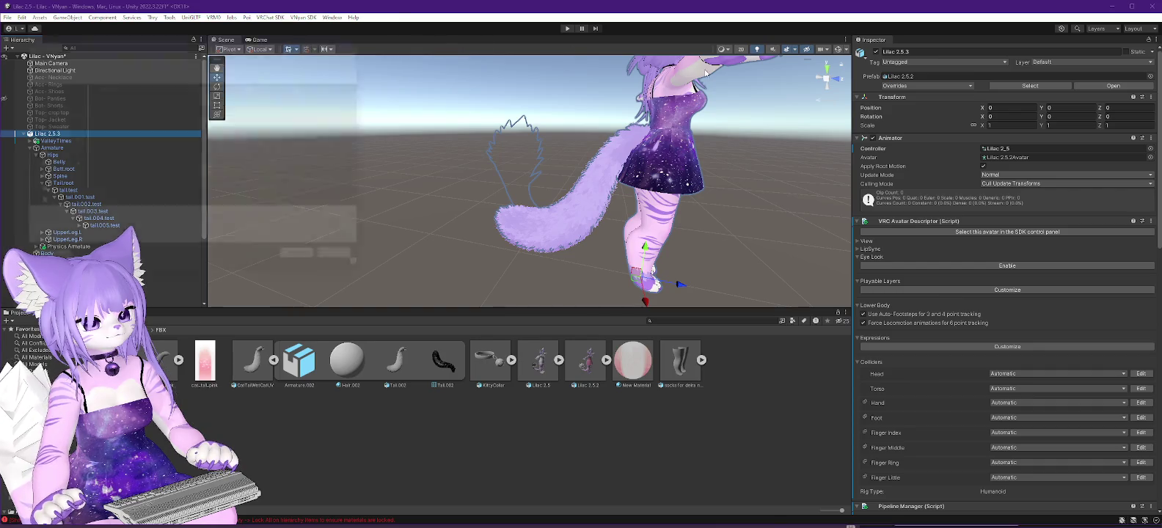
scroll("down", 3)
left_click(114, 199)
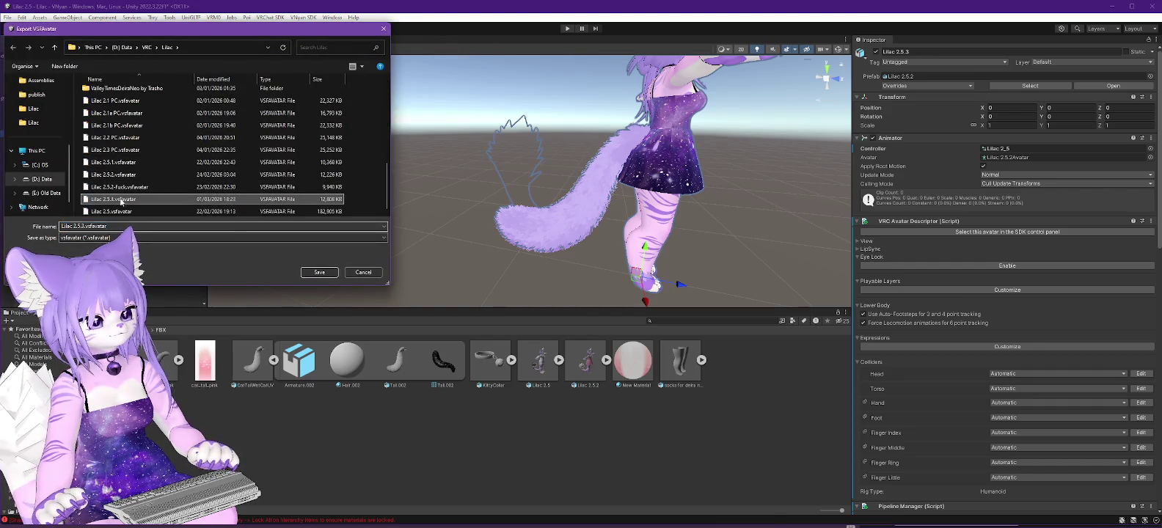
left_click(320, 272)
left_click(613, 269)
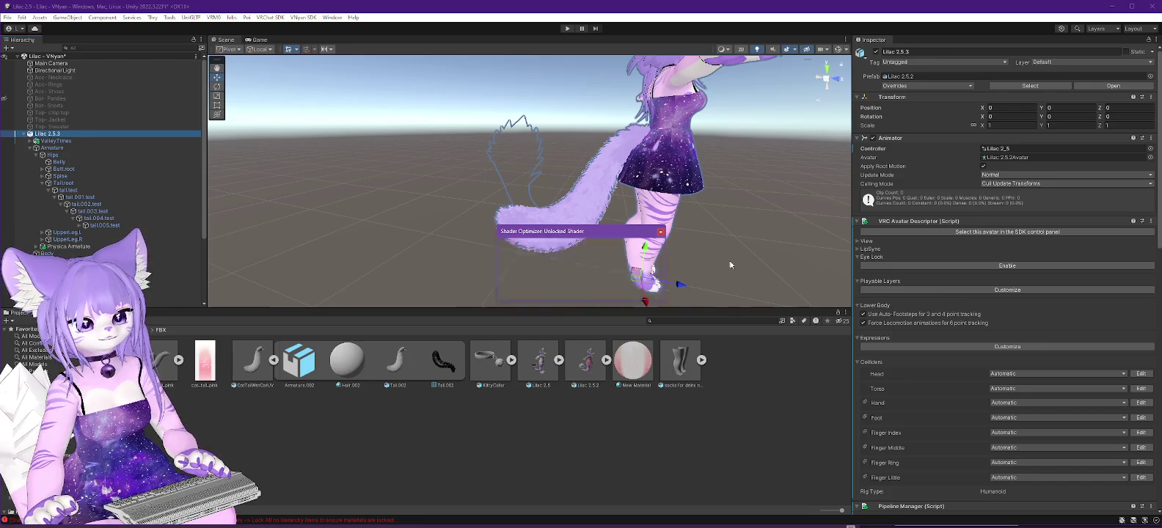
left_click(642, 290)
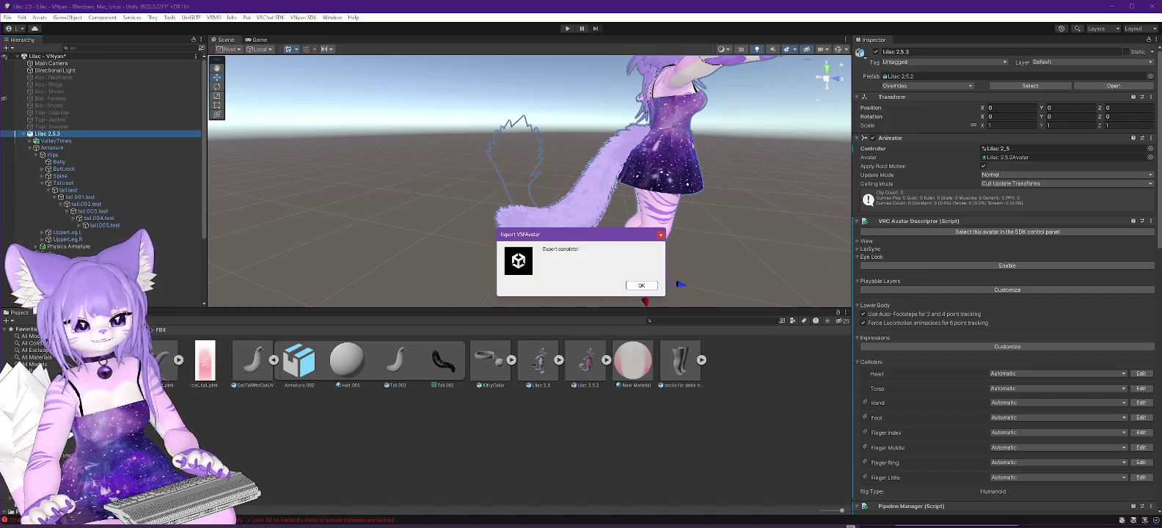
left_click(642, 286)
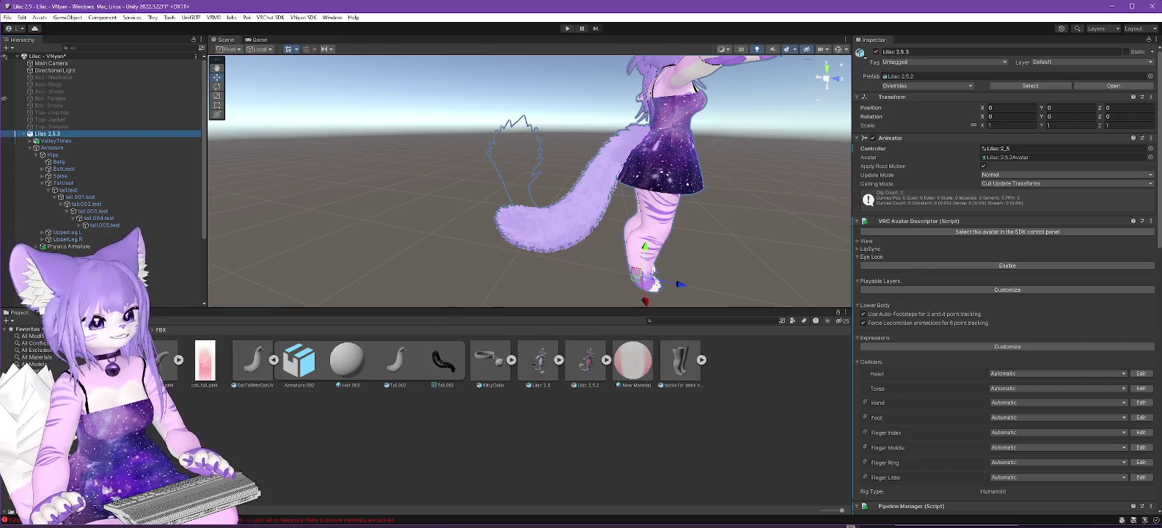
key("alt+Tab")
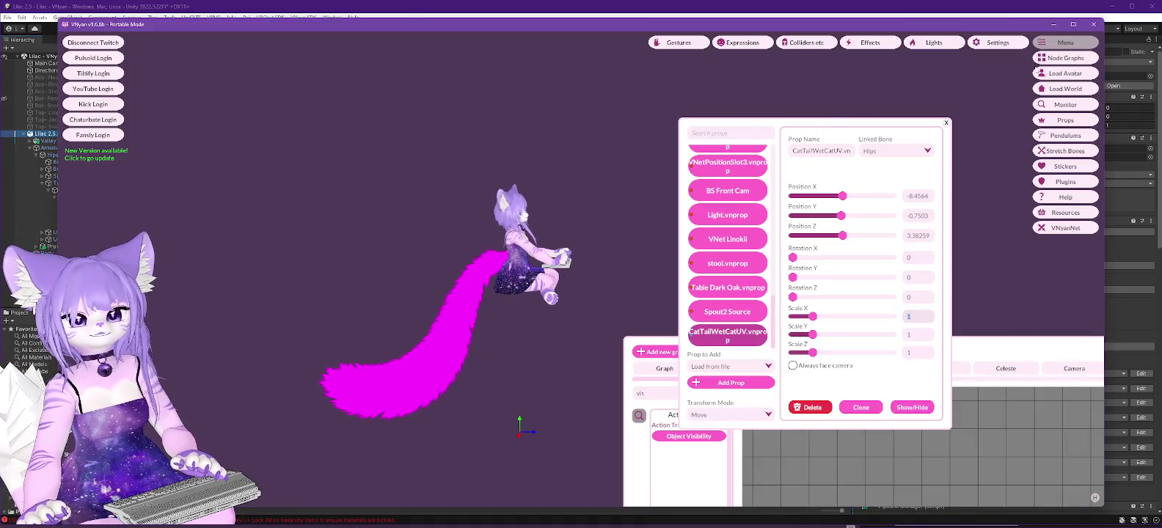
Hide the separate tail prop and load the newly exported avatar file in VNyan.
left_click(900, 405)
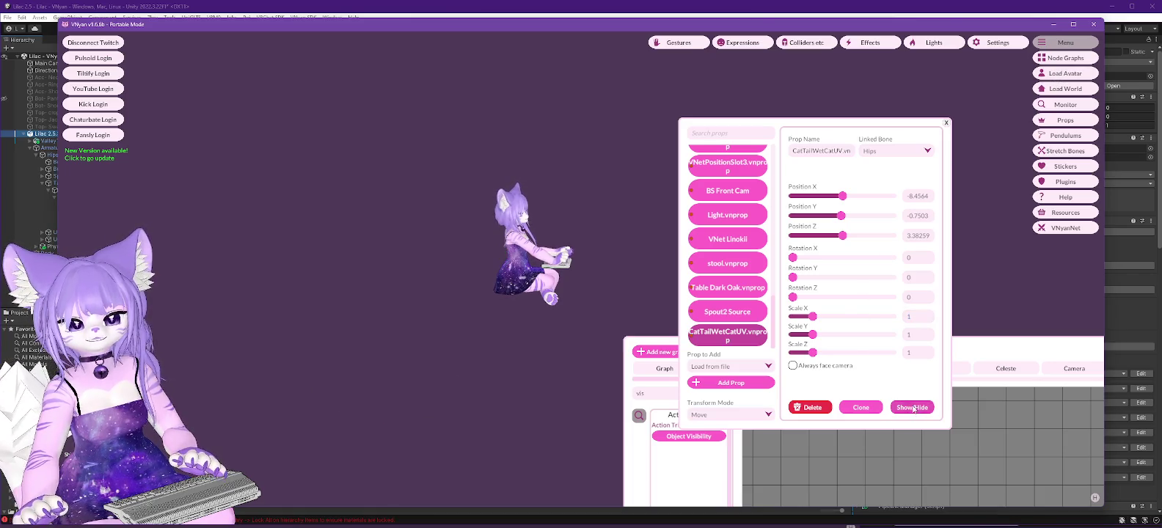
left_click(1065, 74)
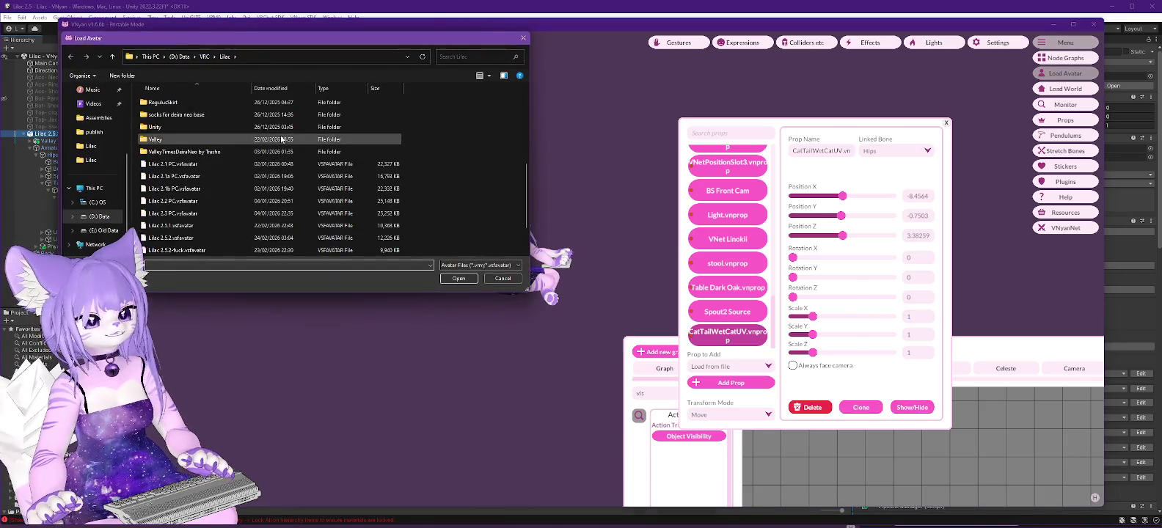
double_click(174, 218)
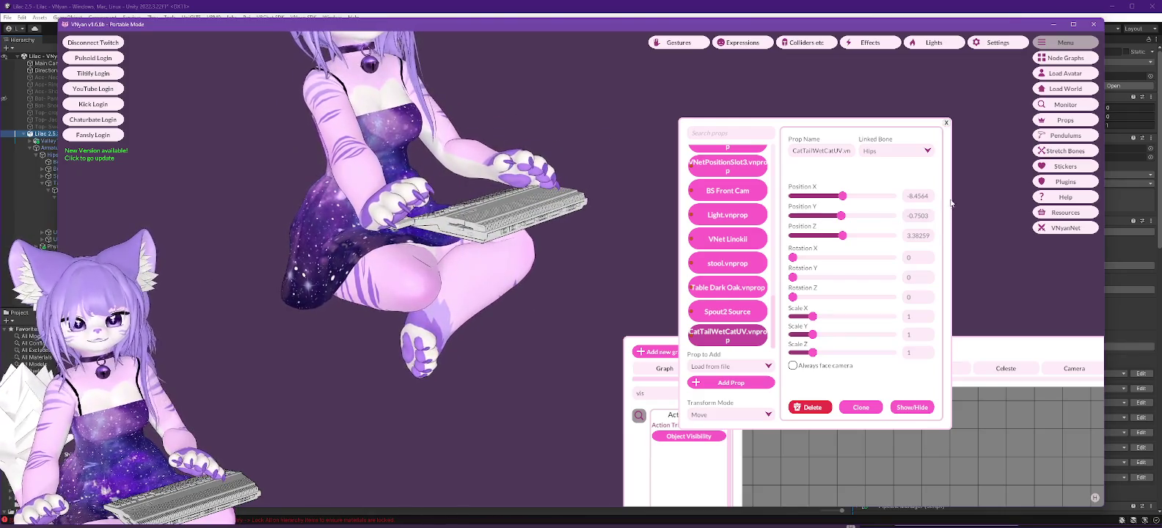
Search the Object Visibility node's object list for 'hsta' to find the HSTail objects.
left_click_drag(985, 348, 893, 98)
left_click(1019, 345)
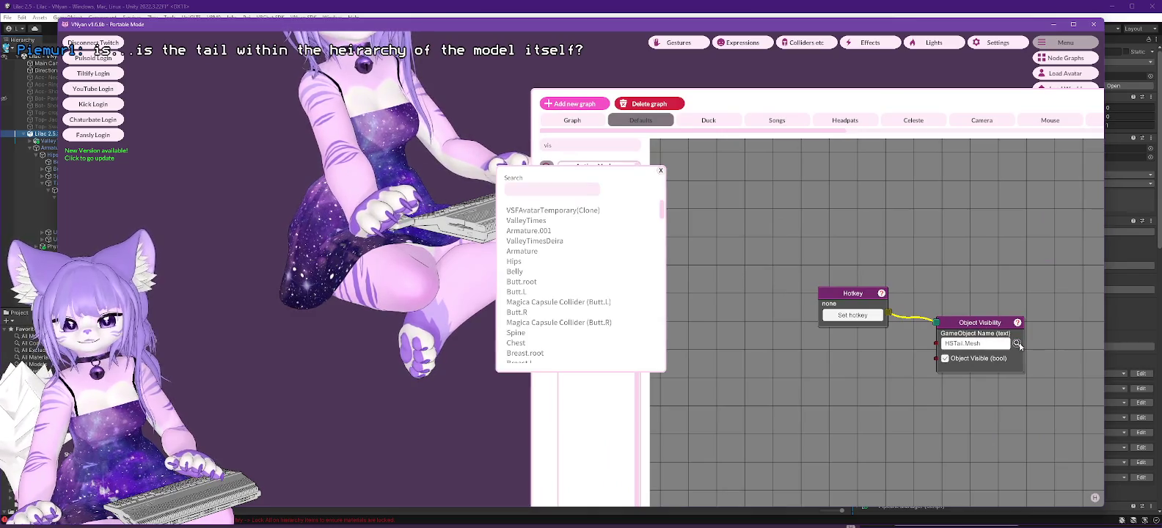
left_click(530, 191)
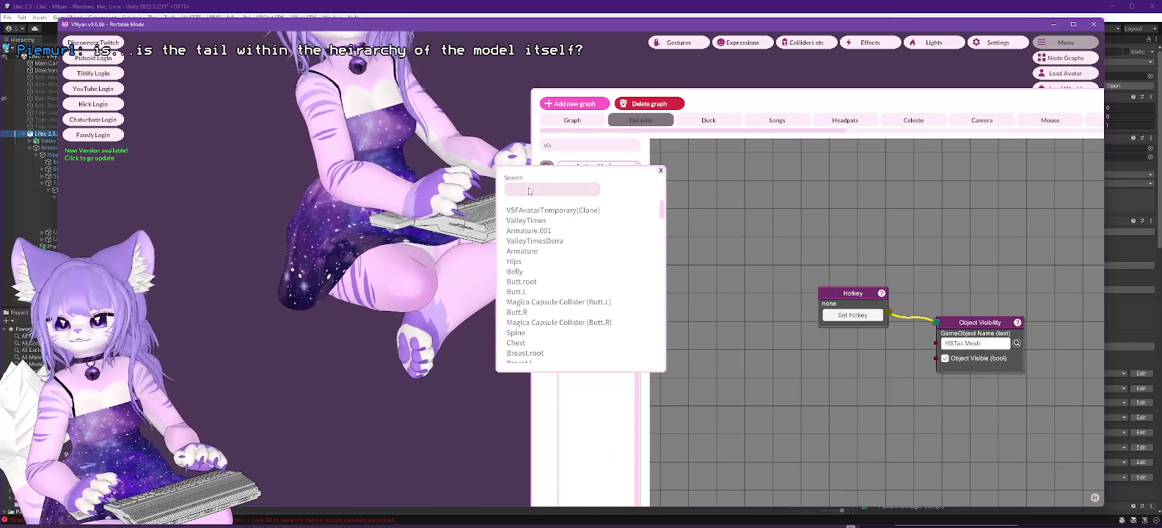
type("hsta")
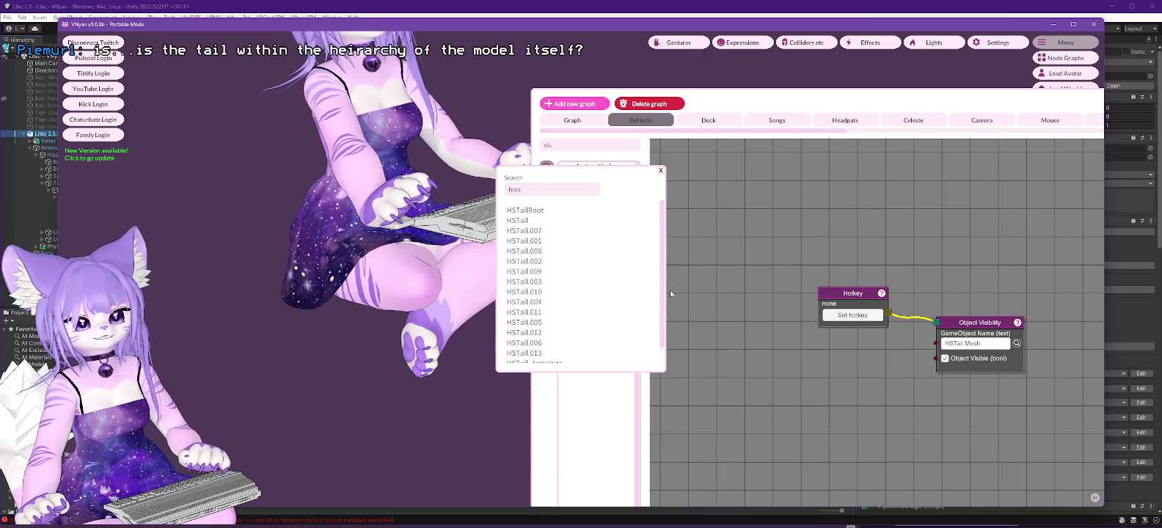
left_click_drag(663, 289, 666, 302)
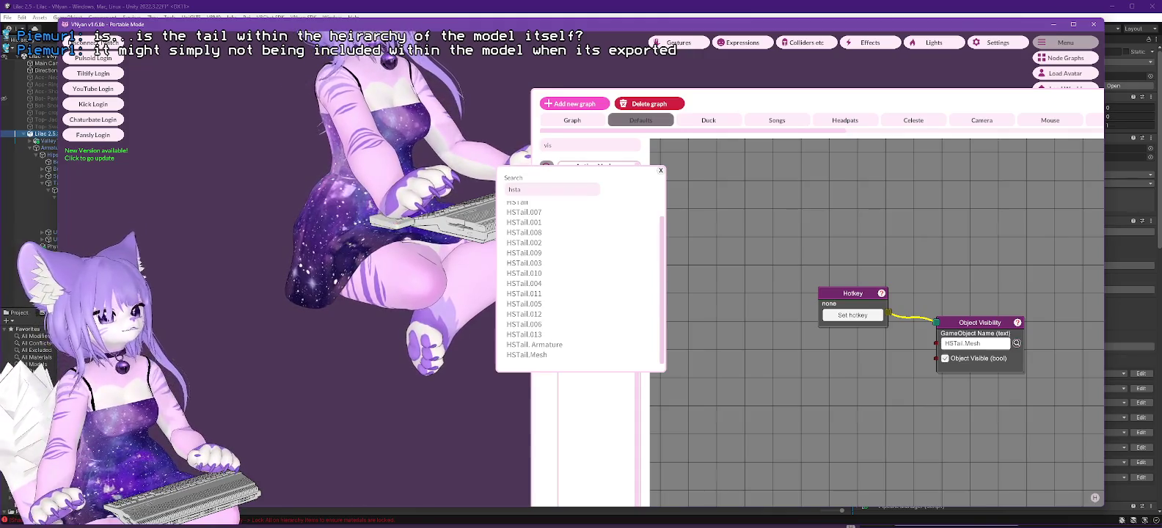
left_click(32, 150)
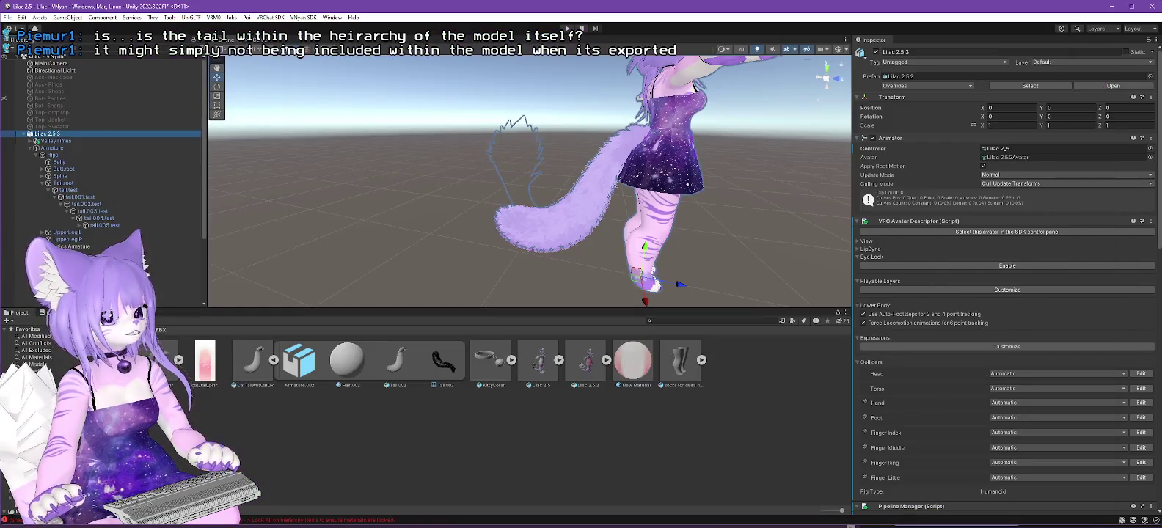
Reset the CatTailWetCatUV tail object's scale to 1.
left_click(30, 169)
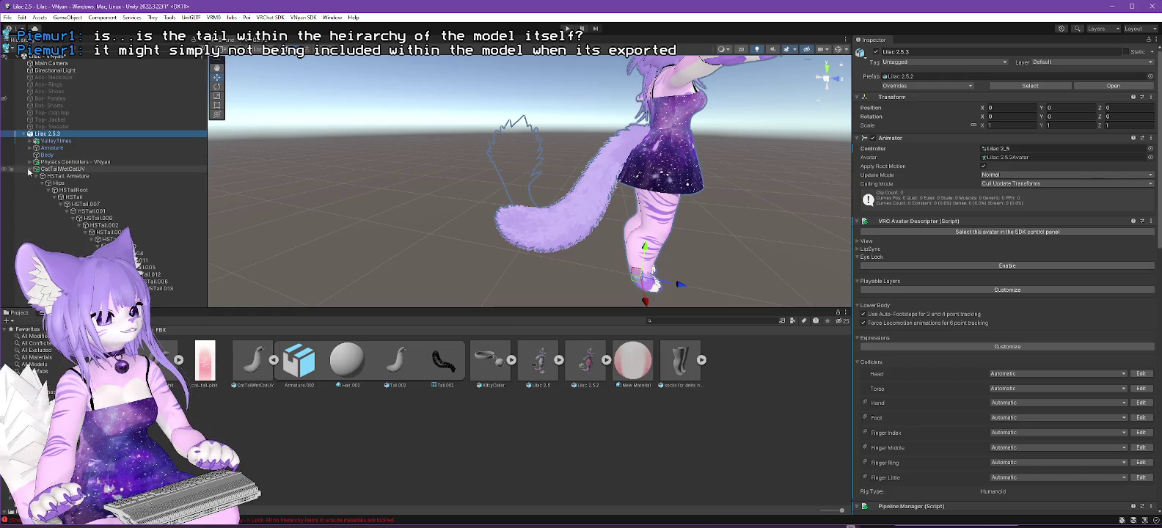
left_click(63, 169)
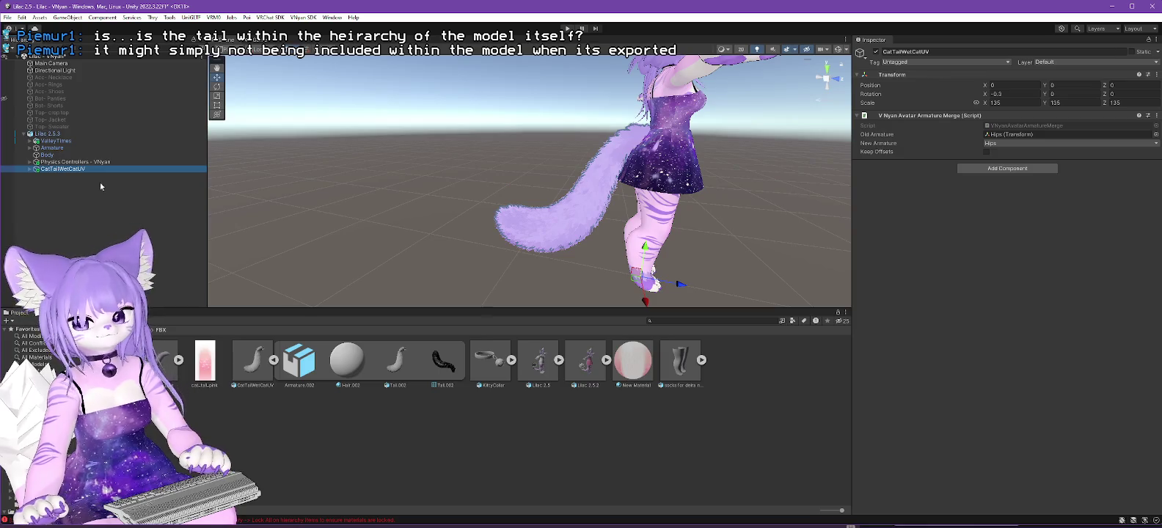
left_click(30, 169)
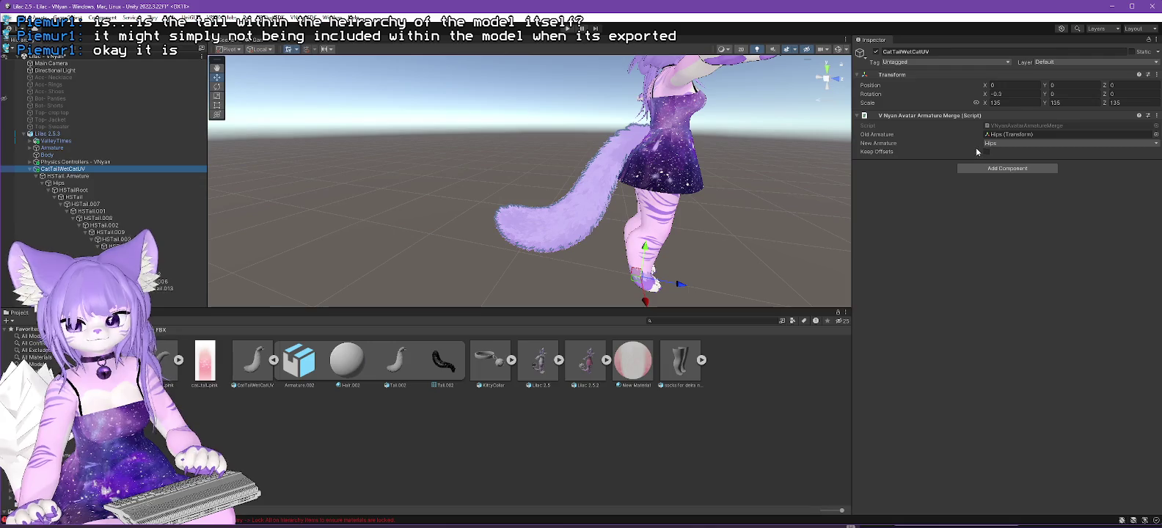
left_click(1021, 102)
type("1")
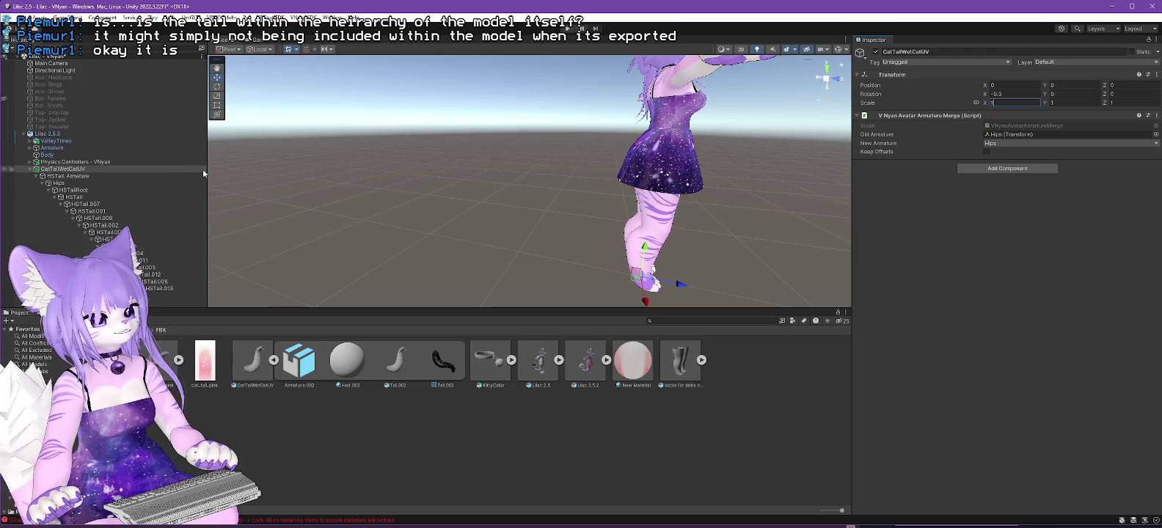
Set HSTailRoot's scale to 135 and zero the tail Hips bone's position.
left_click(72, 190)
left_click(1027, 102)
type("135")
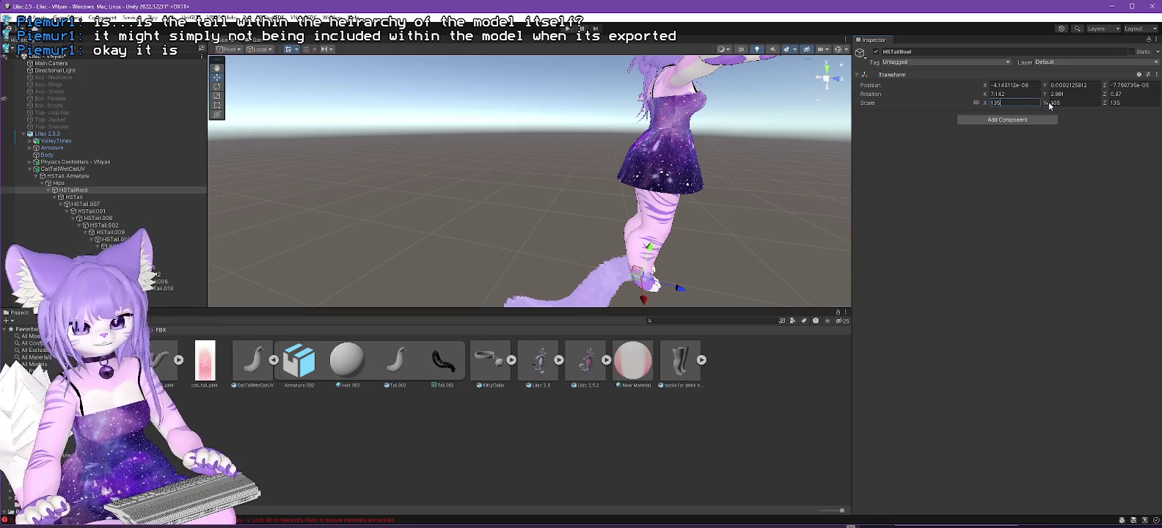
key("Return")
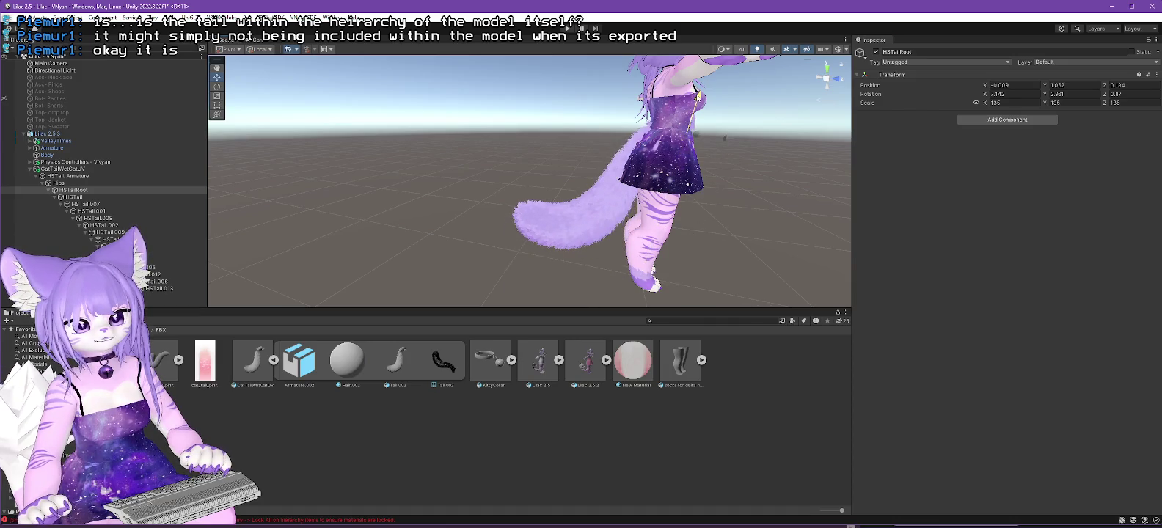
left_click(62, 184)
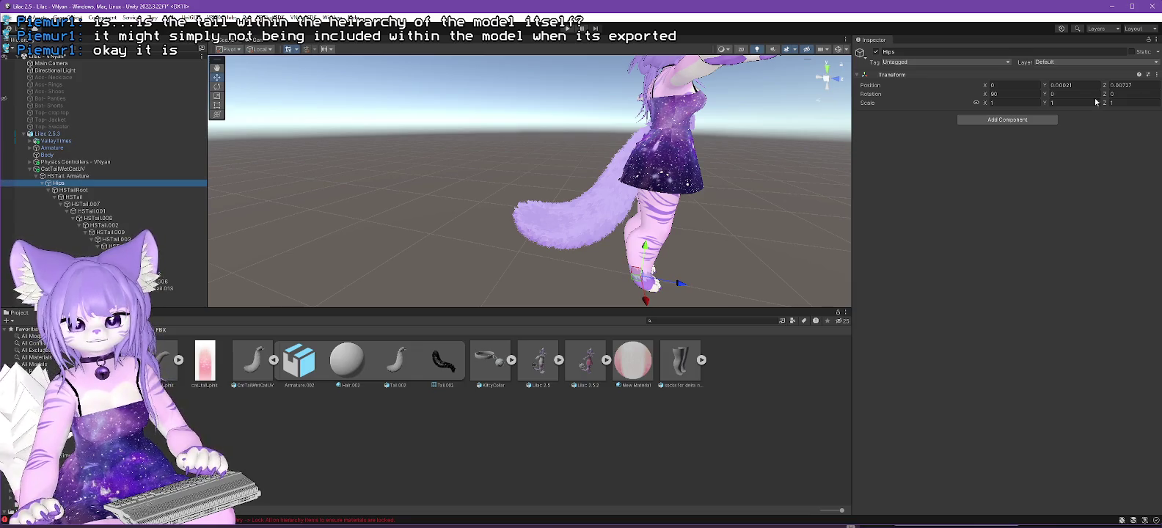
left_click(1080, 85)
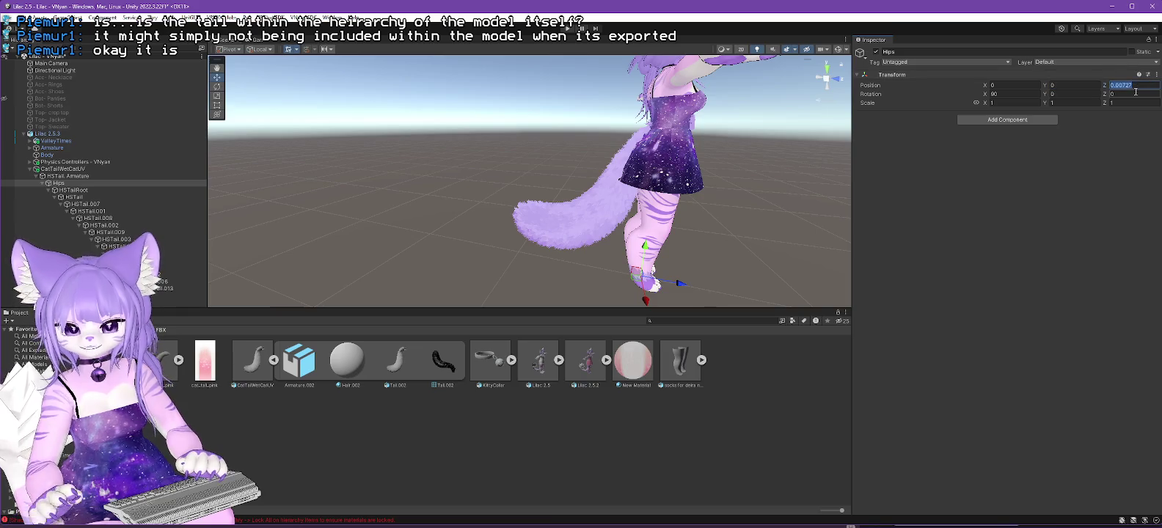
type("0")
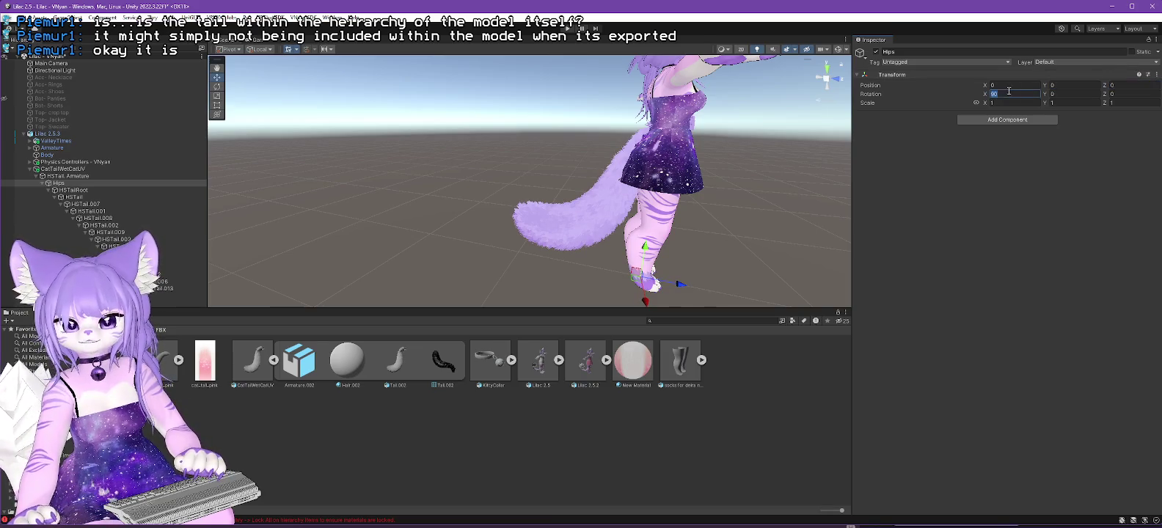
type("0")
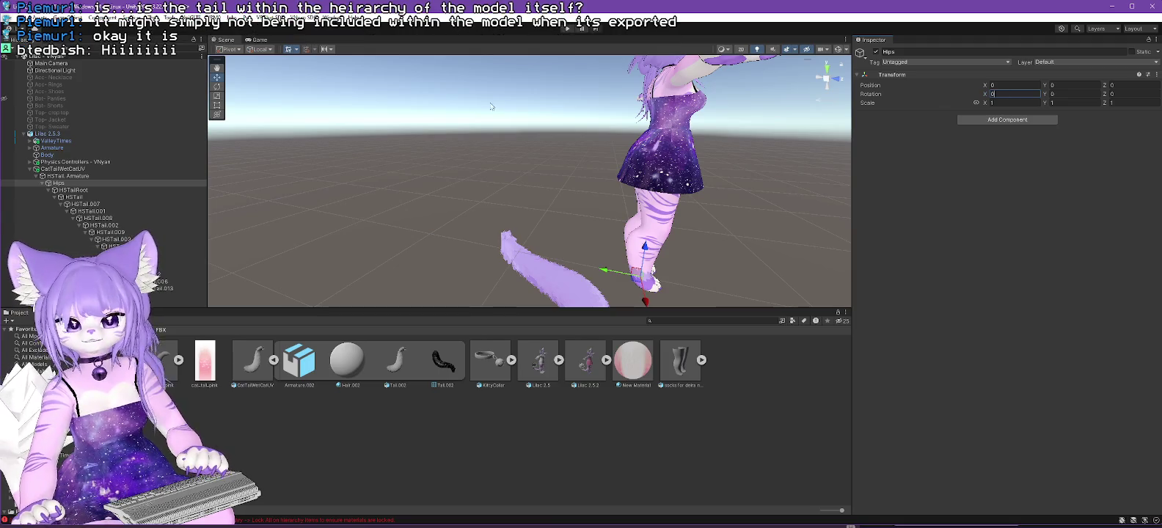
left_click(66, 177)
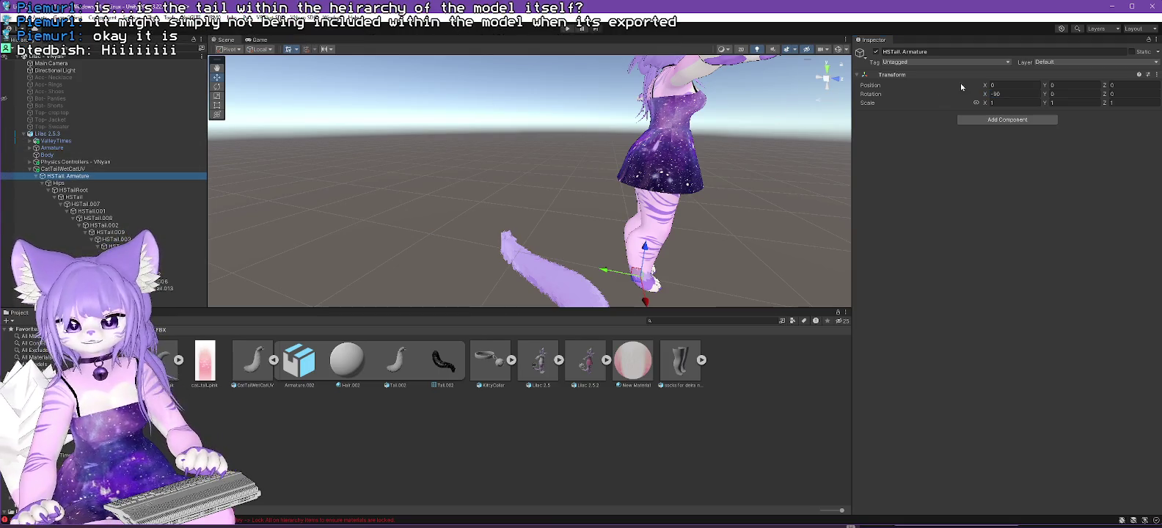
left_click(1007, 94)
type("0")
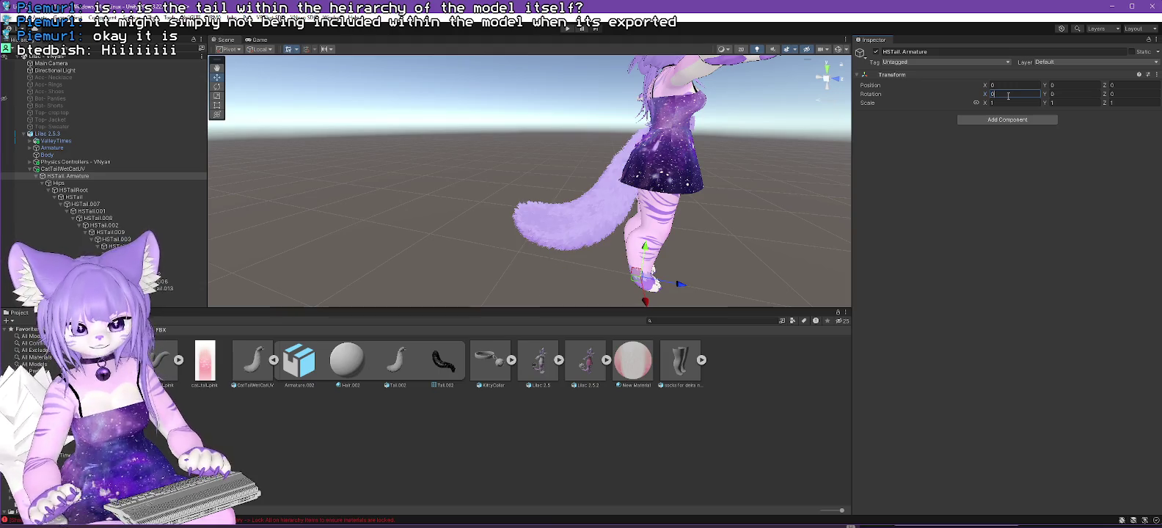
left_click(63, 169)
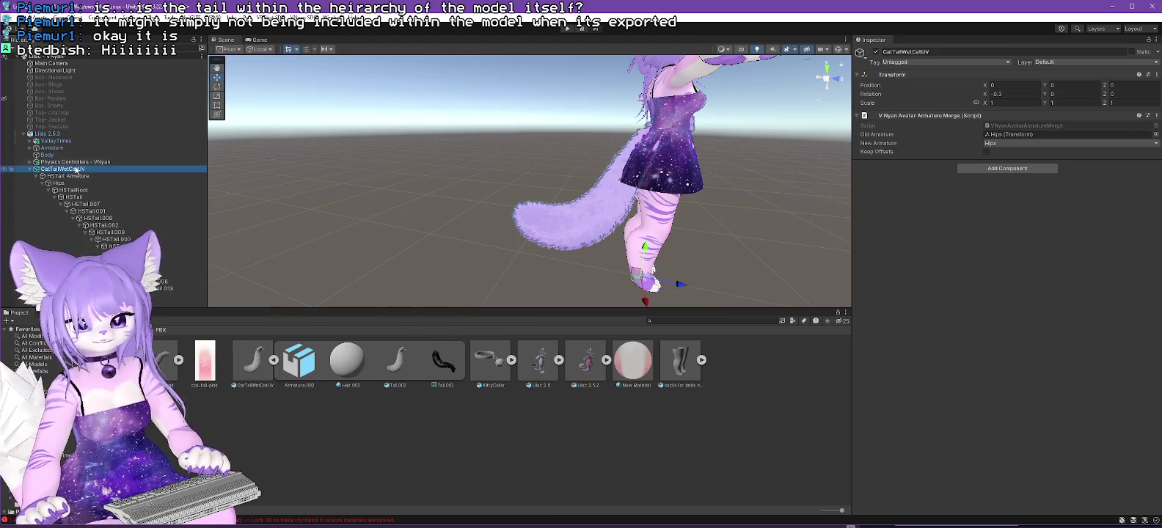
left_click(1014, 93)
type("0")
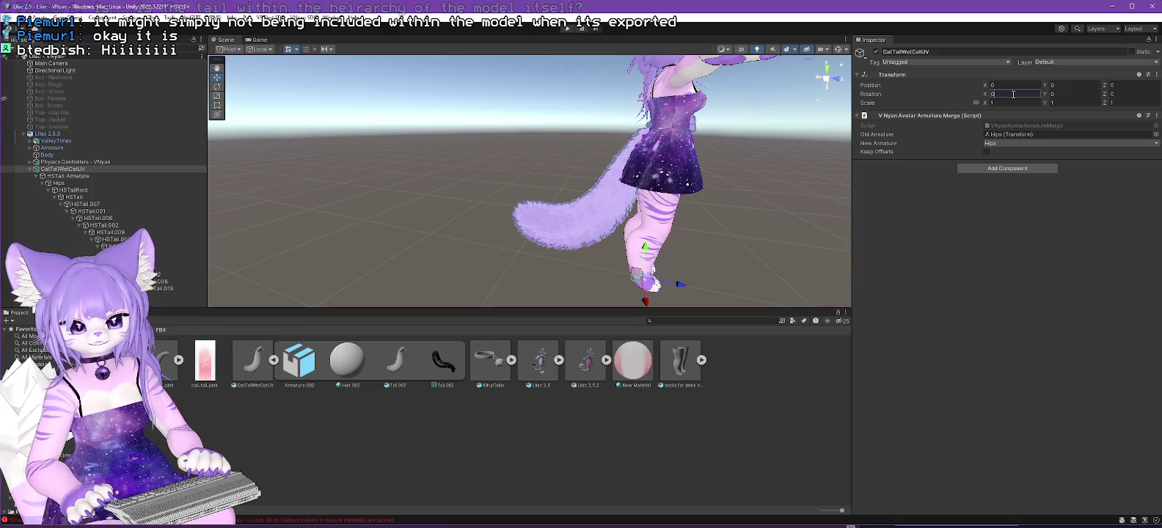
left_click(78, 191)
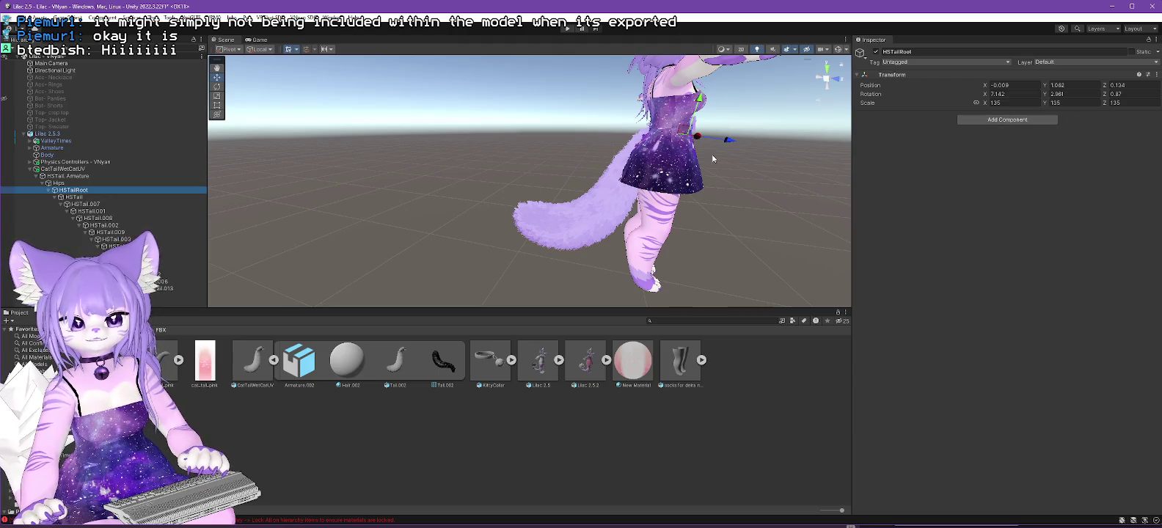
left_click_drag(731, 145, 688, 136)
scroll("up", 3)
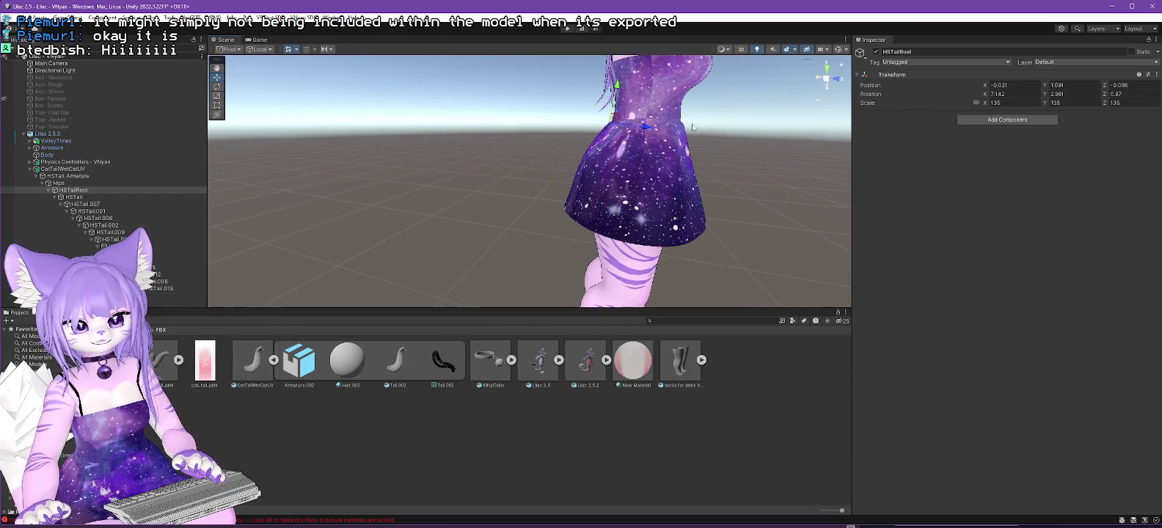
left_click_drag(618, 102, 618, 115)
left_click_drag(639, 155, 901, 185)
key("f")
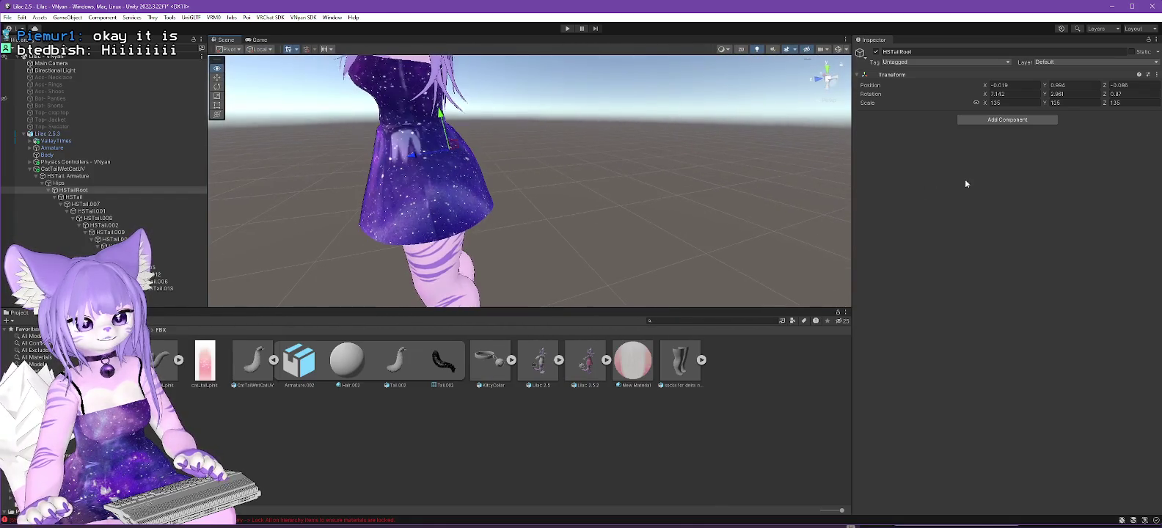
scroll("up", 3)
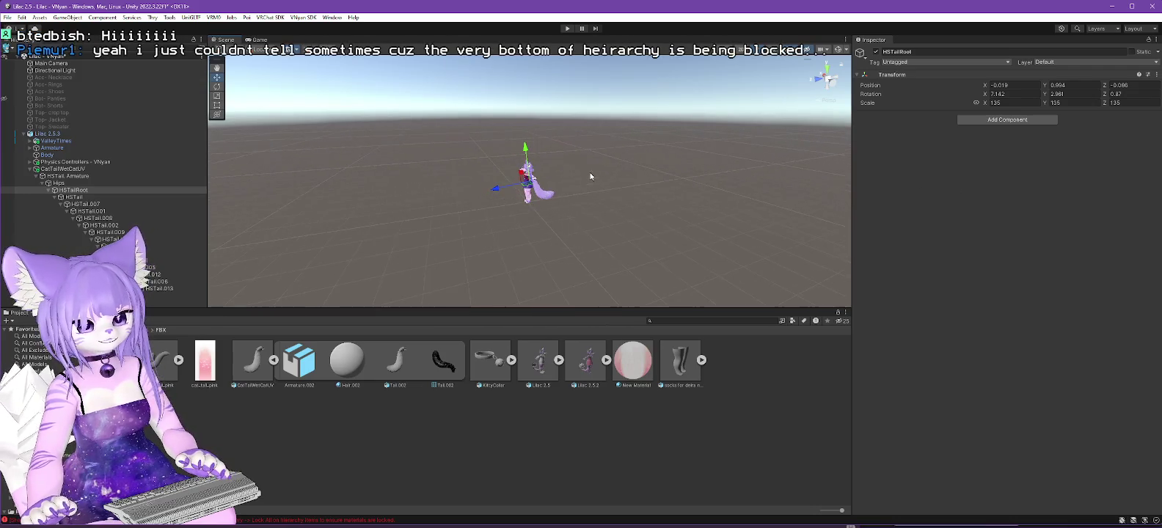
scroll("up", 3)
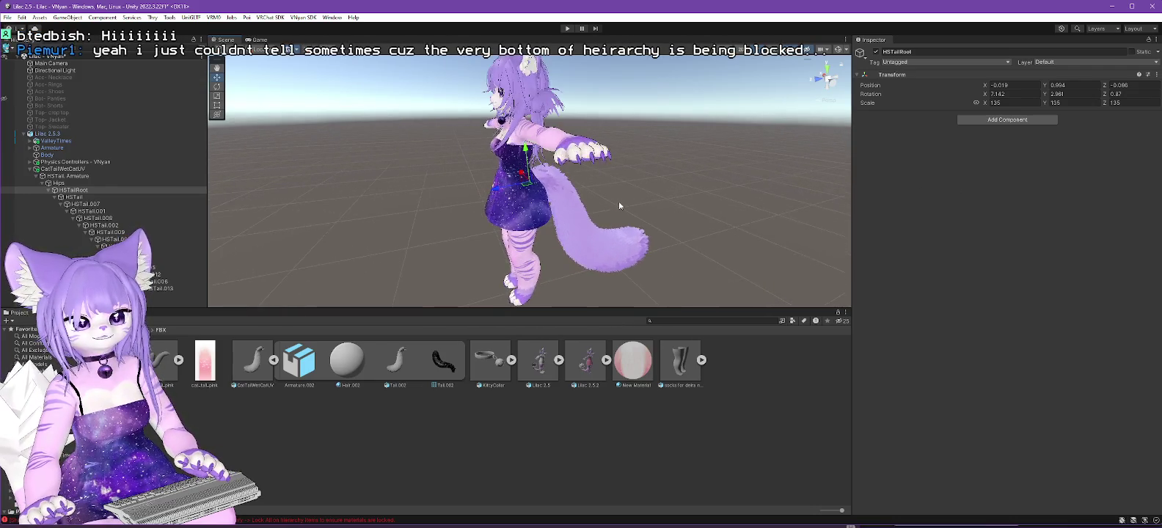
scroll("down", 3)
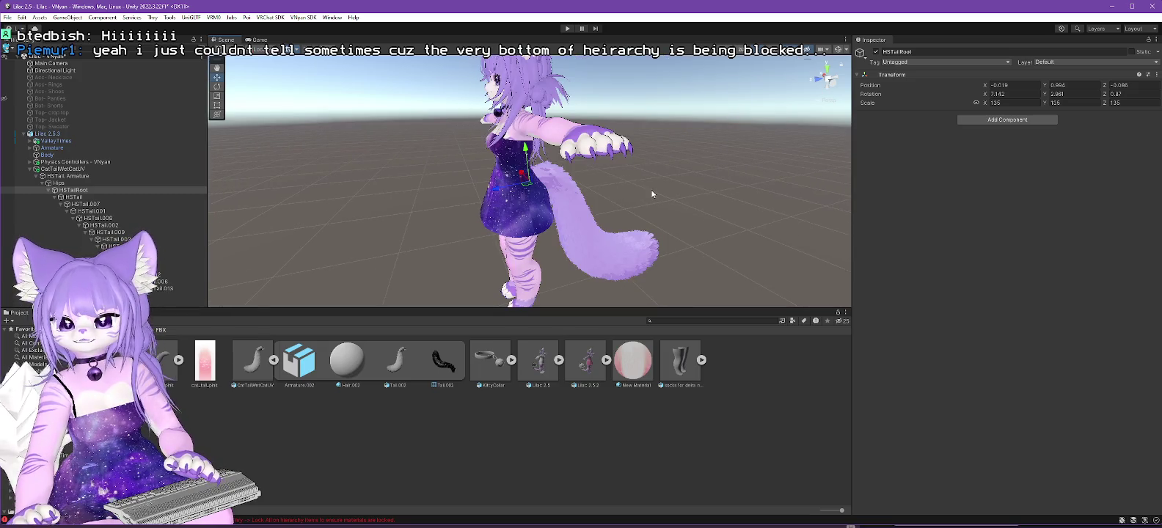
left_click_drag(650, 193, 304, 26)
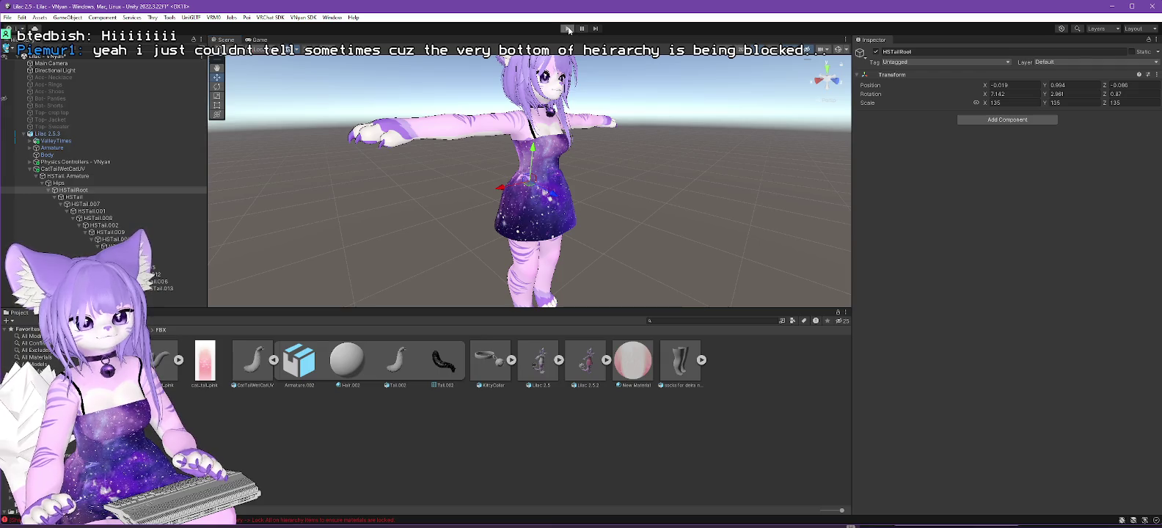
Test in Play mode with Main Camera moved to Y 1, Z 2 to frame the avatar.
left_click(569, 29)
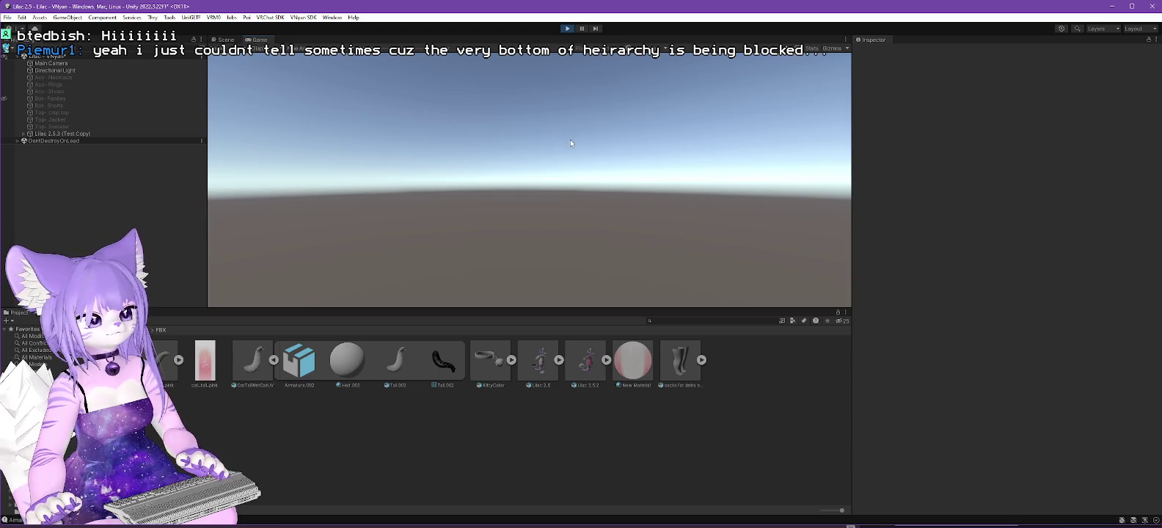
left_click(55, 63)
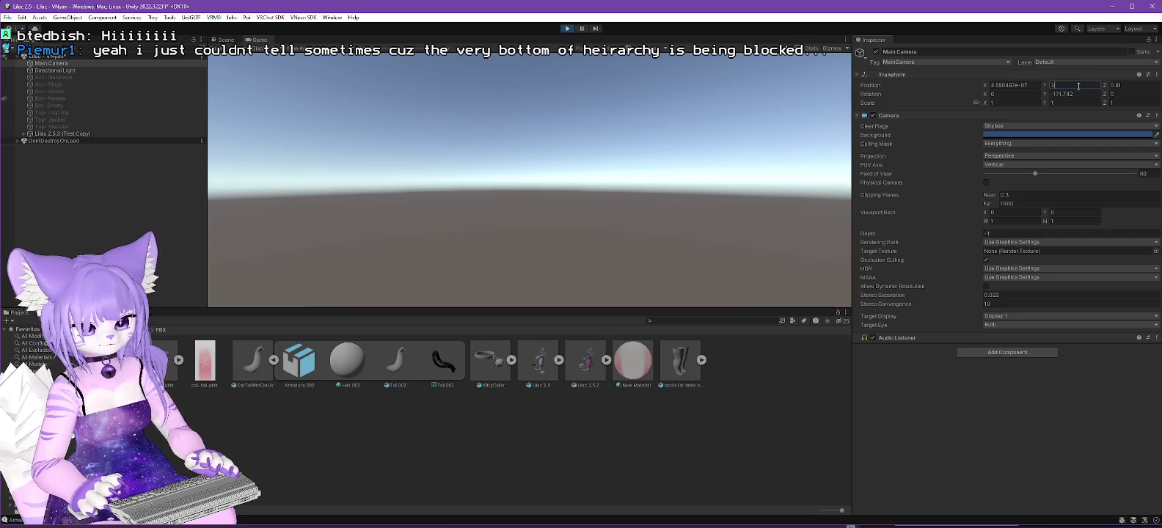
key("BackSpace")
type("1")
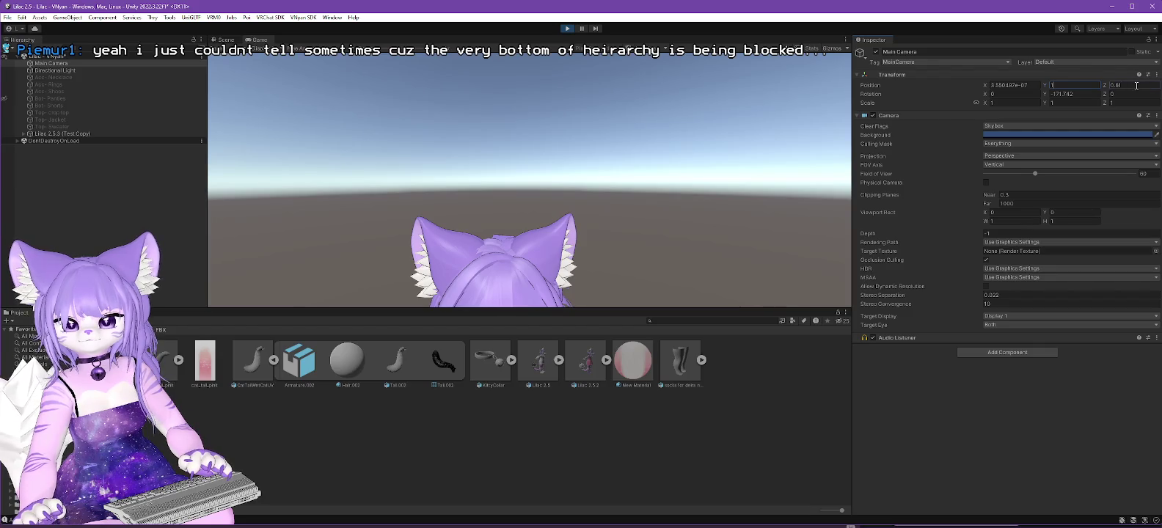
type("1")
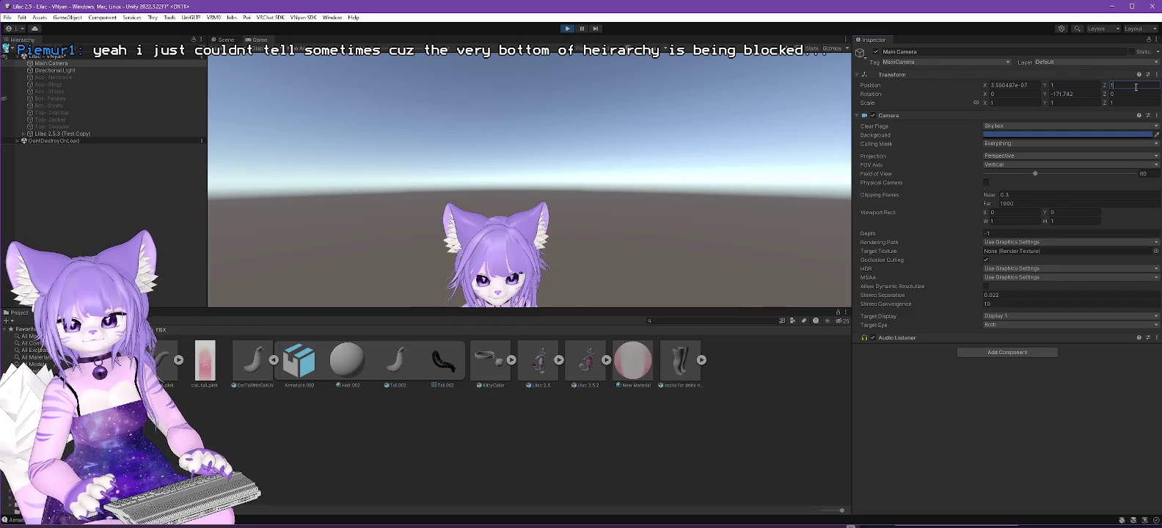
key("BackSpace")
type("2")
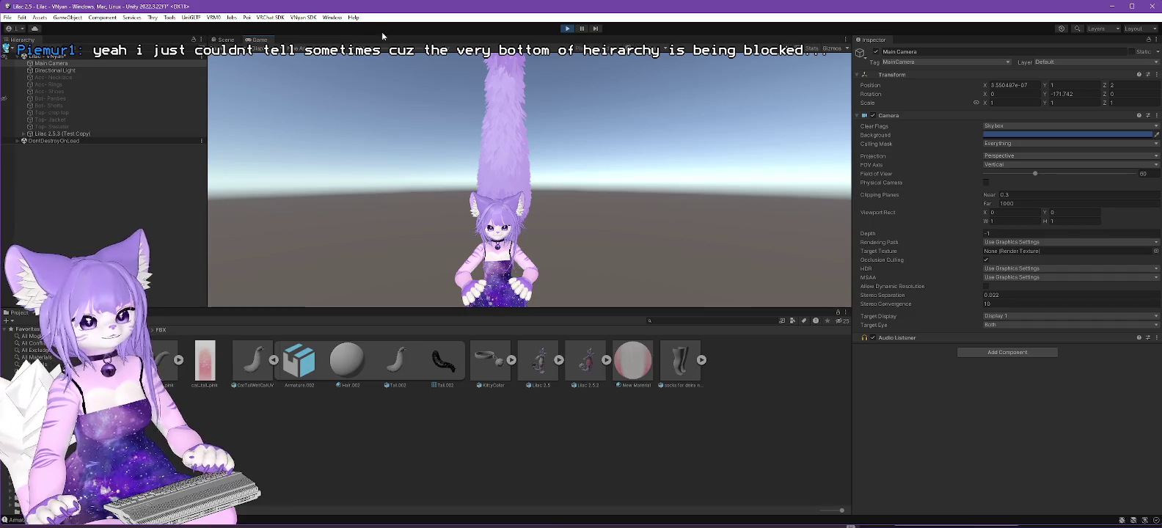
left_click(568, 29)
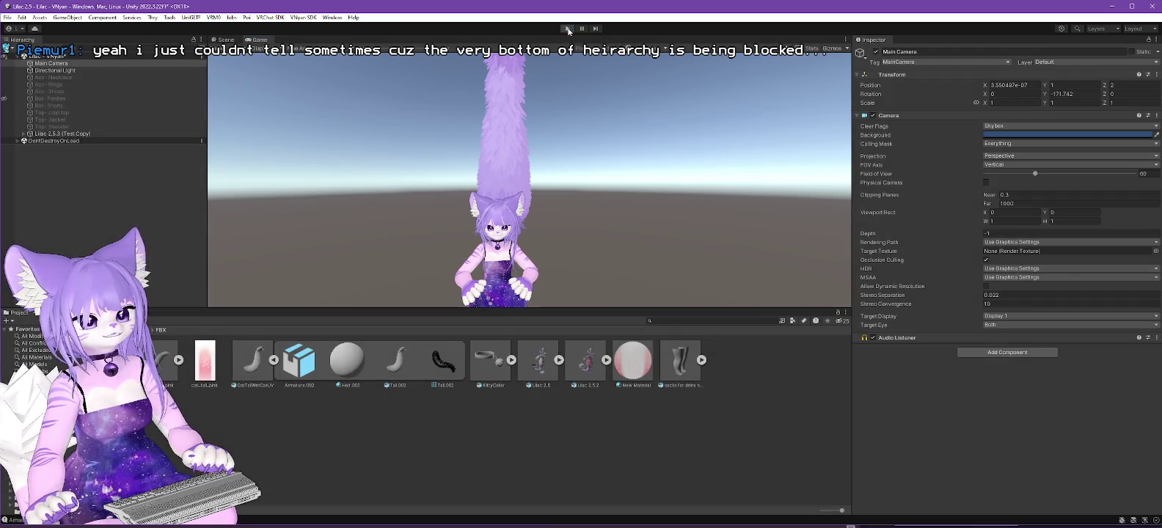
Export Lilac 2.5.3 as a VSFAvatar over Lilac 2.5.3.vsfavatar, confirming the replace and dismissing warnings.
left_click(49, 133)
left_click(294, 17)
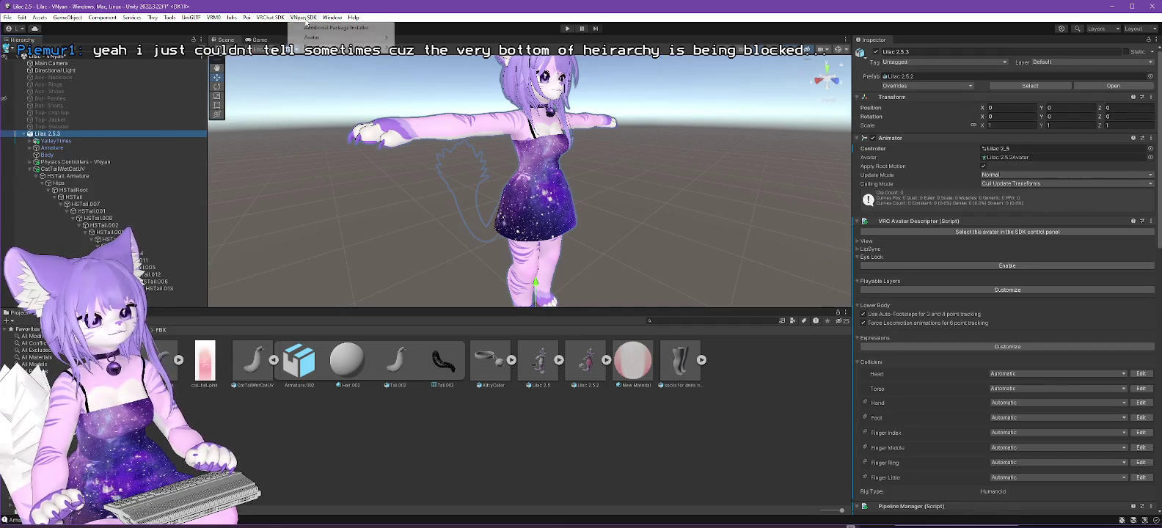
mouse_move(350, 38)
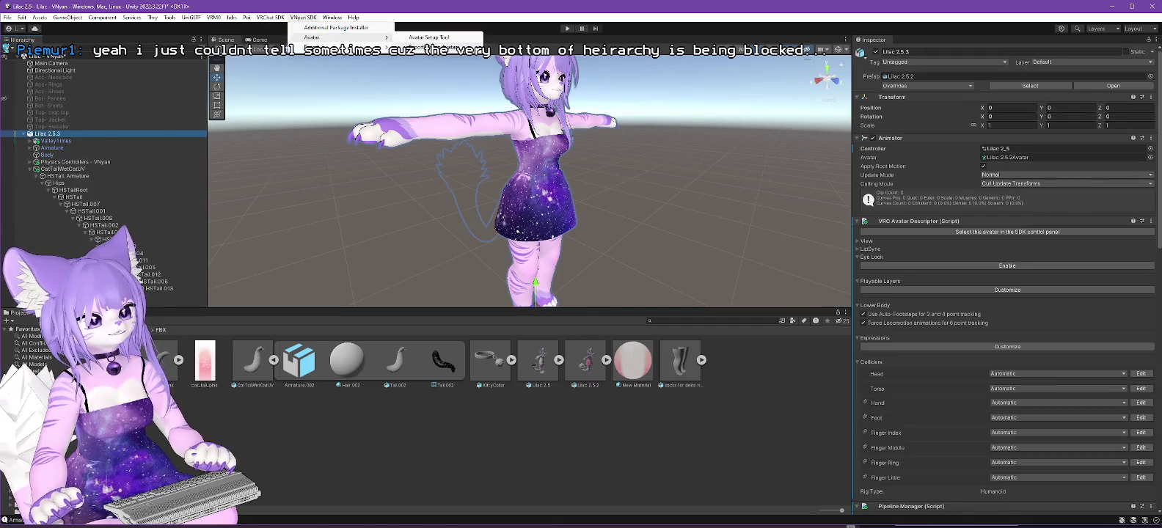
left_click(418, 48)
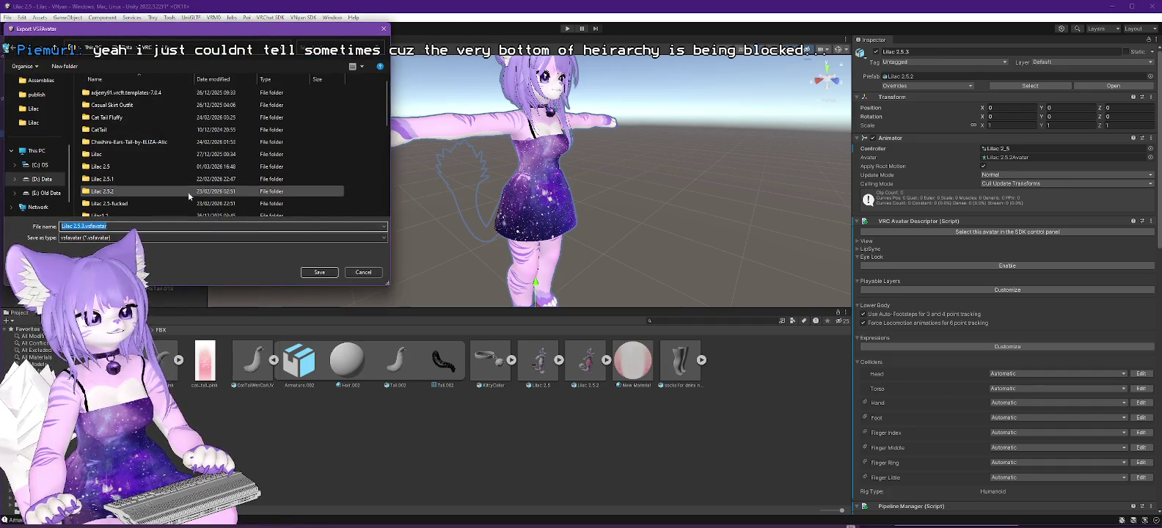
left_click(147, 198)
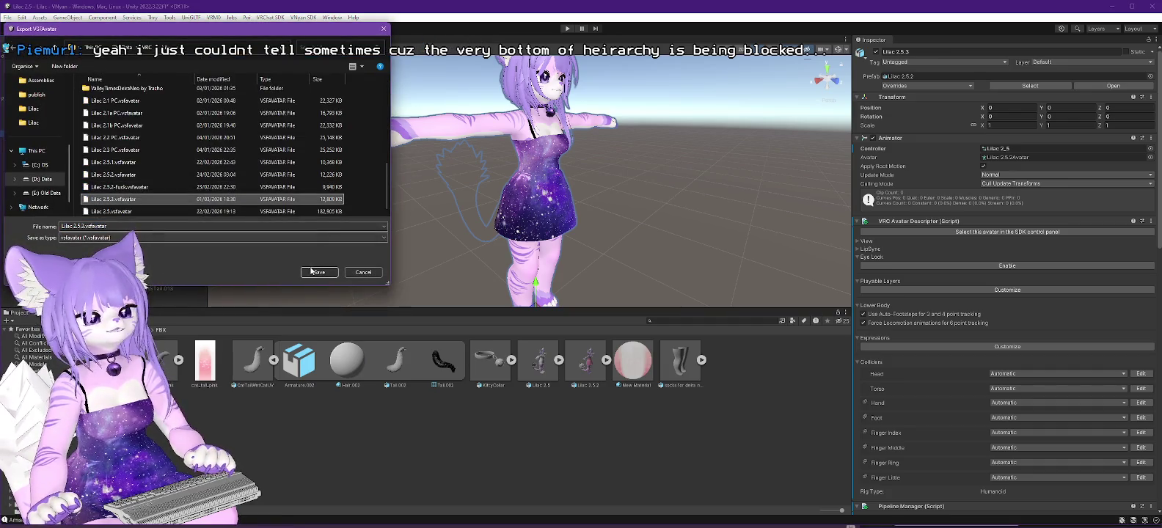
left_click(314, 273)
left_click(612, 269)
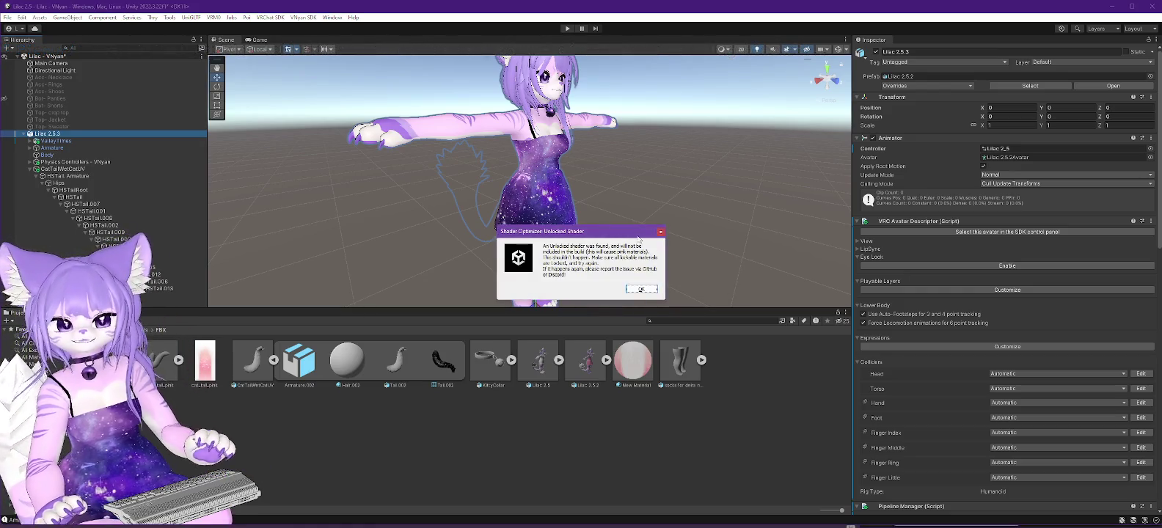
left_click(656, 290)
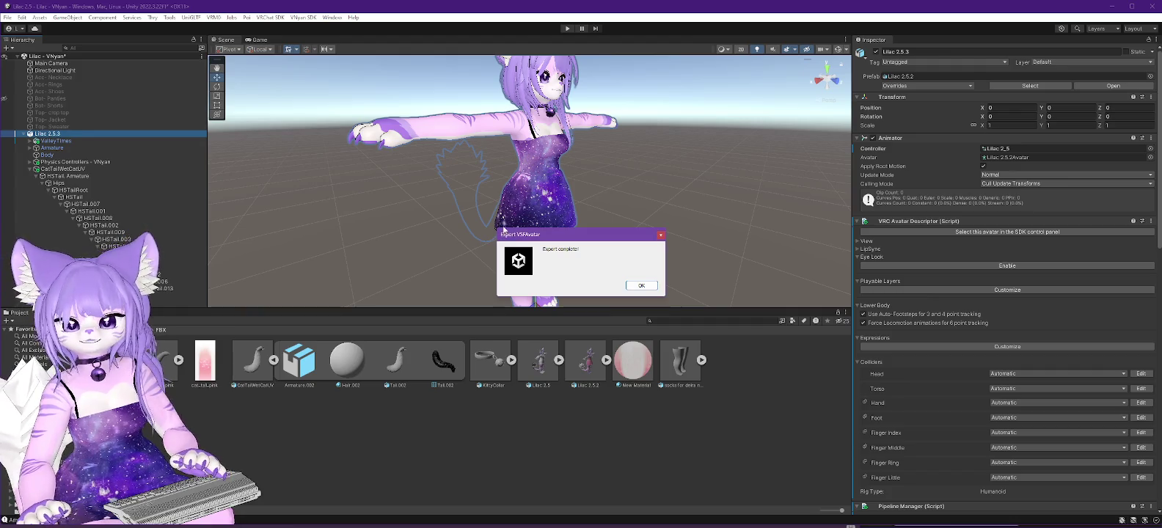
left_click(640, 285)
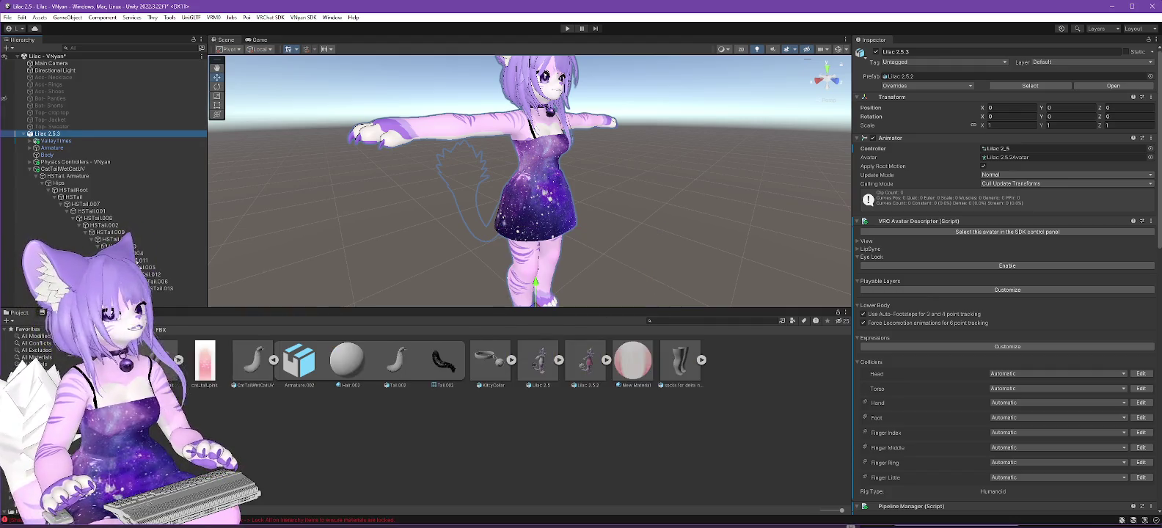
key("alt+Tab")
left_click(1057, 73)
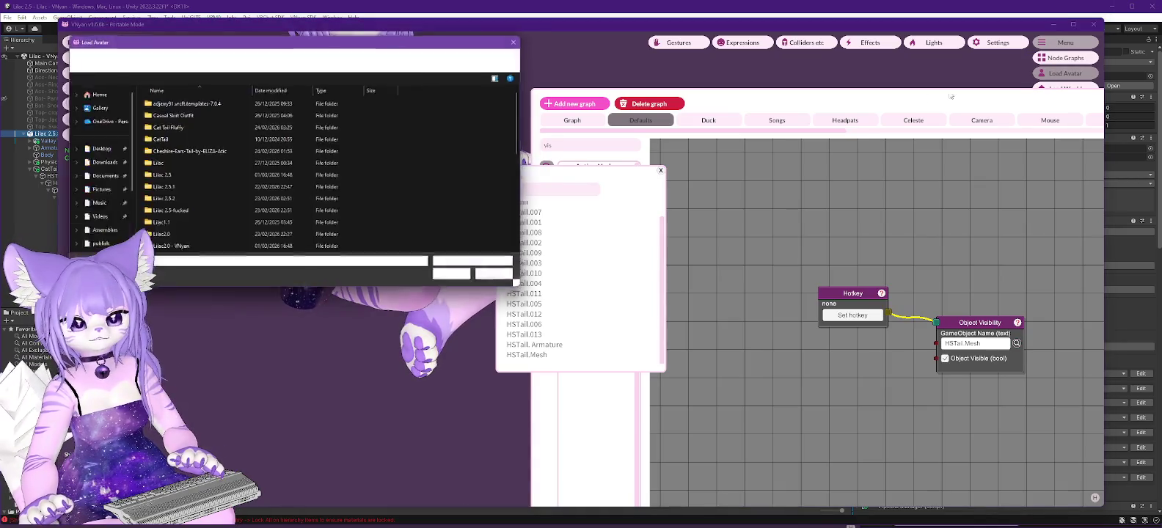
Load Lilac 2.5.3.vsfavatar into VNyan, then return to Unity.
double_click(176, 214)
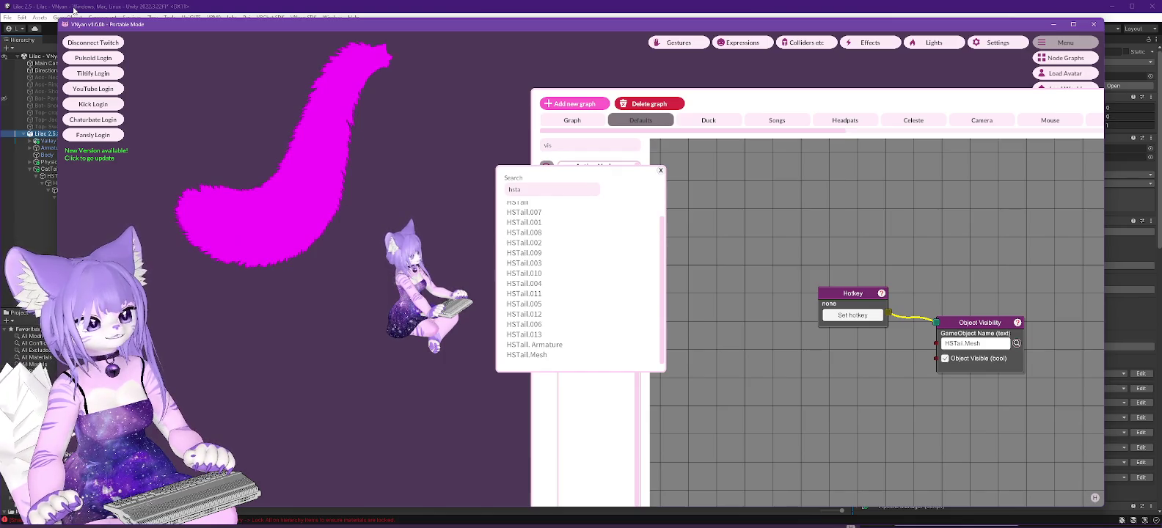
left_click(73, 9)
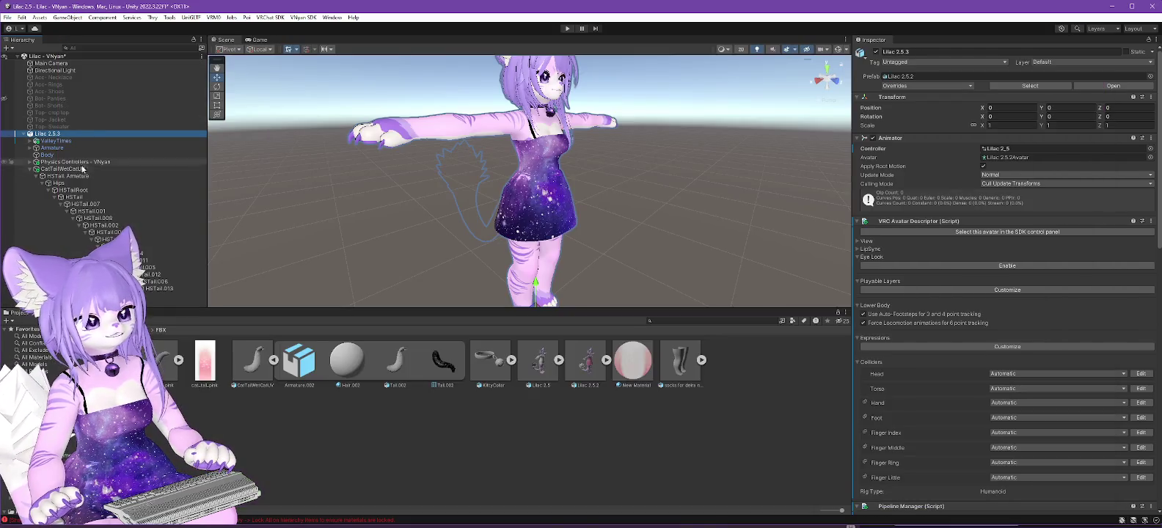
Copy HSTailRoot's whole Transform component.
left_click(82, 191)
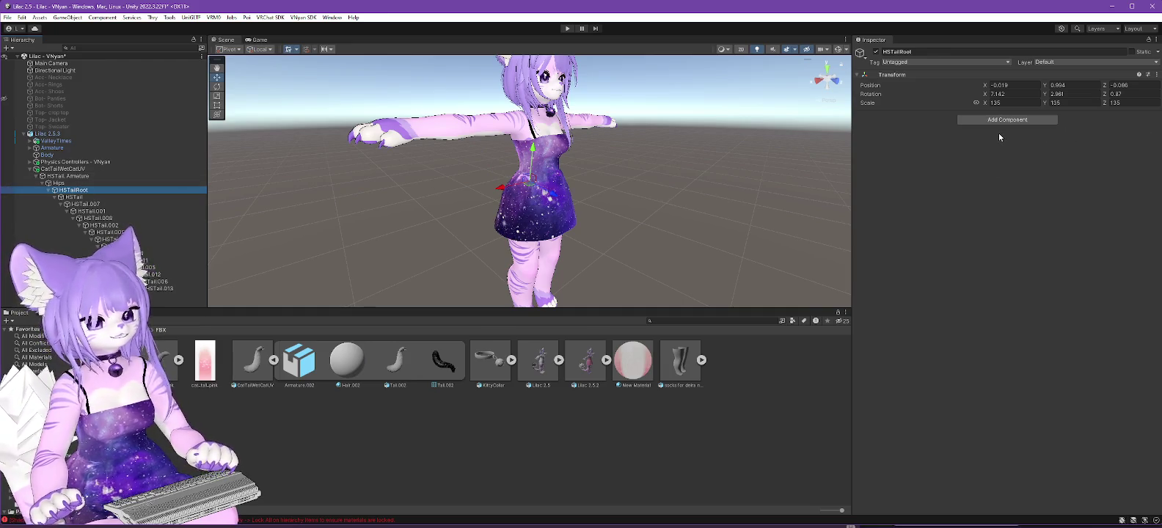
right_click(907, 76)
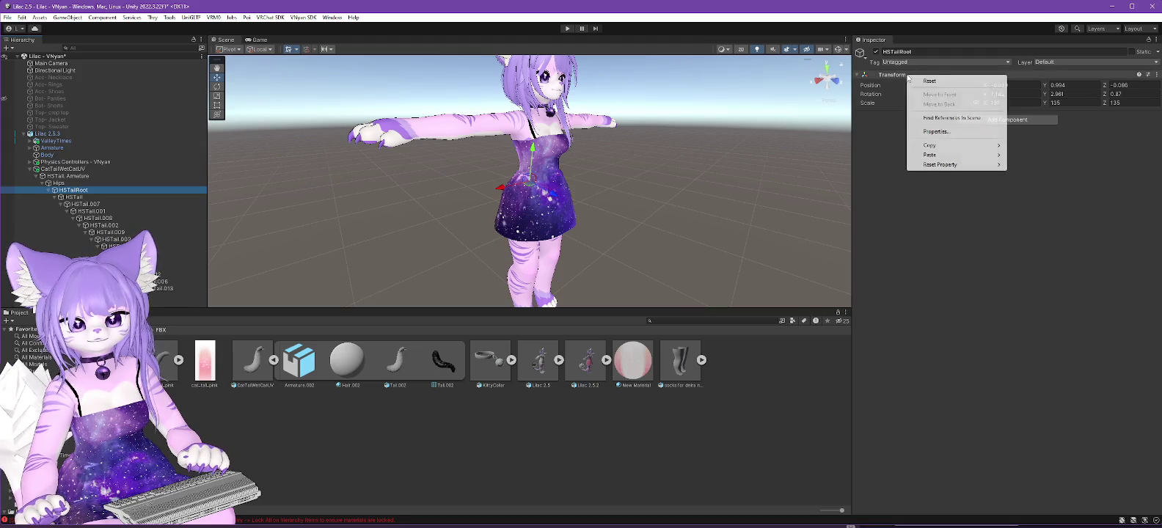
mouse_move(963, 146)
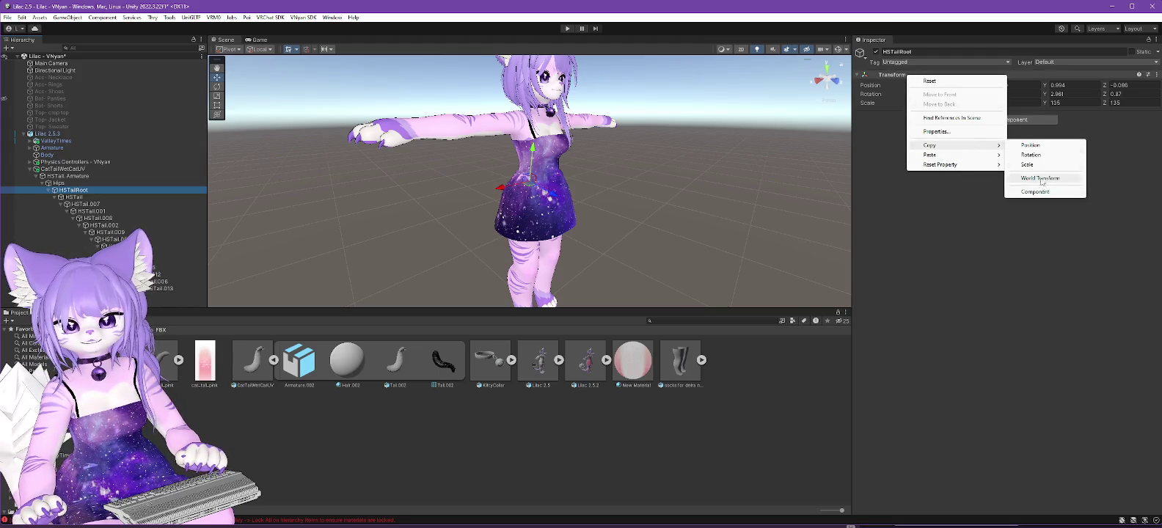
left_click(1045, 192)
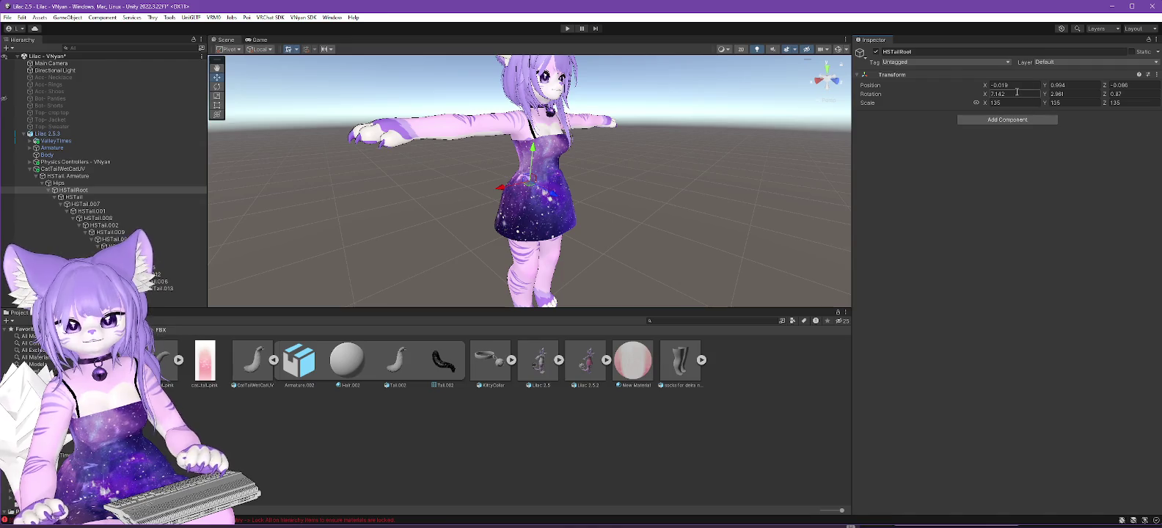
left_click(1018, 83)
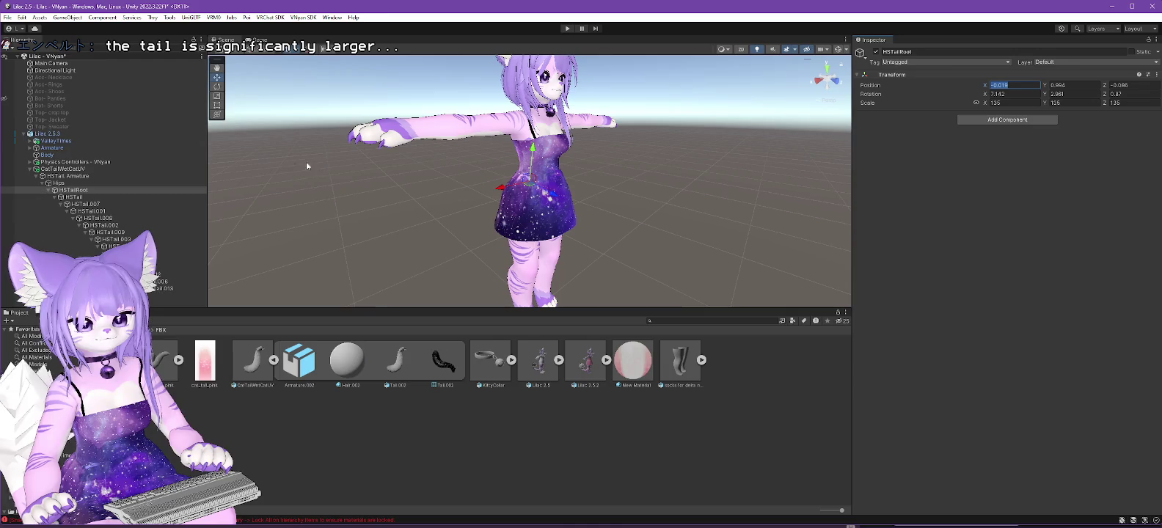
Paste HSTailRoot's transform values onto HSTail Armature, giving it scale 135.
left_click(56, 183)
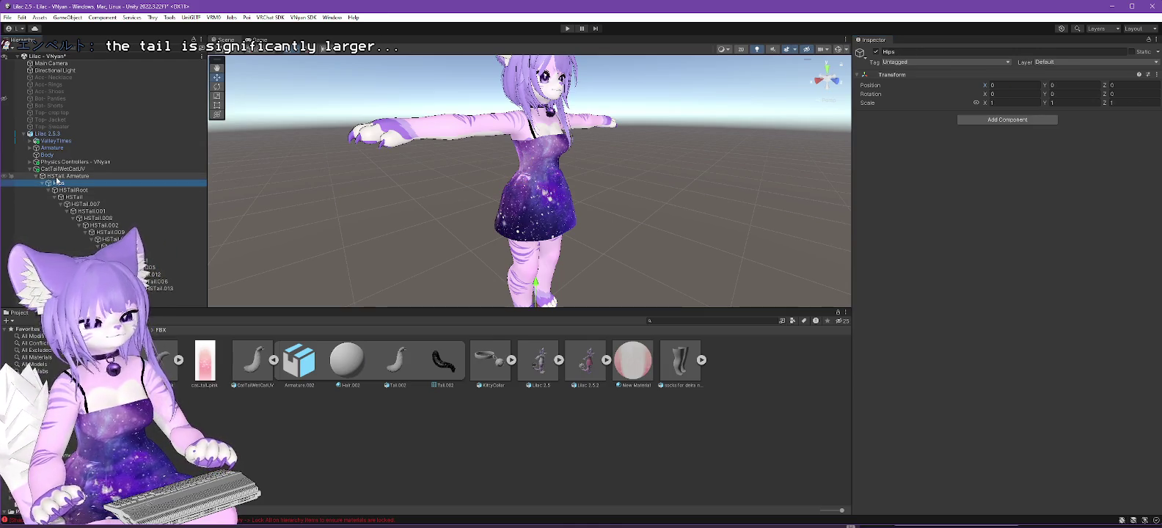
left_click(56, 177)
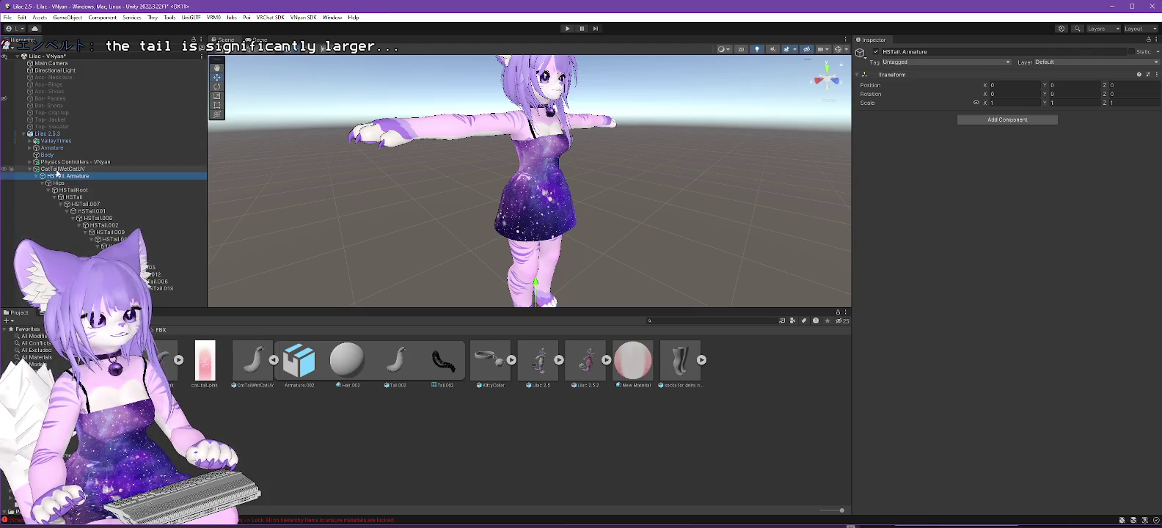
left_click(58, 170)
left_click(66, 176)
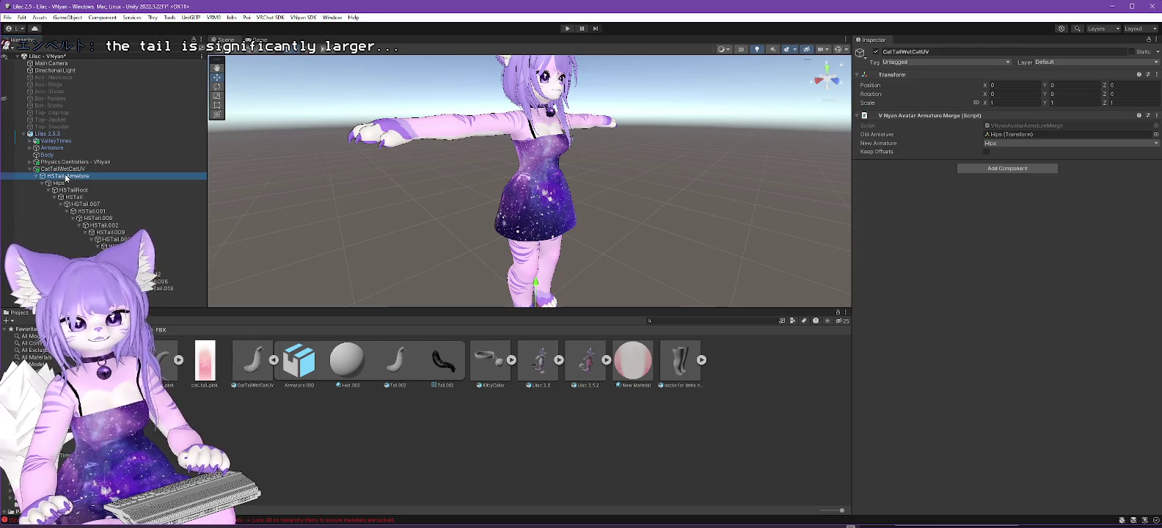
right_click(907, 75)
mouse_move(954, 154)
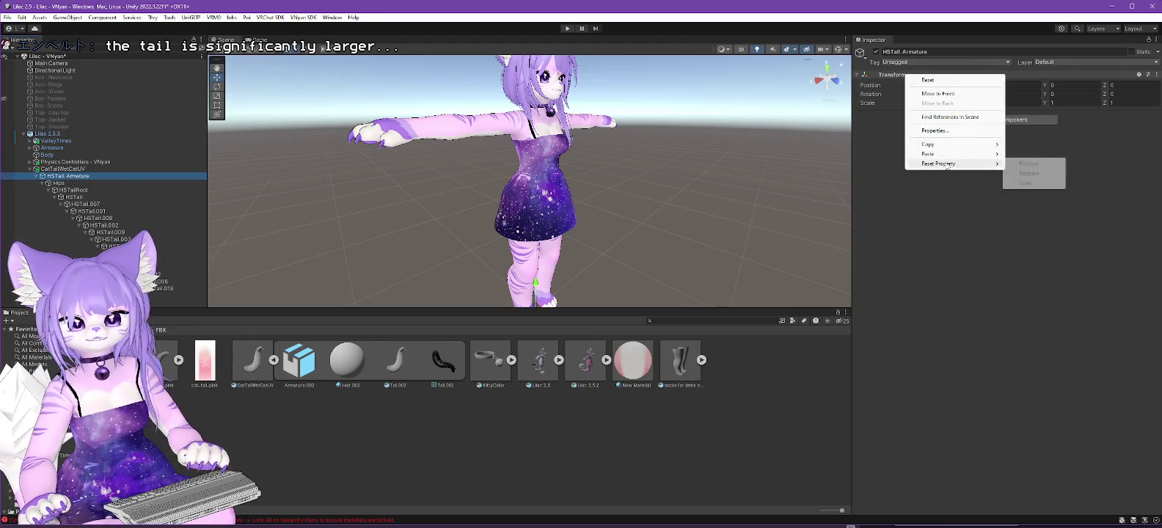
left_click(1038, 211)
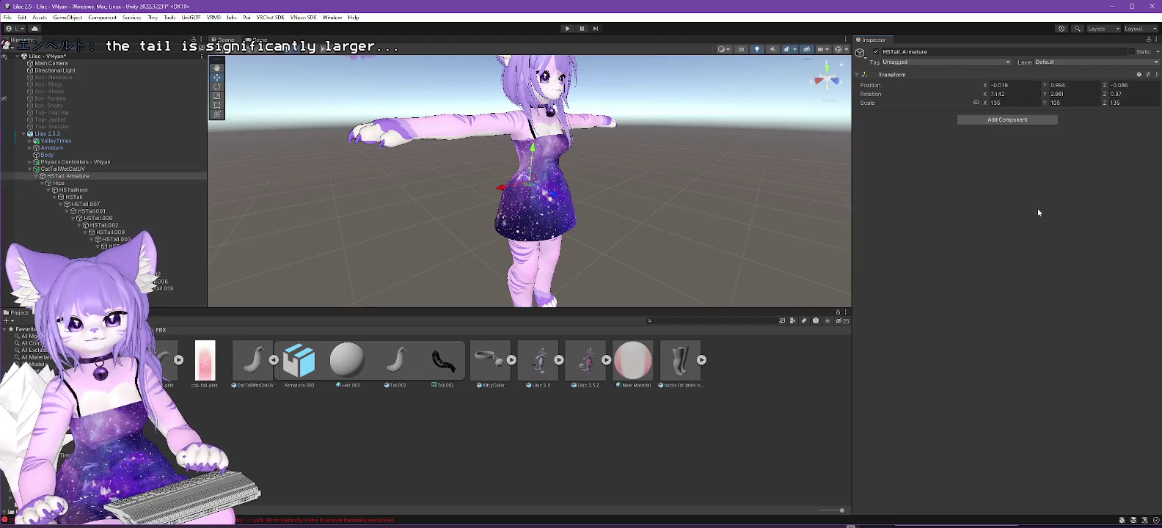
Zero HSTailRoot's position on all three axes.
left_click(88, 190)
left_click(1016, 85)
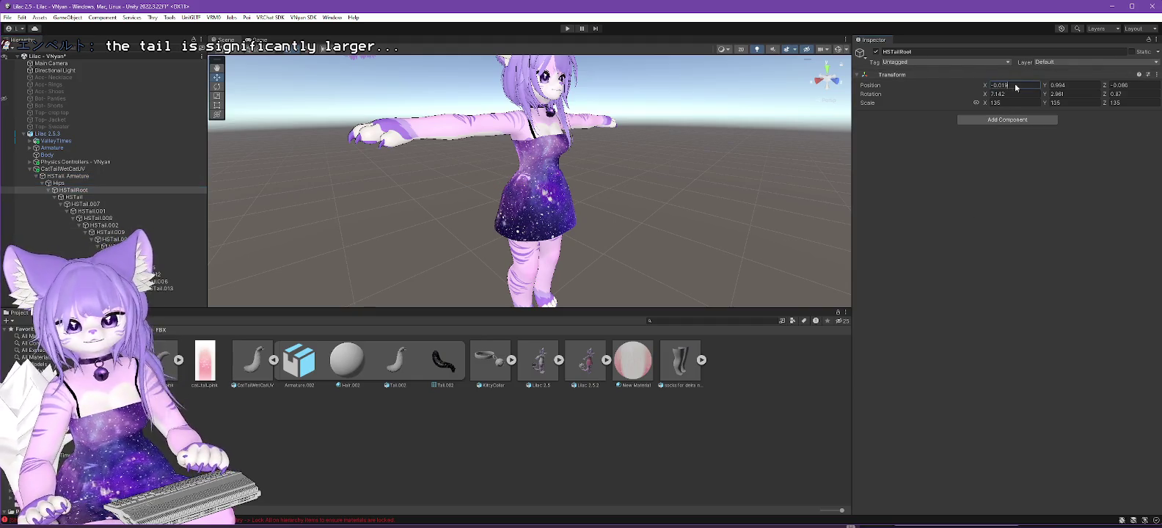
type("0")
key("Tab")
type("0")
key("Tab")
type("0")
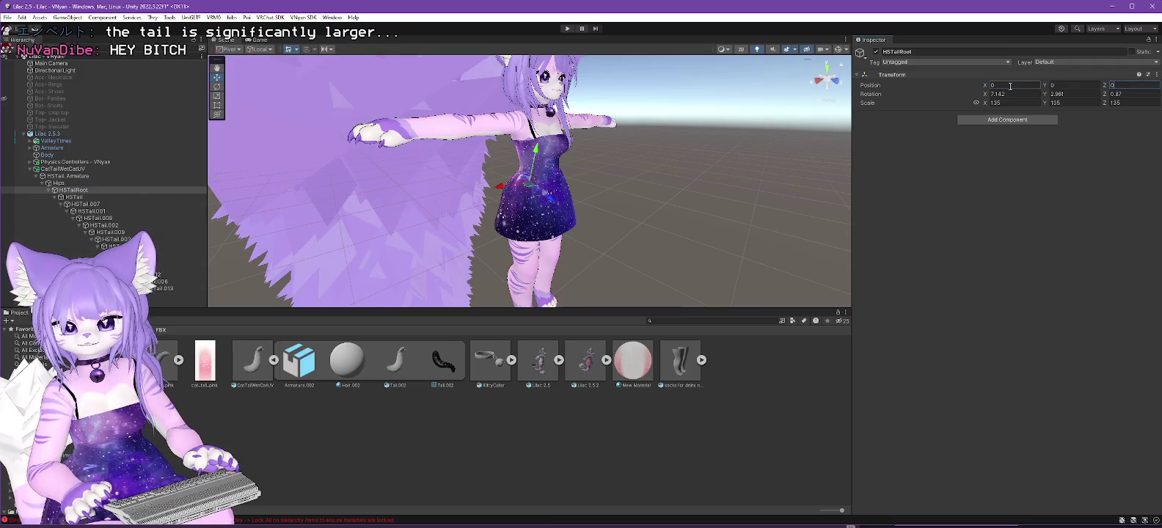
type("0")
key("Tab")
type("0")
Zero HSTailRoot's rotation and set its scale back to 1.
key("Tab")
type("0")
key("Tab")
type("0")
key("BackSpace")
type("2")
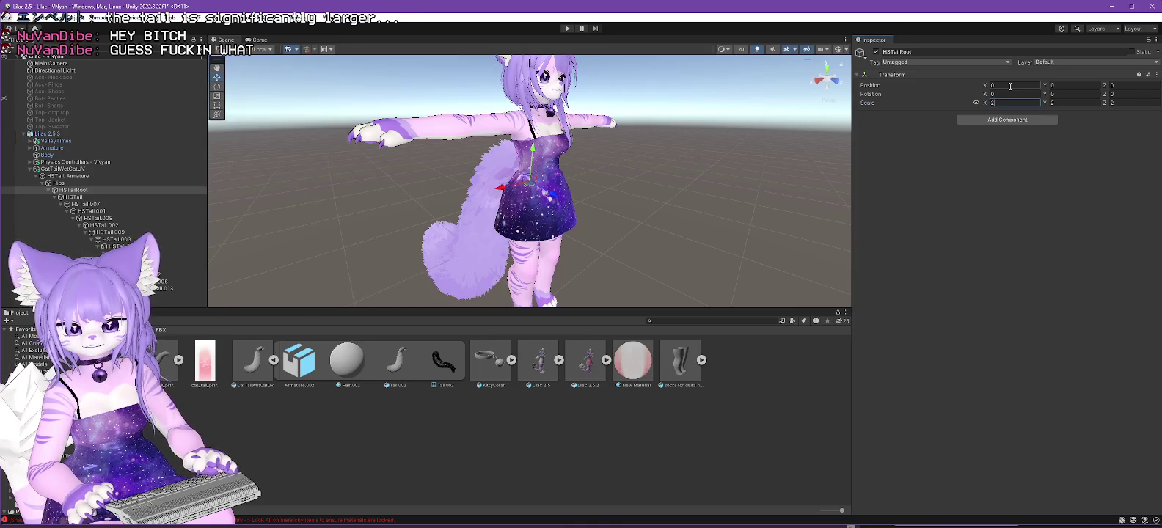
key("shift+Tab")
type("1")
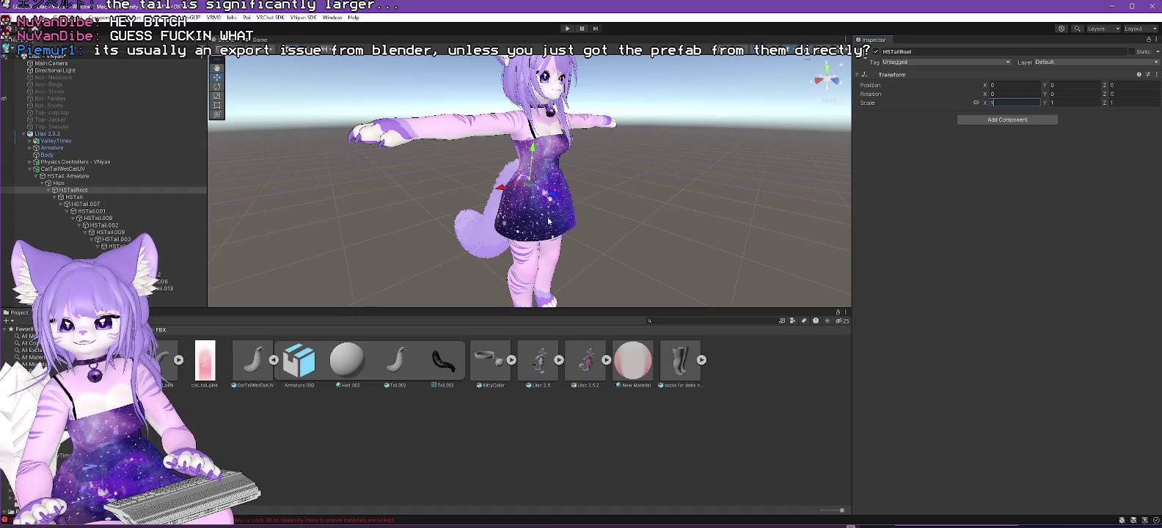
Parent CatTailWetCatUV under Lilac 2.5.3 after checking its armature merge settings.
left_click_drag(447, 230, 555, 229)
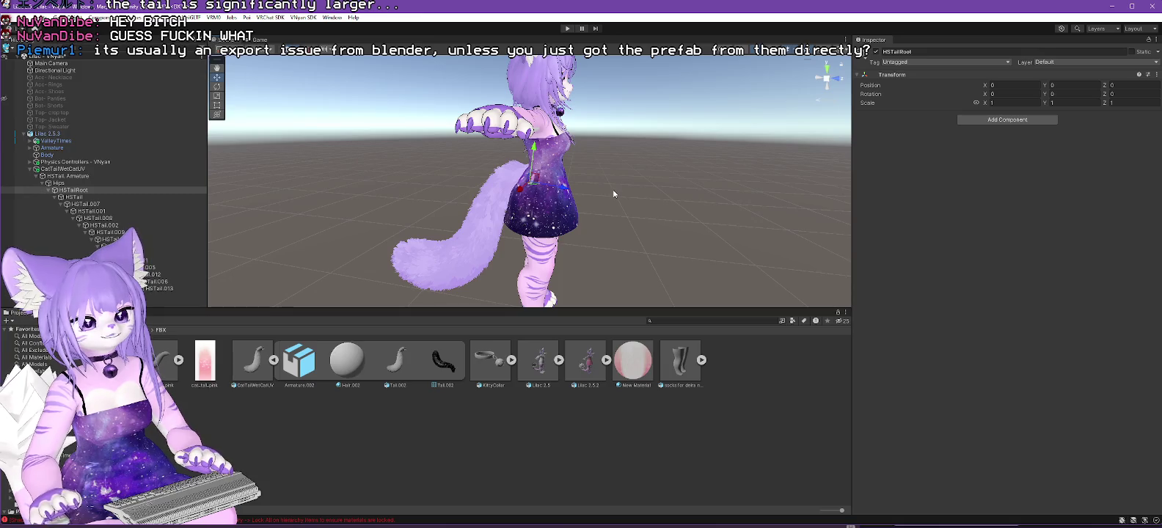
left_click(72, 169)
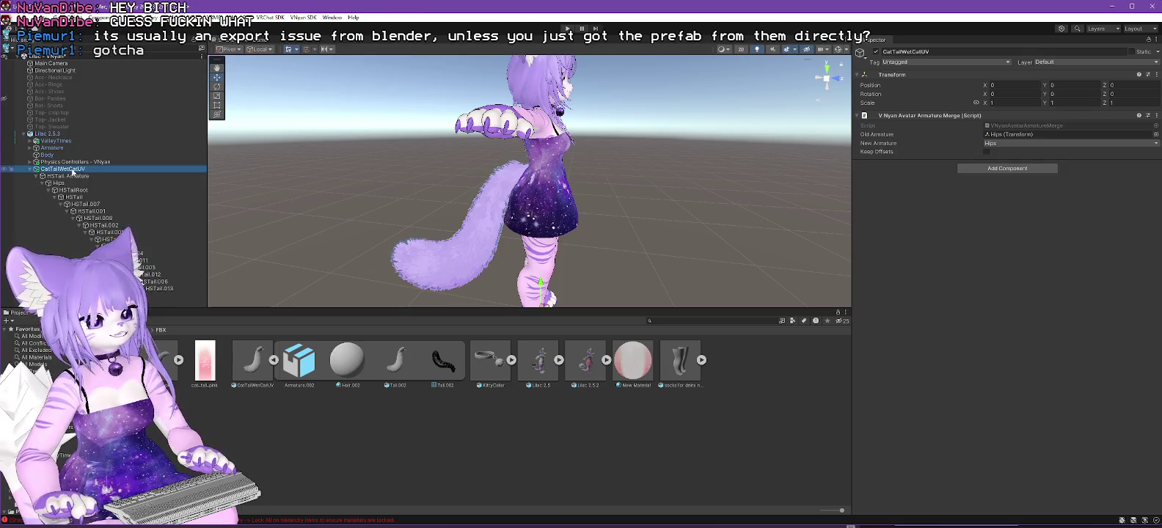
left_click_drag(71, 170, 61, 136)
Export the VNyan avatar over Lilac 2.5.3.vsfavatar, confirming the replace and dismissing both dialogs.
left_click(303, 17)
mouse_move(326, 47)
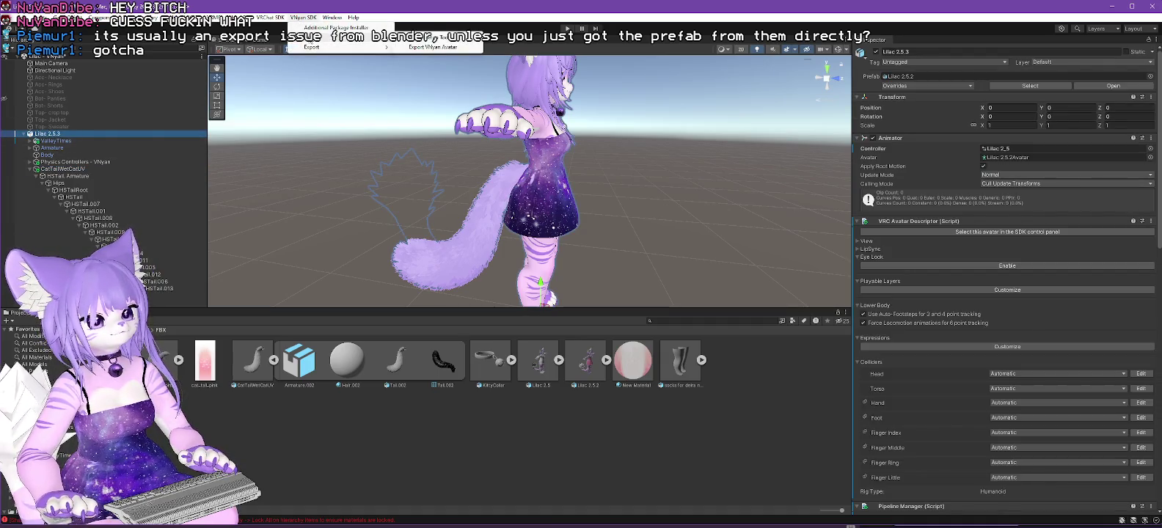
left_click(431, 47)
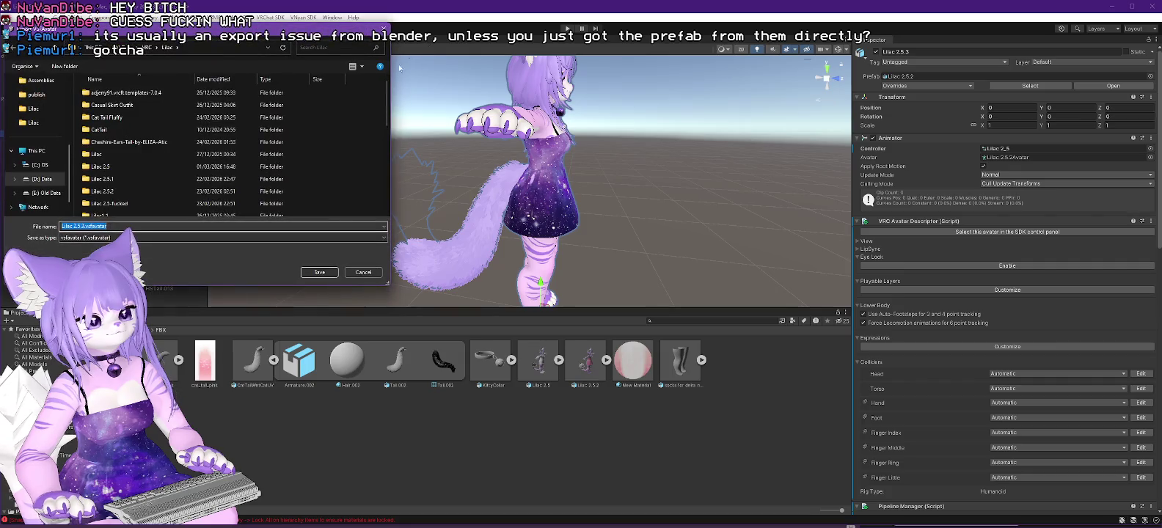
scroll("down", 3)
left_click(125, 199)
left_click(322, 272)
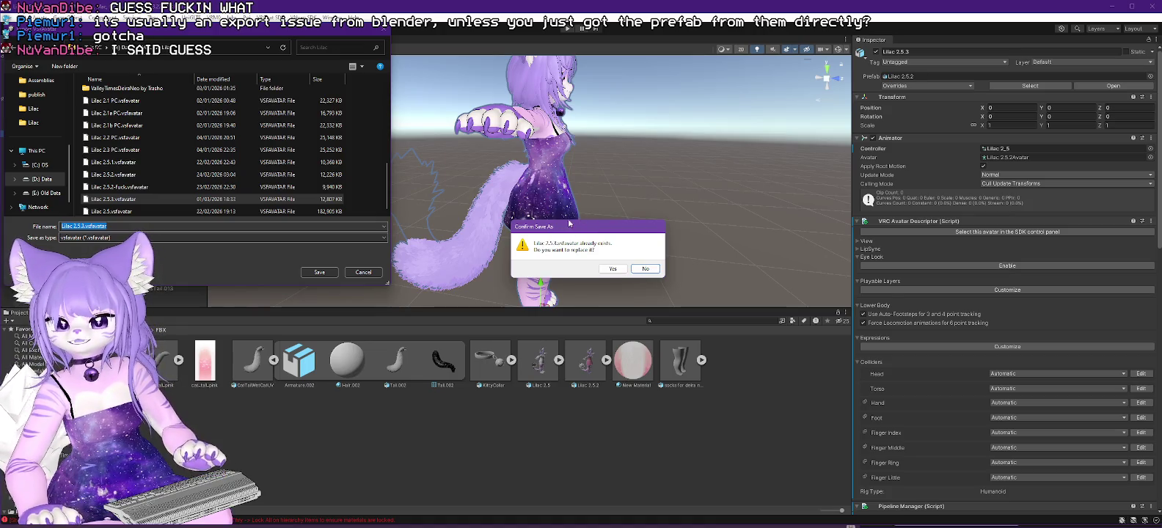
left_click(612, 270)
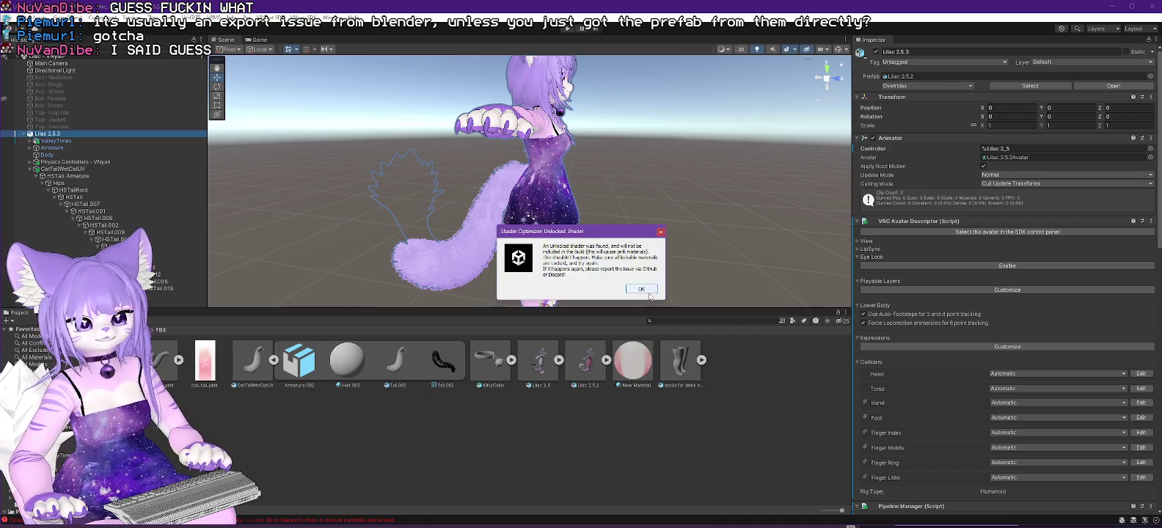
left_click(641, 289)
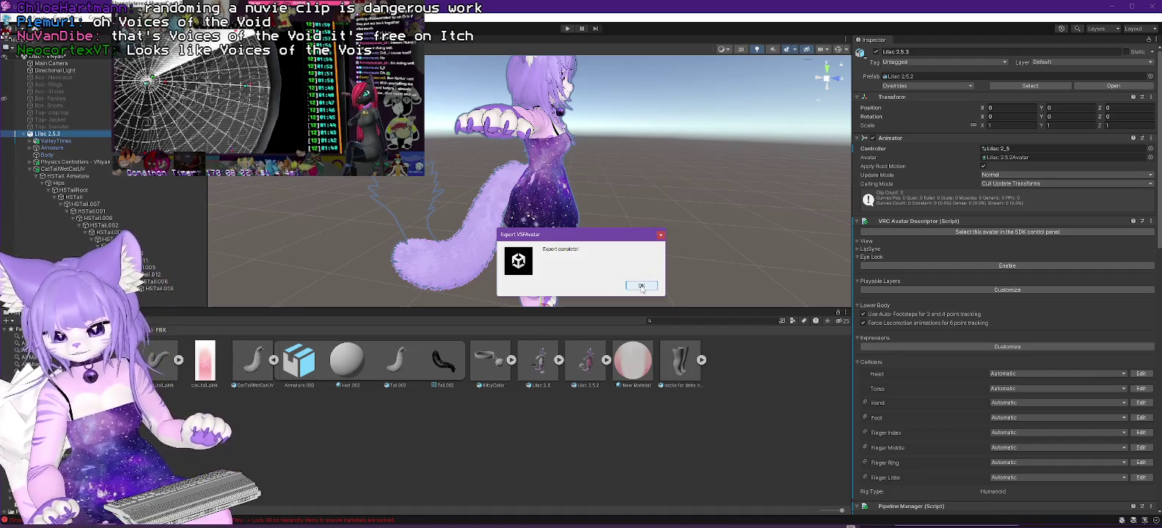
left_click(636, 288)
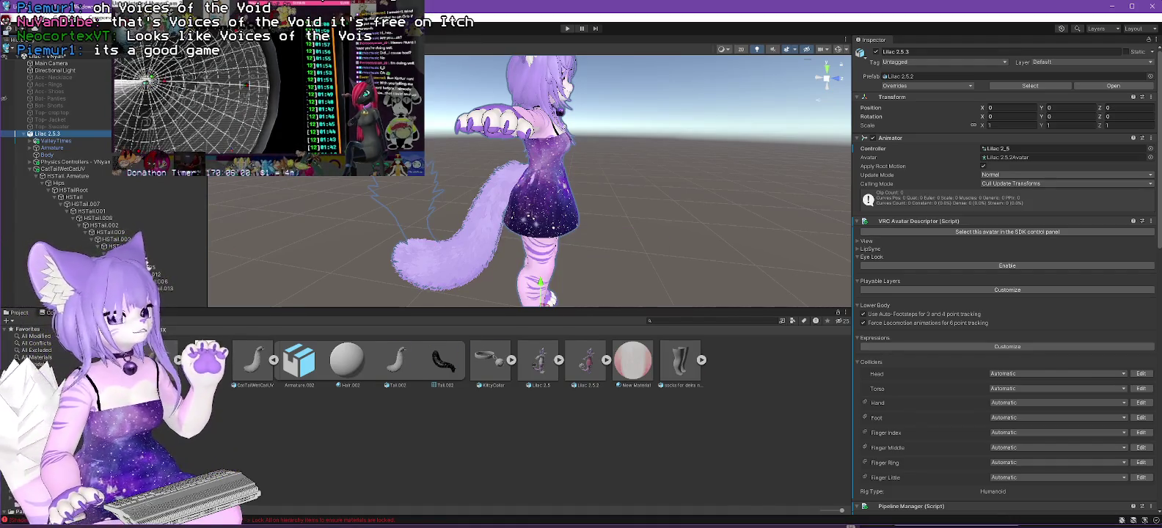
key("alt+Tab")
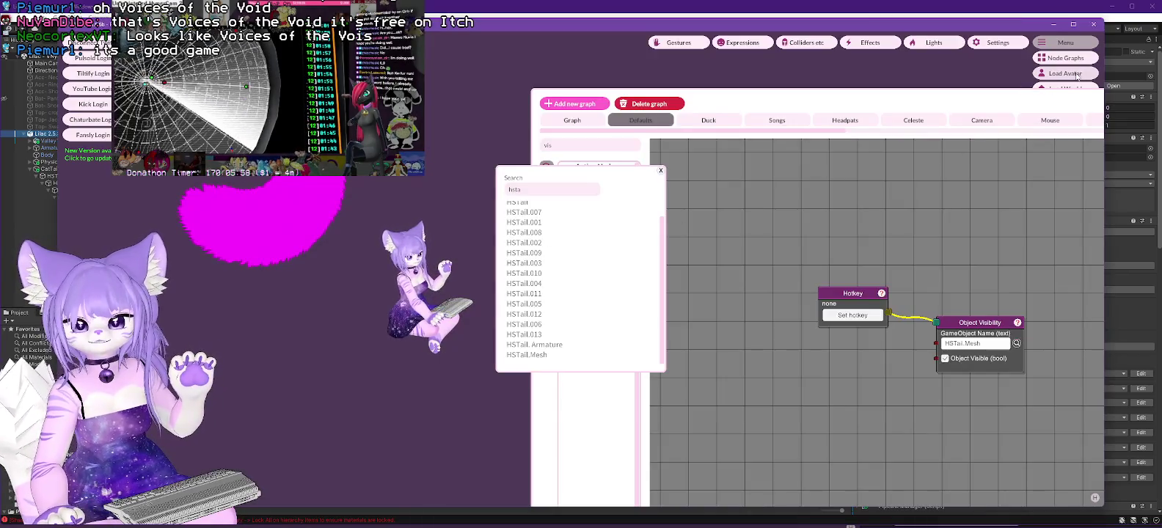
Load Lilac 2.5.3.vsfavatar from the Lilac folder in VNyan, then launch Blender.
left_click(1066, 74)
double_click(169, 202)
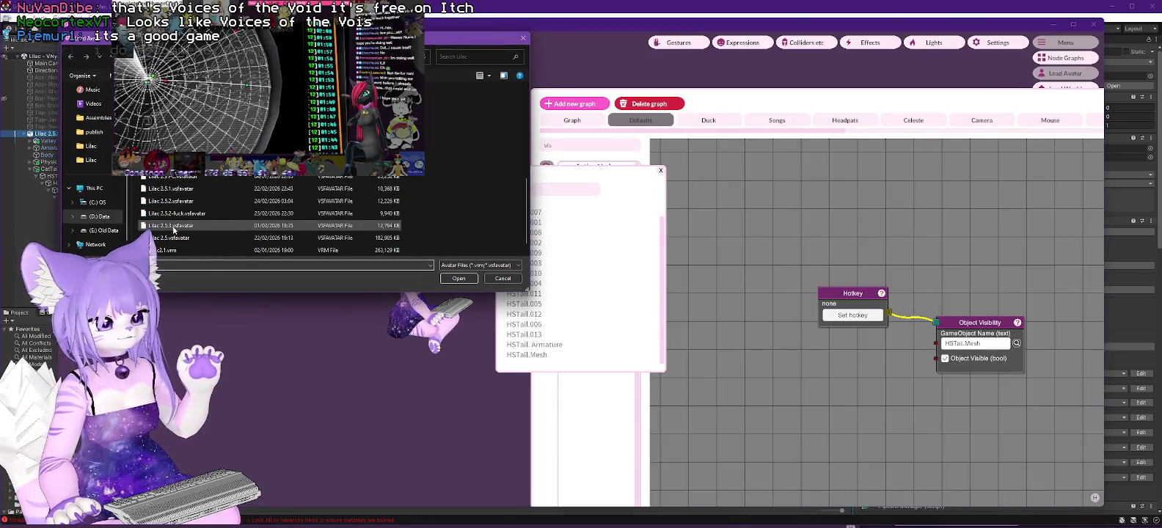
double_click(172, 227)
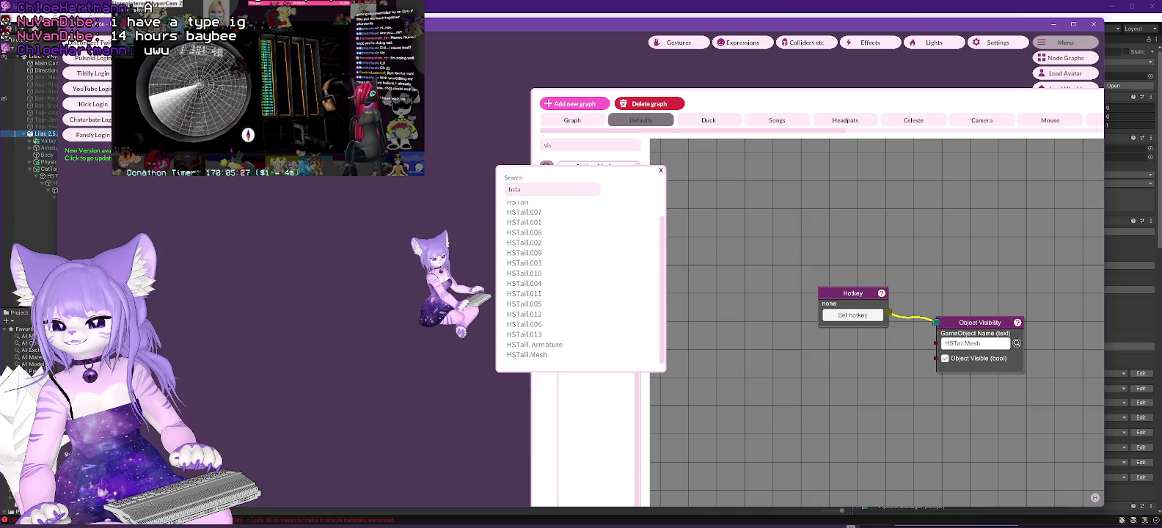
left_click(206, 9)
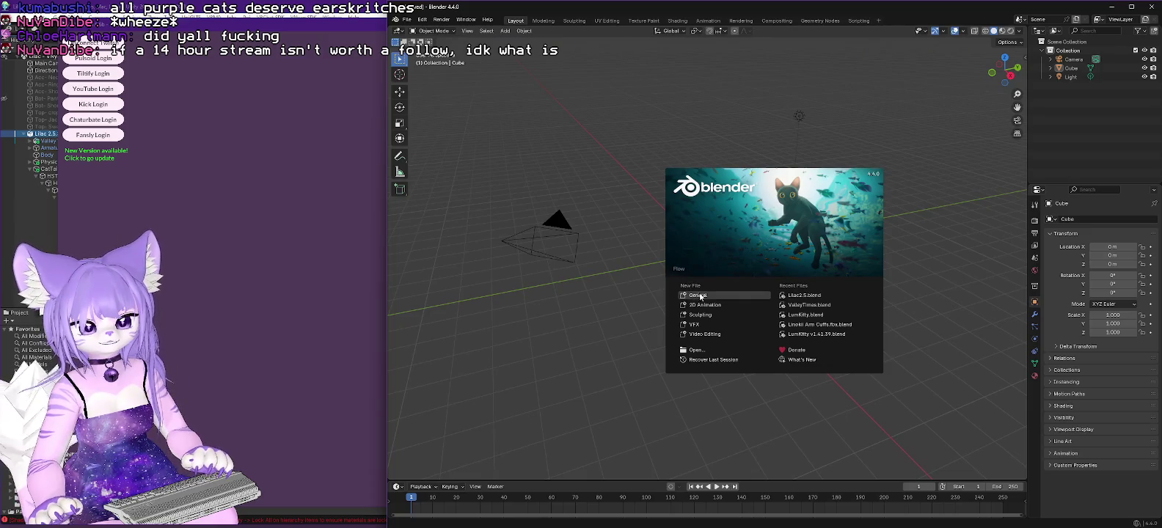
Start a new General scene and delete the default cube.
left_click(700, 295)
left_click(723, 241)
key("Delete")
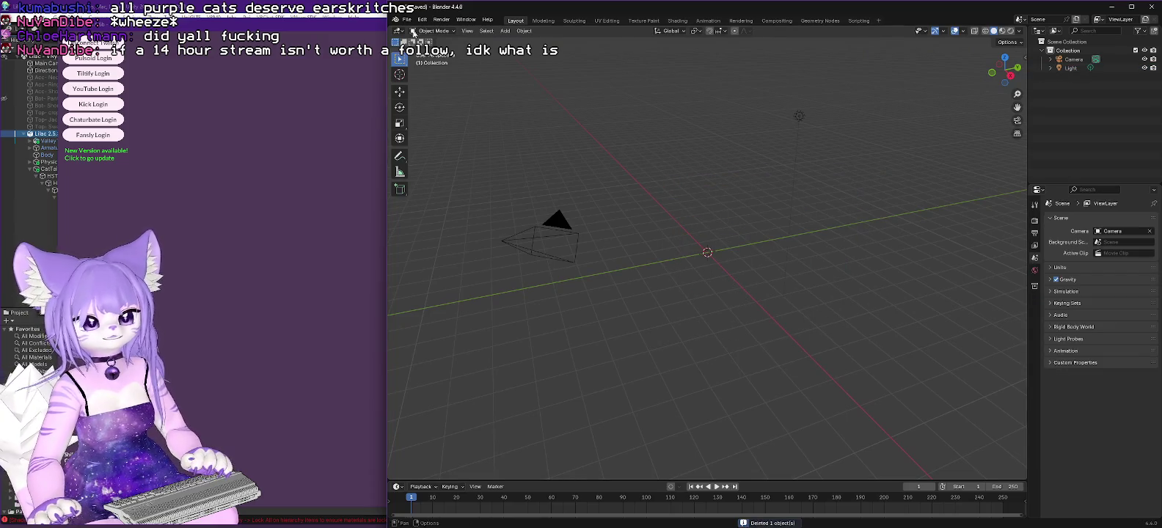
Import CatTailWetCatUV.fbx from D:\VRC\Lilac\CatTail as an FBX.
left_click(403, 21)
mouse_move(459, 143)
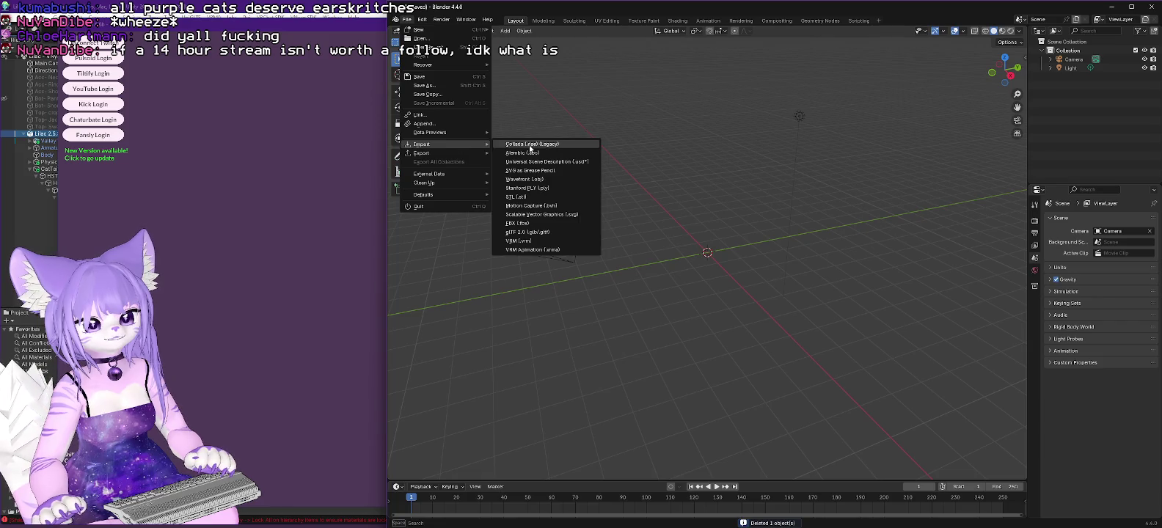
left_click(519, 223)
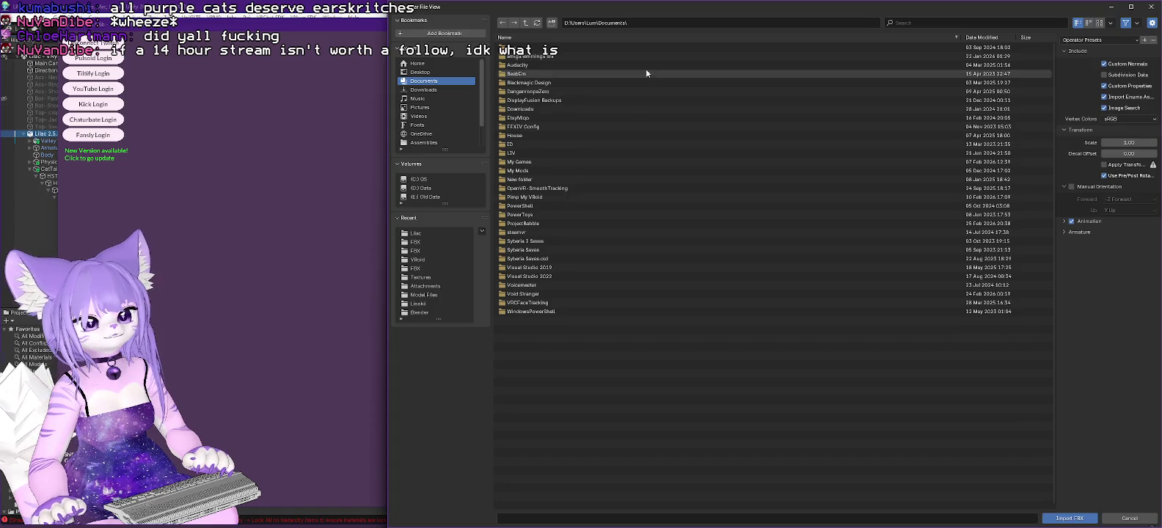
left_click(526, 23)
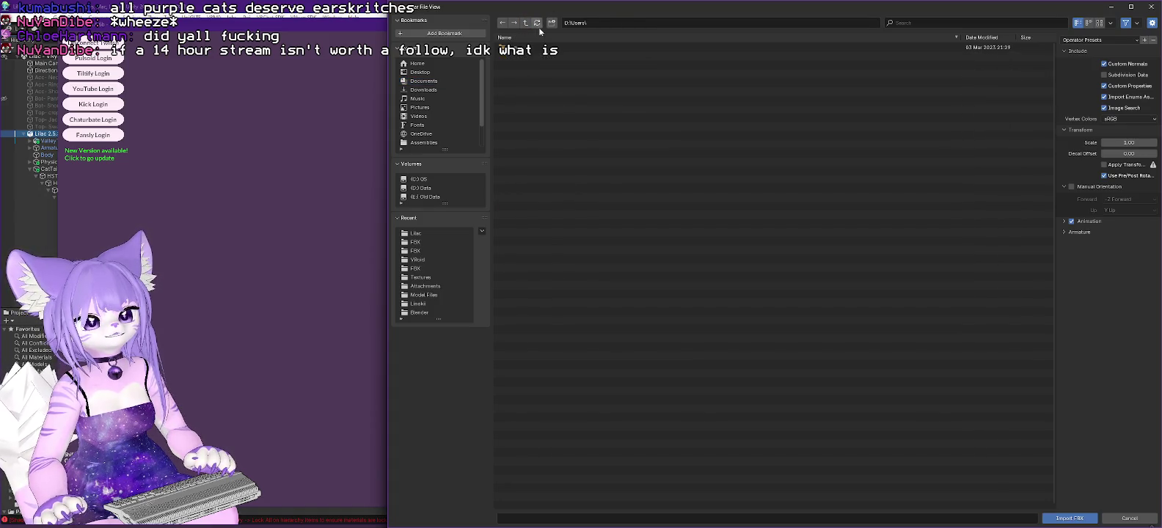
left_click(532, 24)
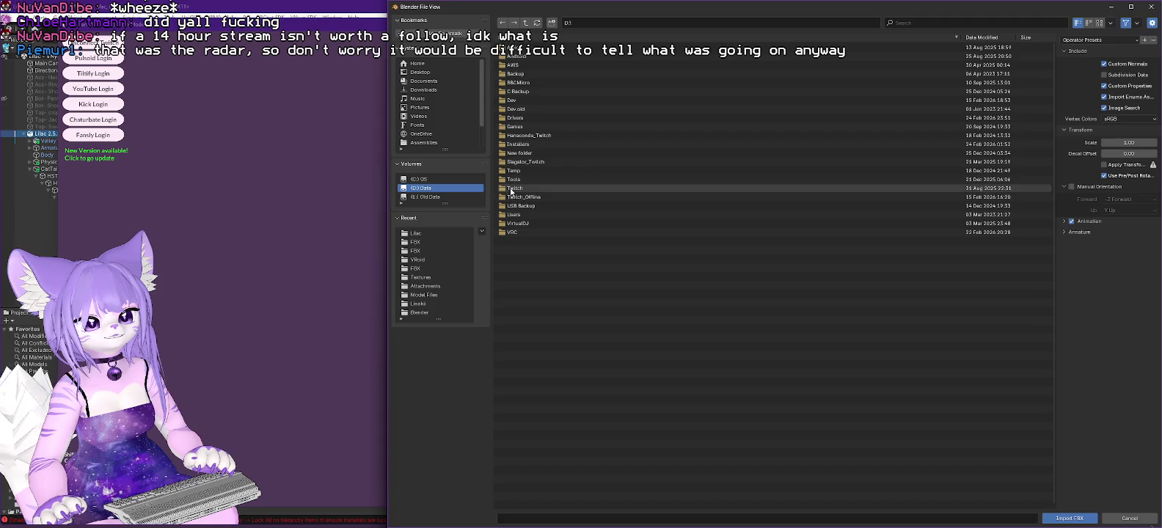
double_click(515, 232)
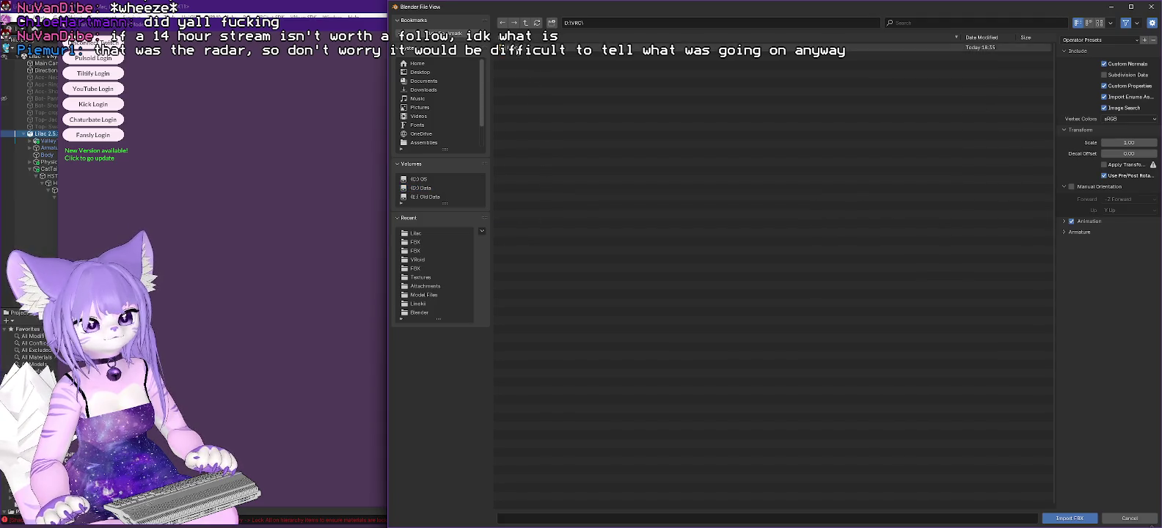
double_click(544, 159)
double_click(539, 74)
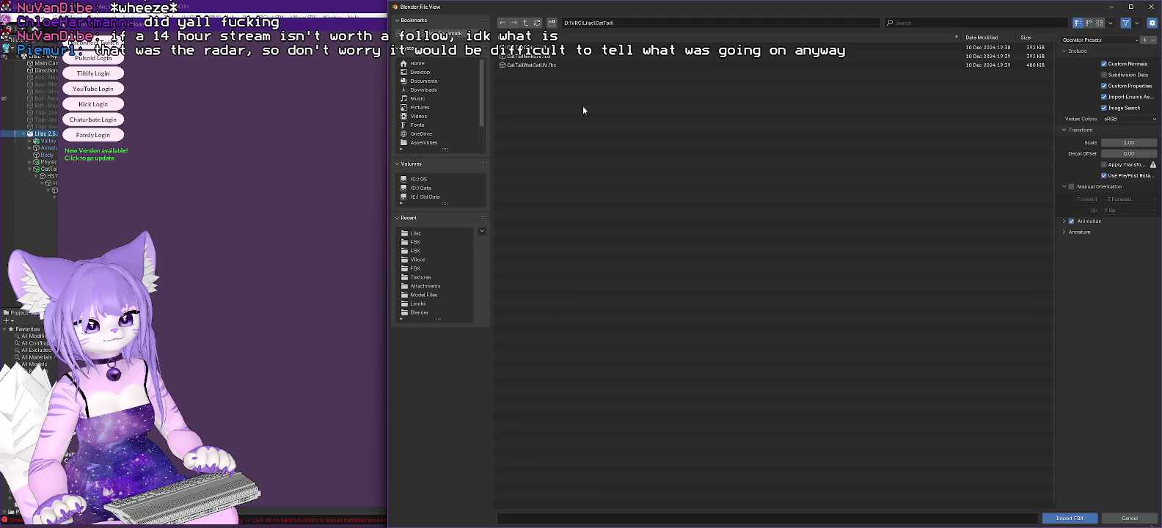
double_click(529, 65)
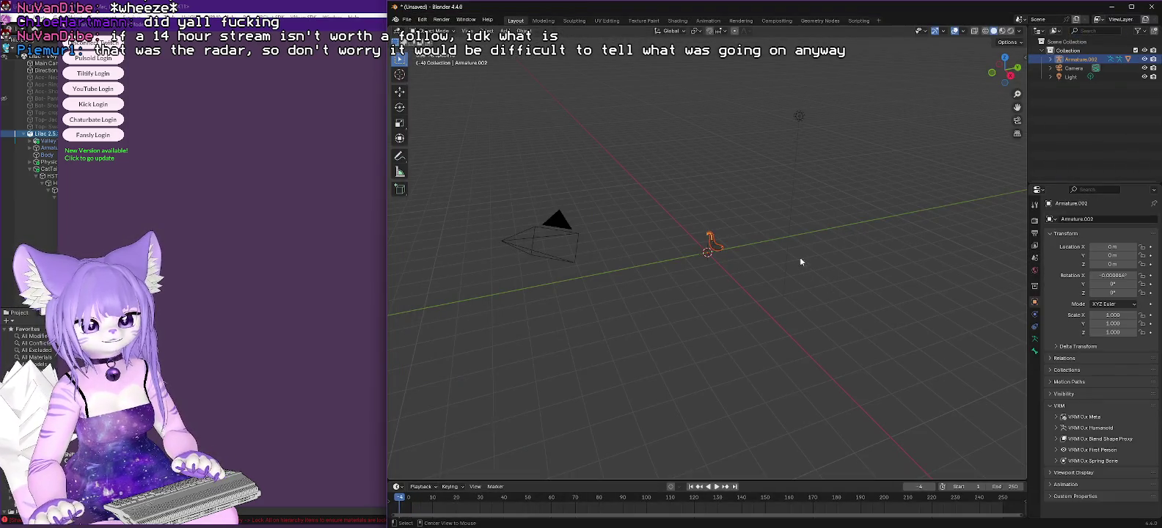
Lower the imported tail armature along Z with the Move tool.
scroll("up", 3)
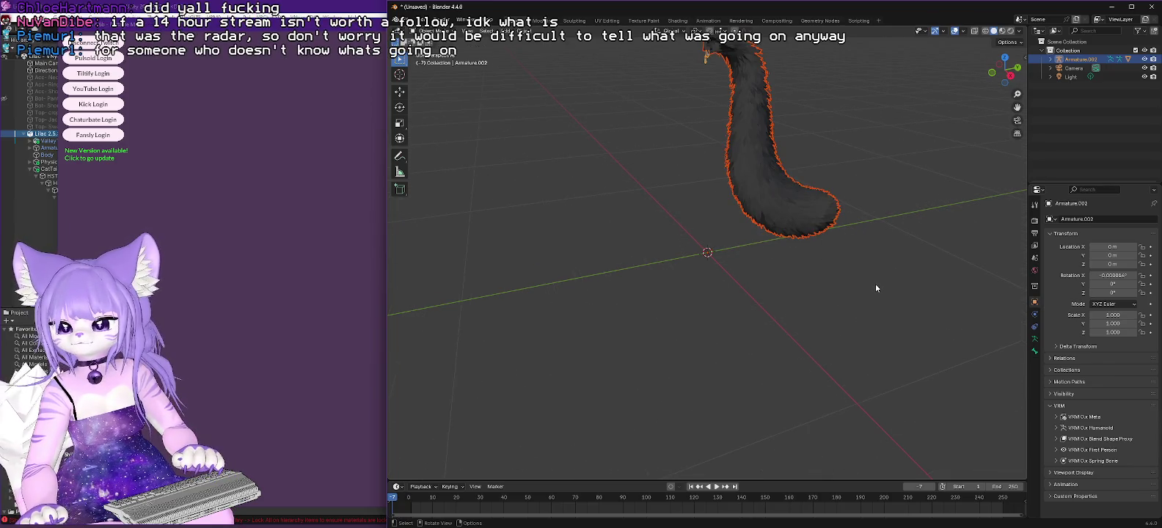
left_click_drag(886, 265, 854, 260)
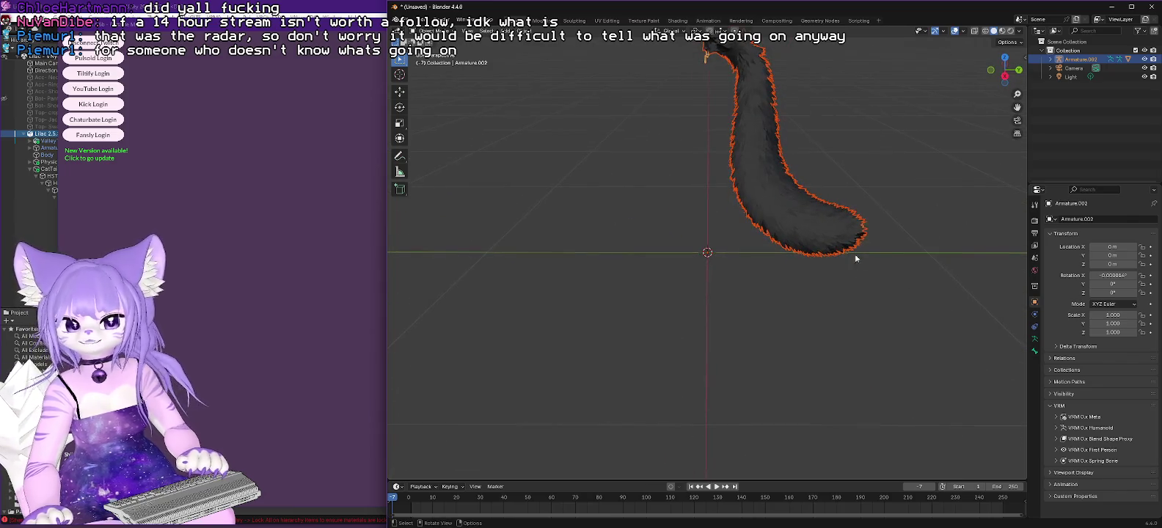
key("alt+a")
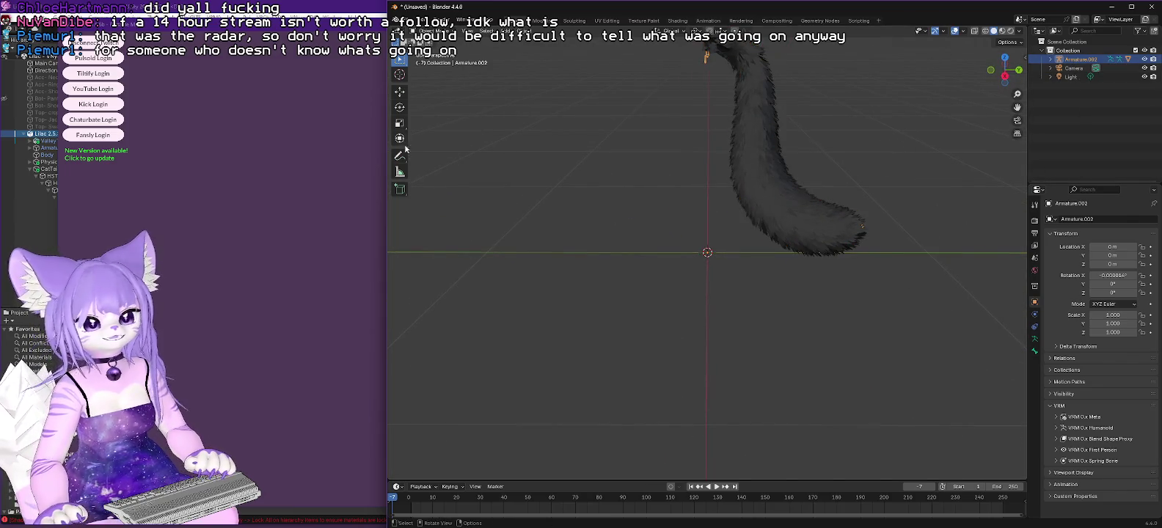
left_click(400, 93)
left_click_drag(708, 221, 726, 364)
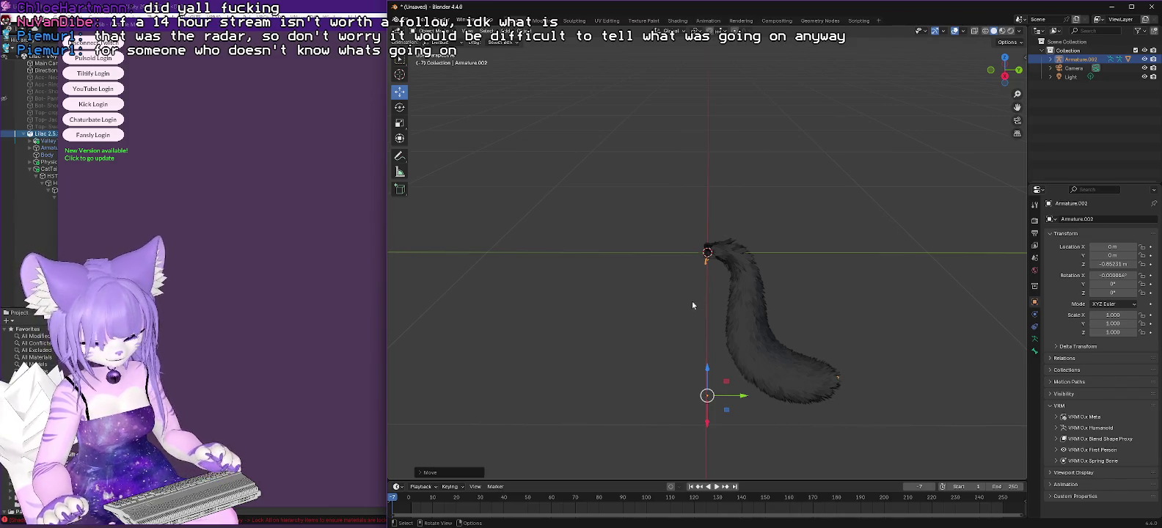
Check the tail in front and side orthographic views and place the 3D cursor.
left_click_drag(661, 308, 659, 303)
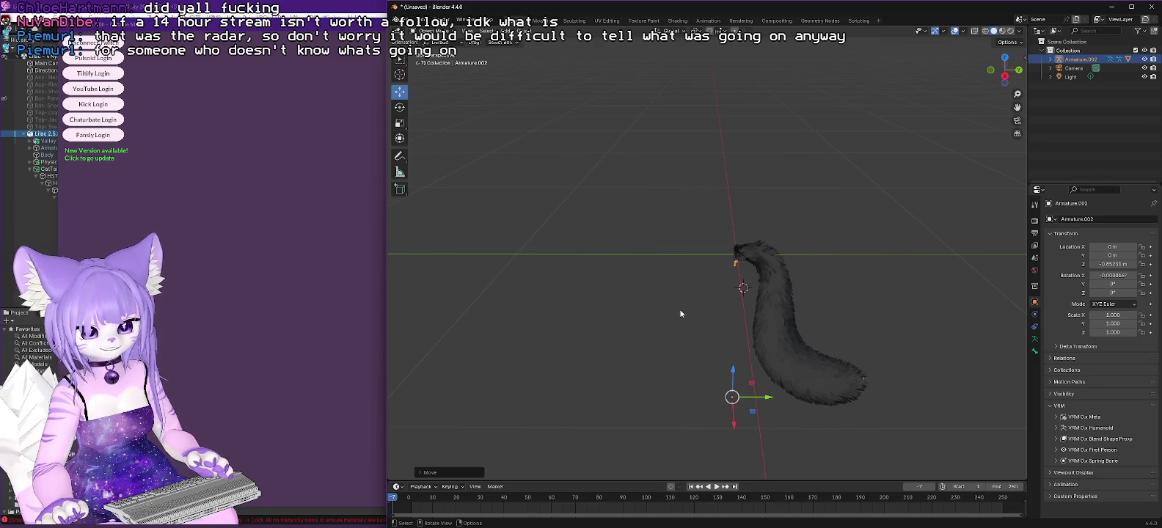
left_click_drag(691, 308, 681, 334)
key("KP_1")
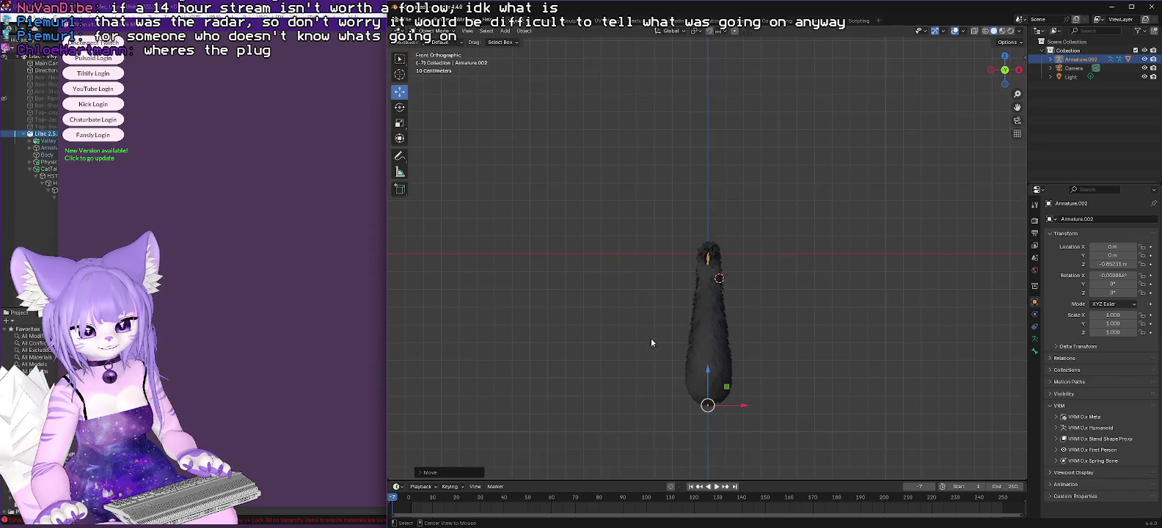
left_click_drag(498, 347, 532, 343)
right_click(605, 331)
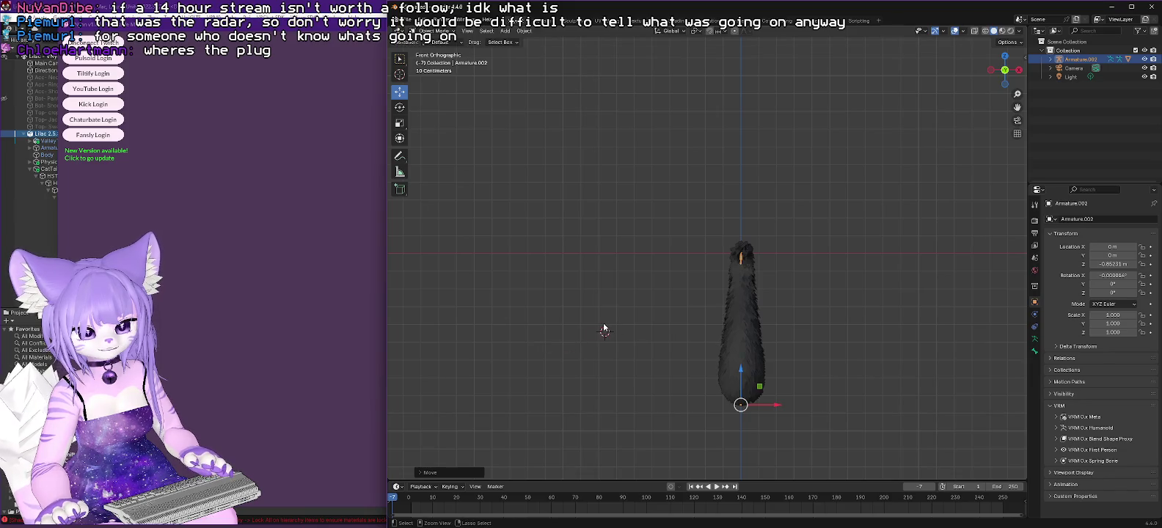
key("KP_3")
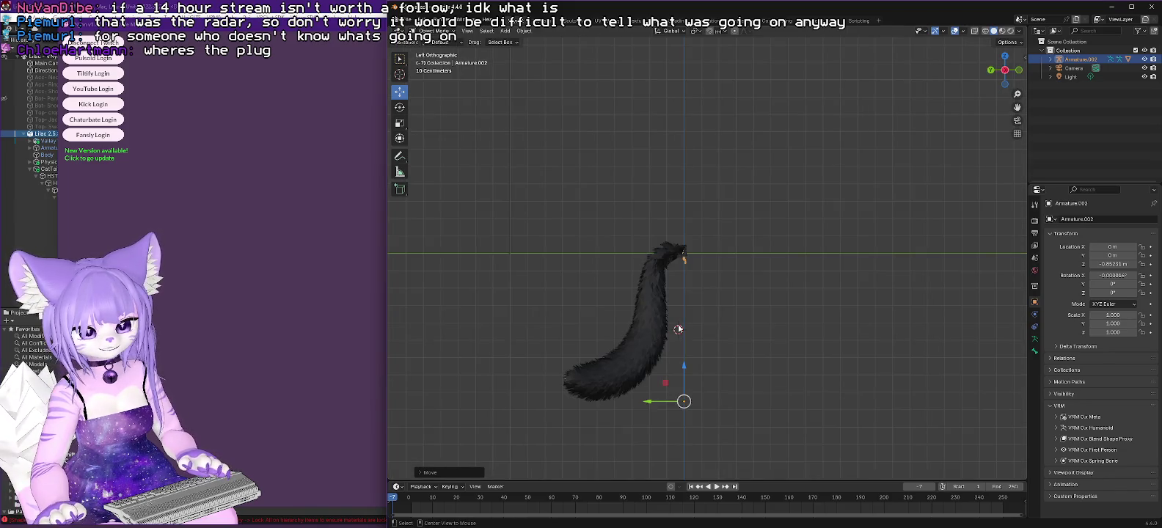
scroll("up", 3)
scroll("down", 3)
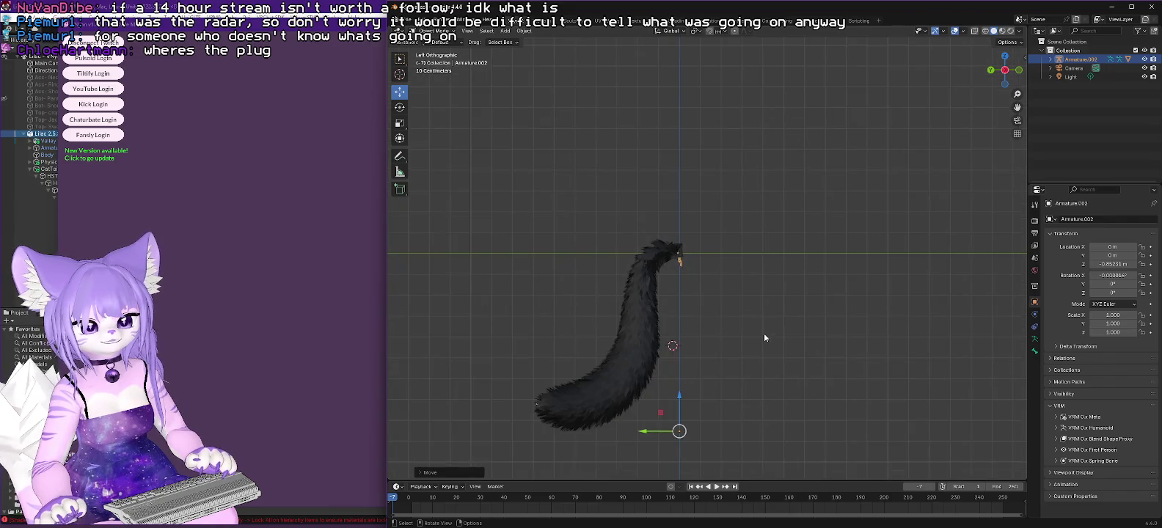
Fine-tune the armature's Z height and zoom in on the tail's top where the bone attaches.
left_click_drag(677, 394, 682, 399)
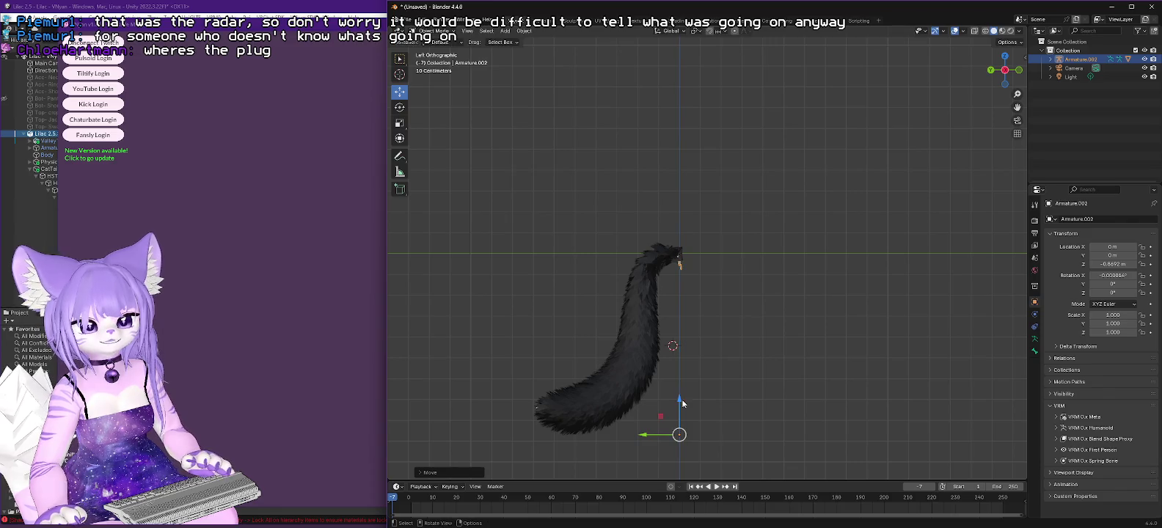
scroll("down", 3)
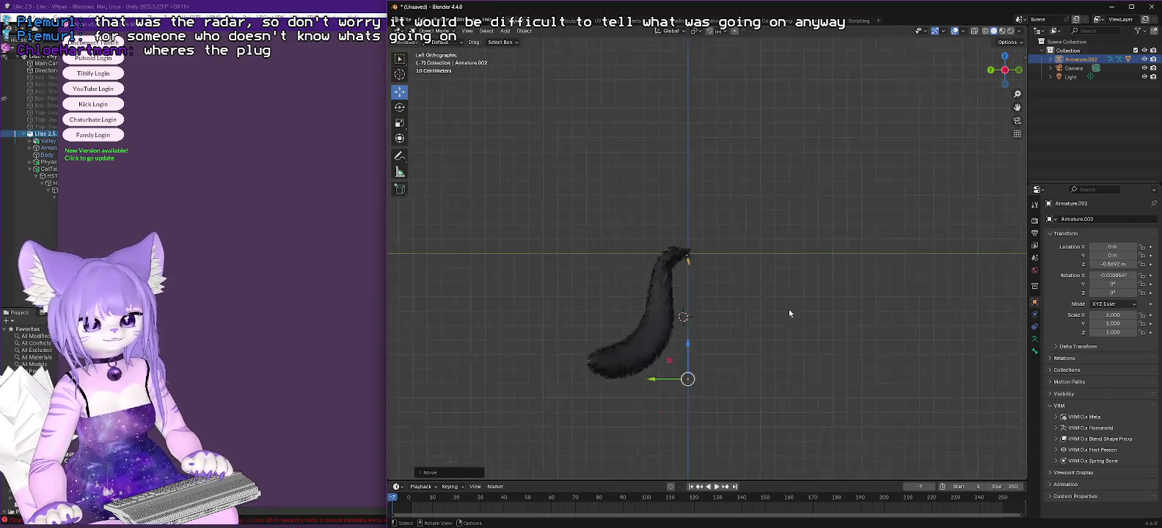
scroll("up", 3)
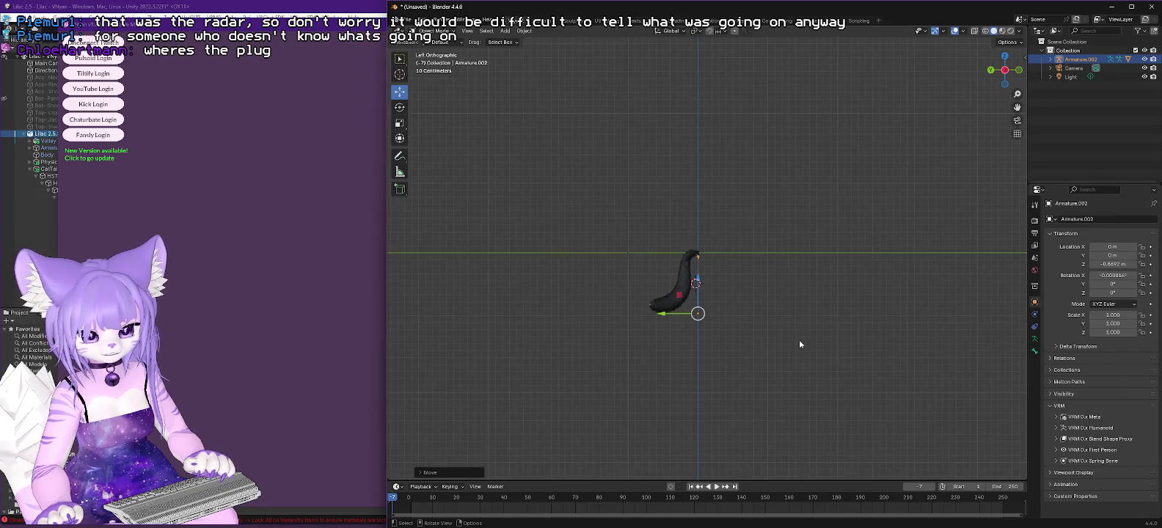
scroll("up", 3)
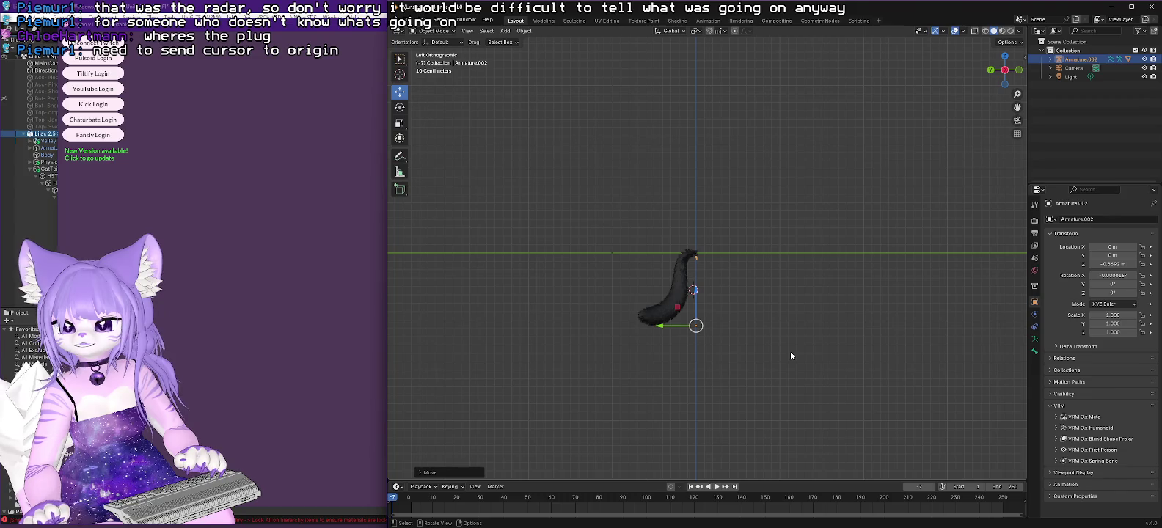
scroll("up", 3)
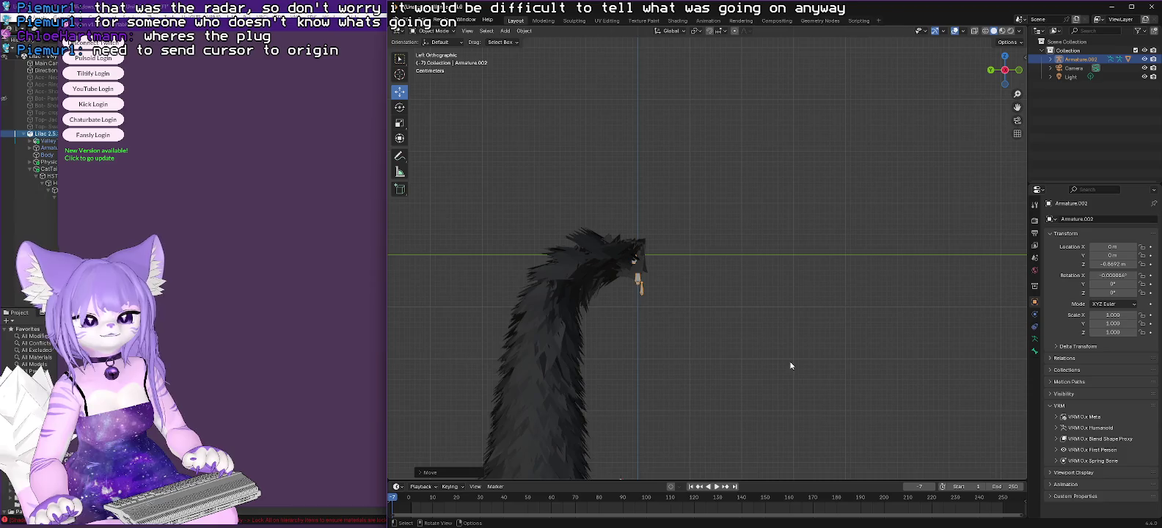
scroll("up", 3)
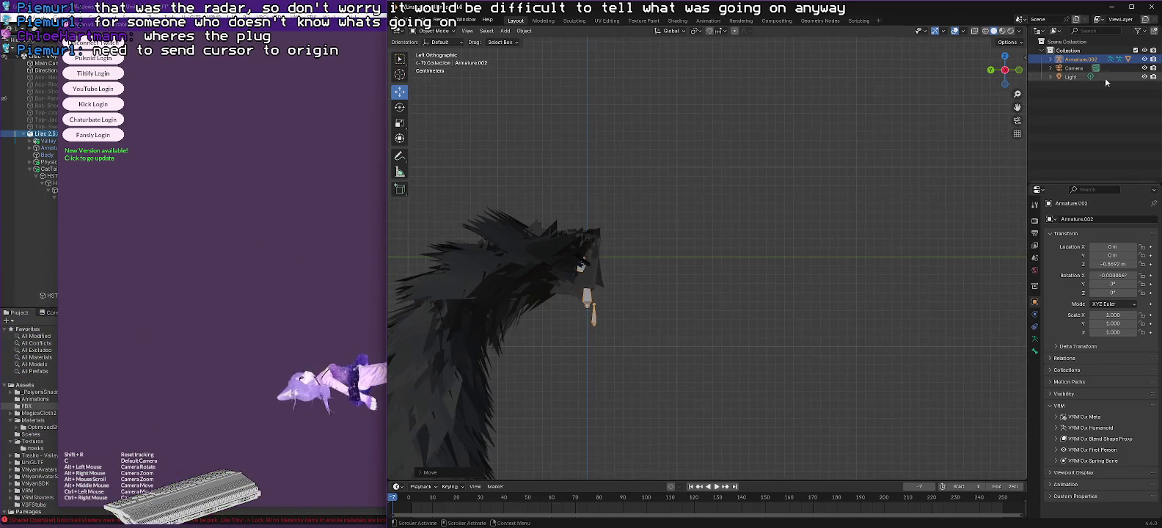
Expand Armature.002, its armature data and Hips in the Outliner to select TailRoot.
left_click(1051, 58)
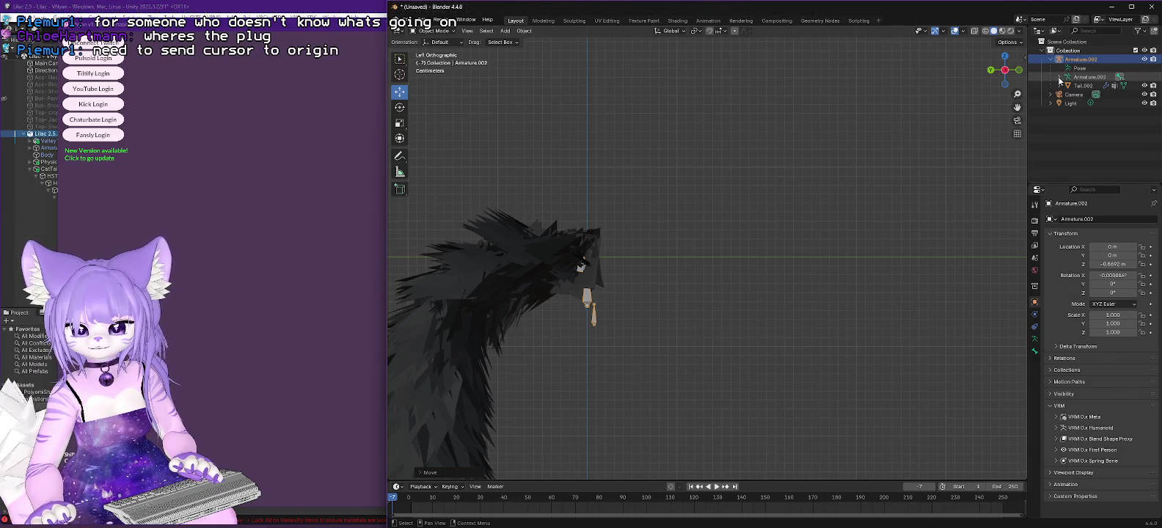
left_click(1059, 77)
left_click(1069, 86)
left_click(1101, 95)
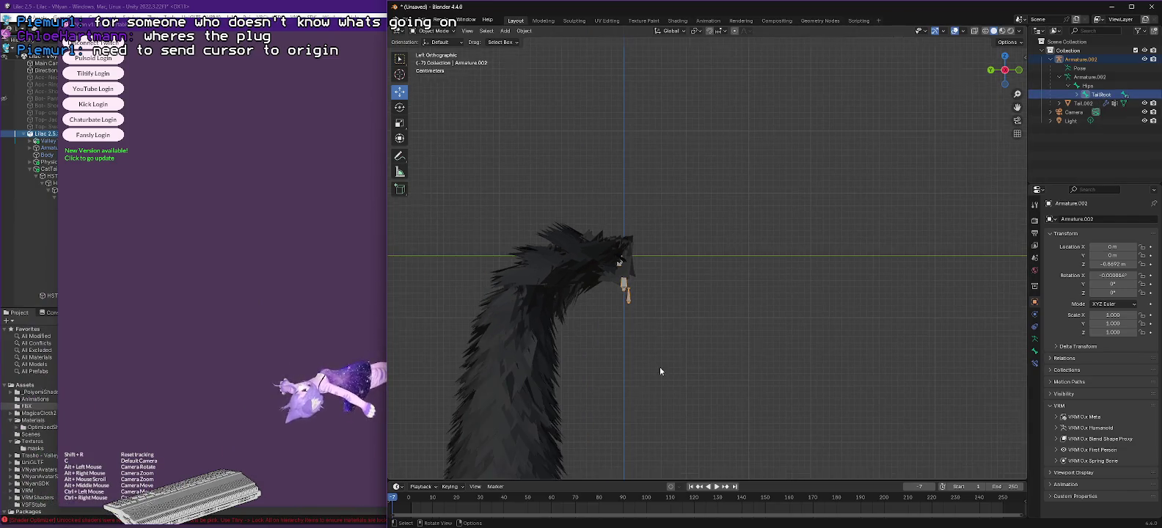
scroll("down", 3)
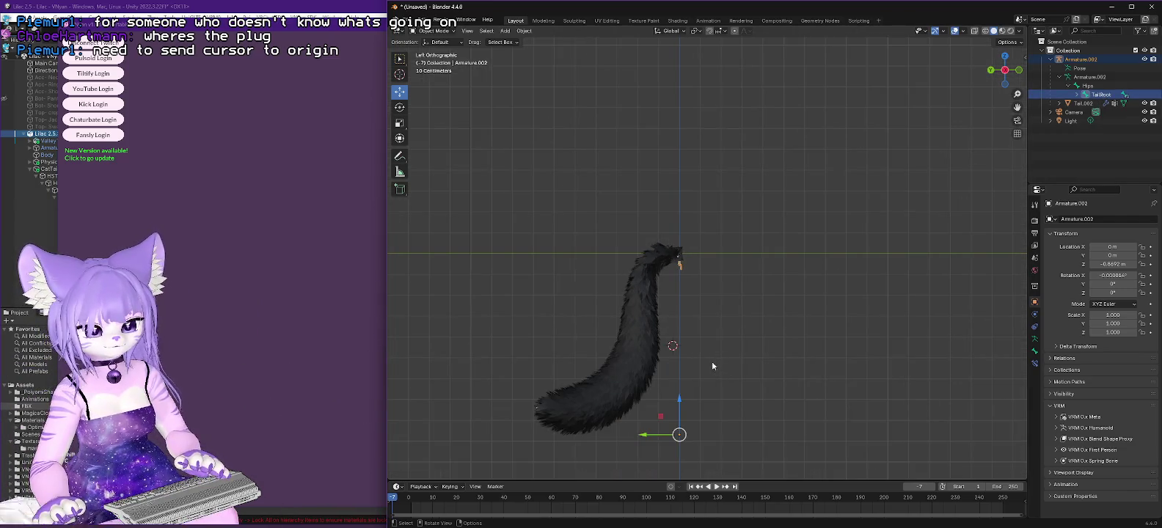
Select Camera, then reselect Armature.002 before switching over to VNyan.
right_click(403, 44)
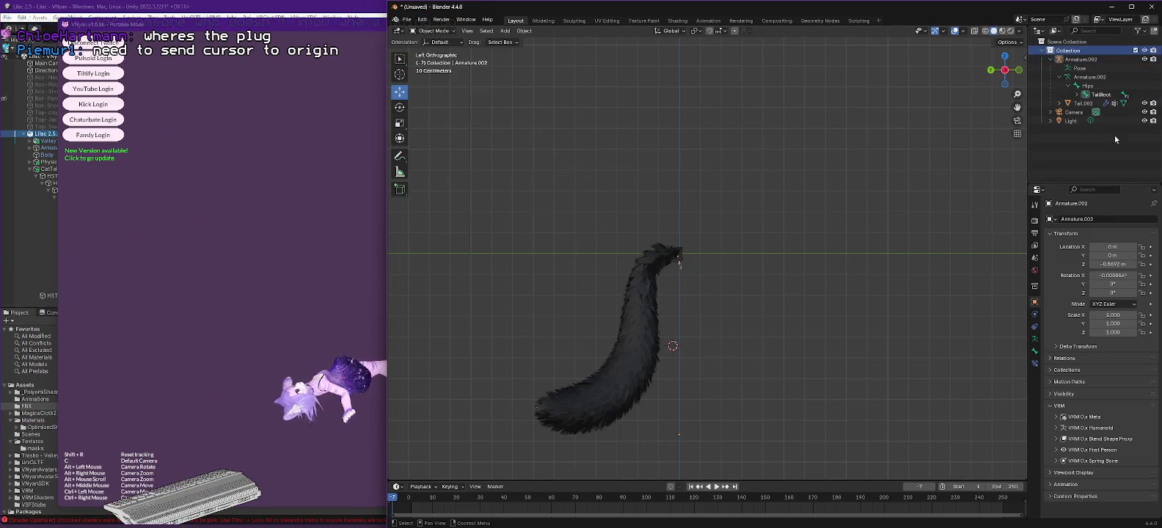
left_click(1084, 112)
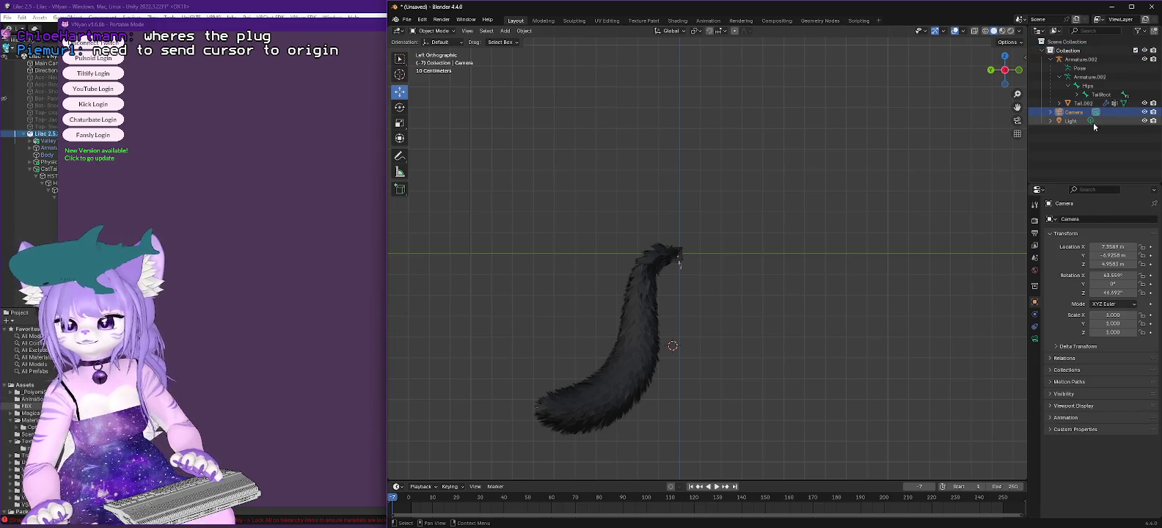
left_click(1079, 60)
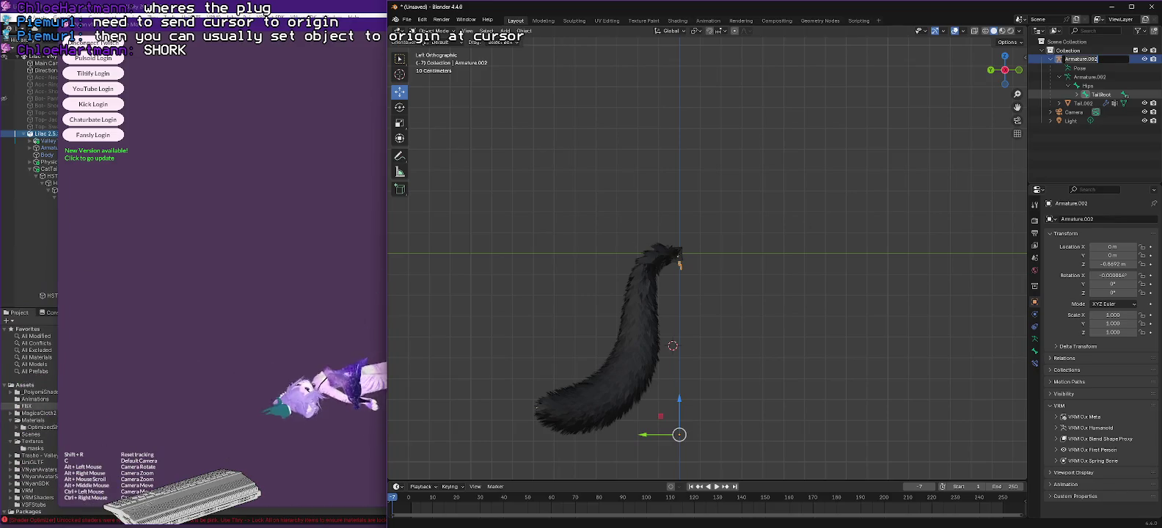
key("alt+Tab")
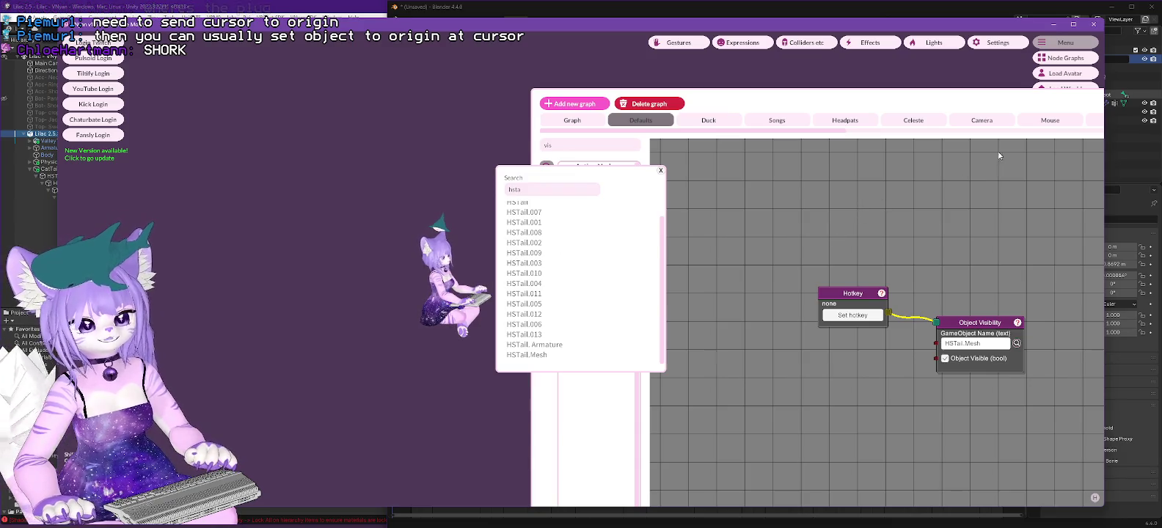
Return from VNyan's HSTail search list to the Blender window.
key("alt+Tab")
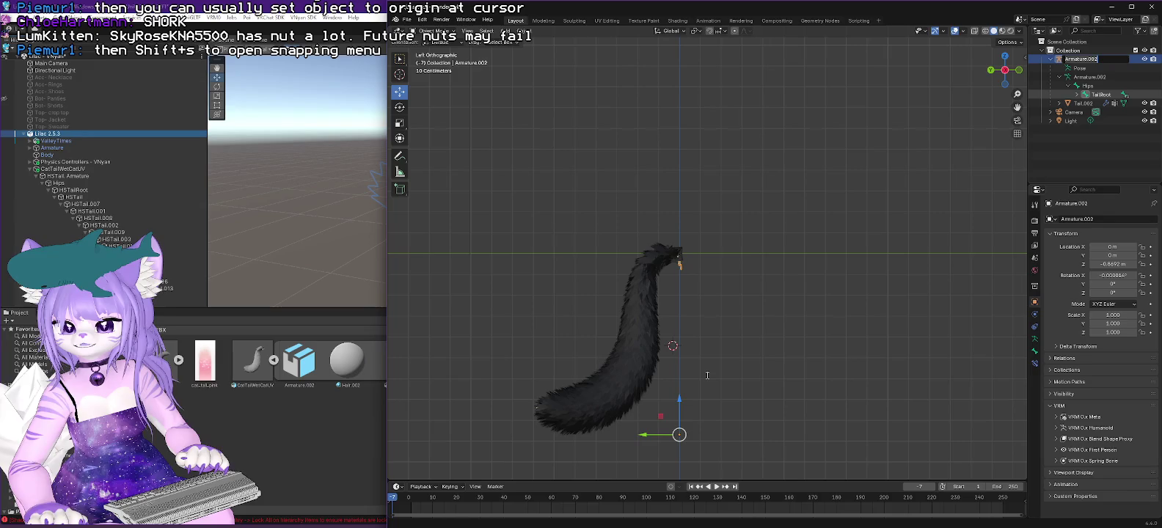
Rename the Armature.002 object to HSTail and then deselect it.
type("S")
key("Return")
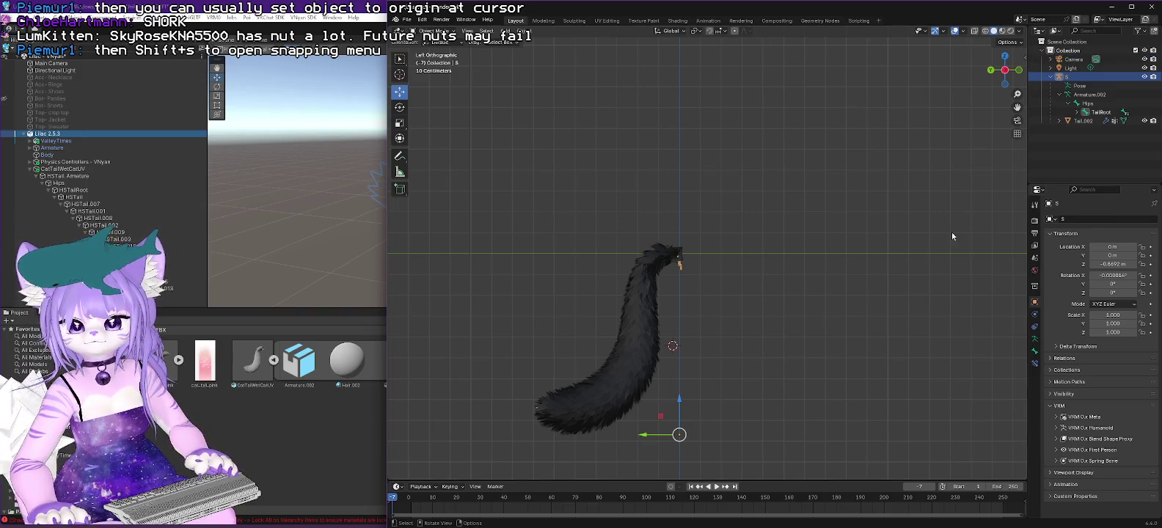
key("F2")
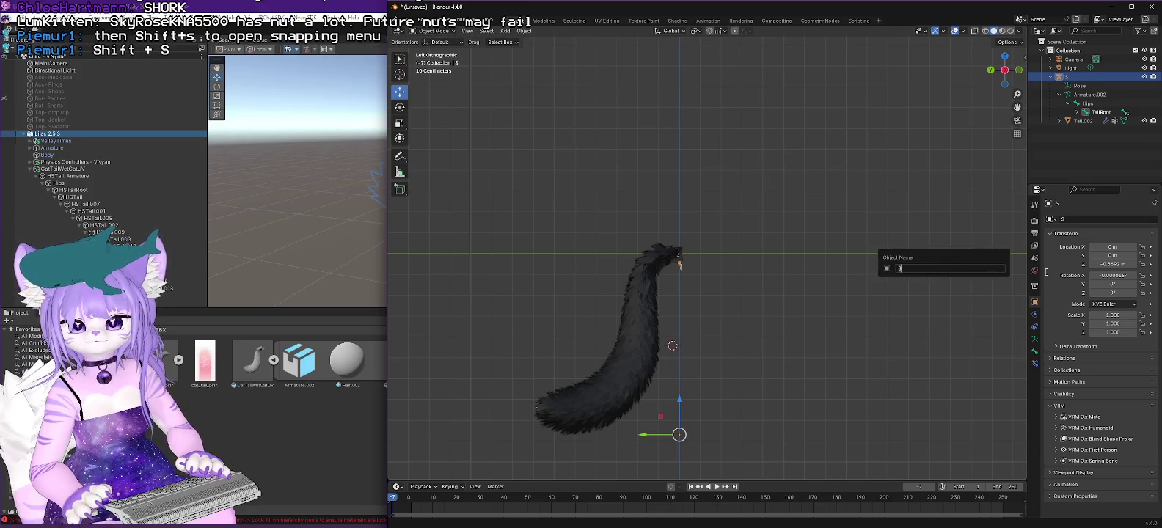
type("HSTail")
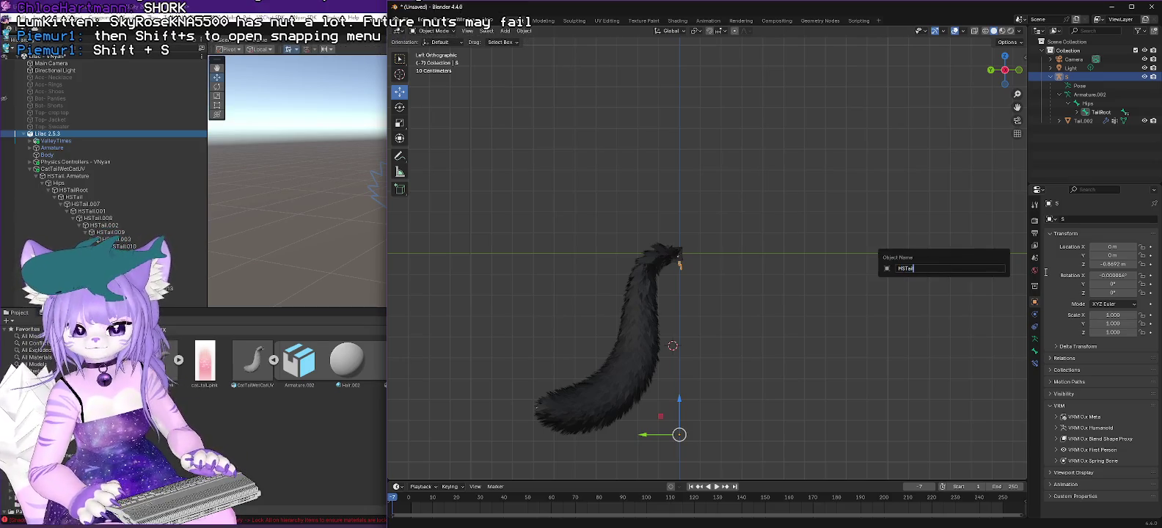
key("Return")
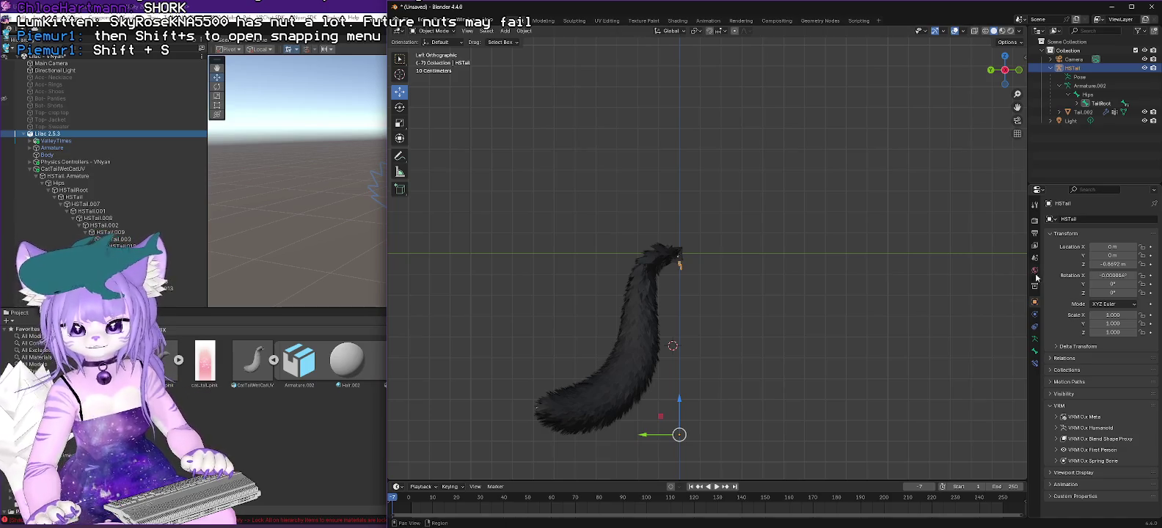
left_click(811, 390)
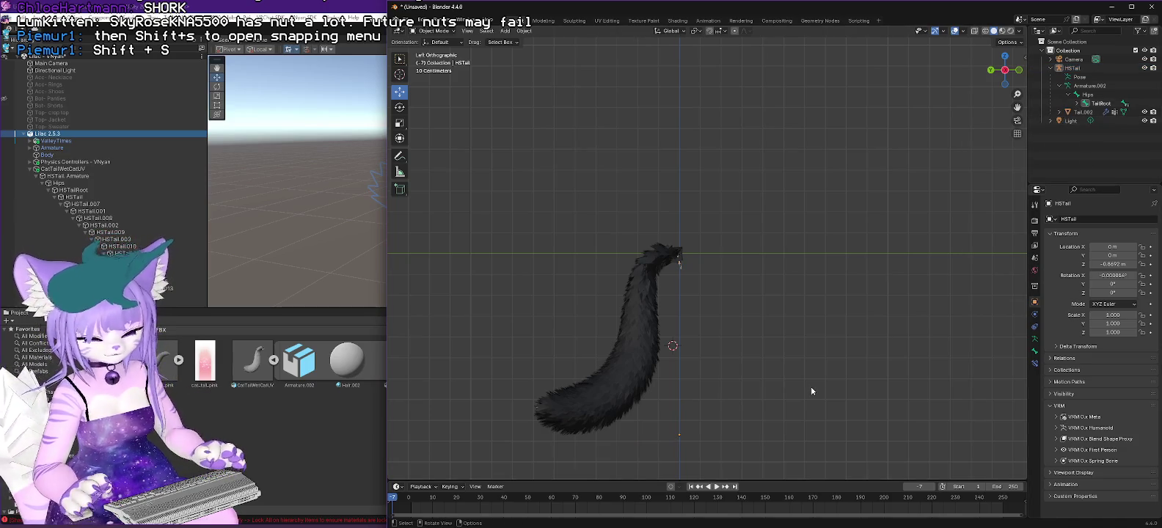
key("shift+s")
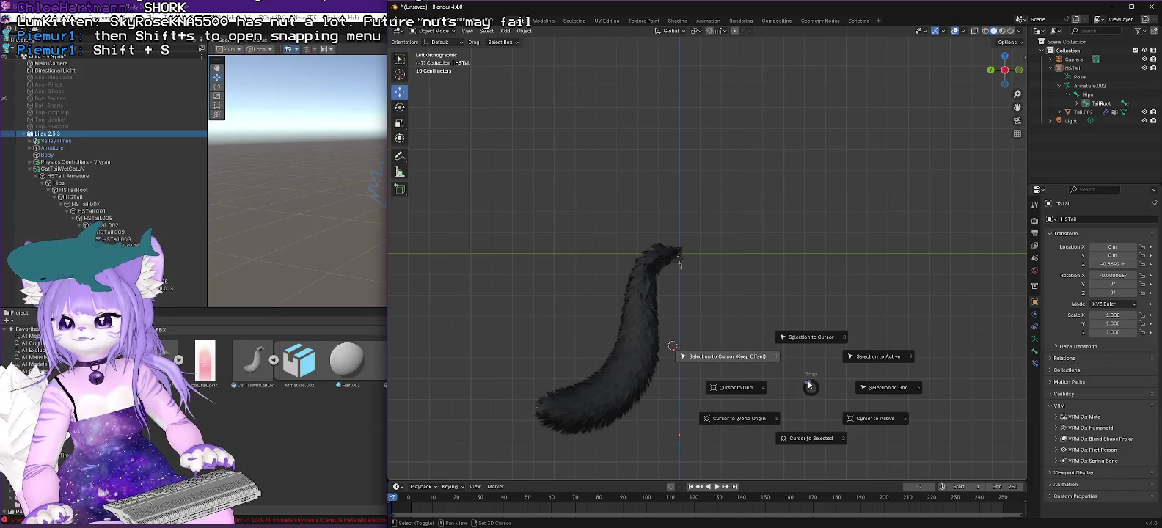
left_click(774, 267)
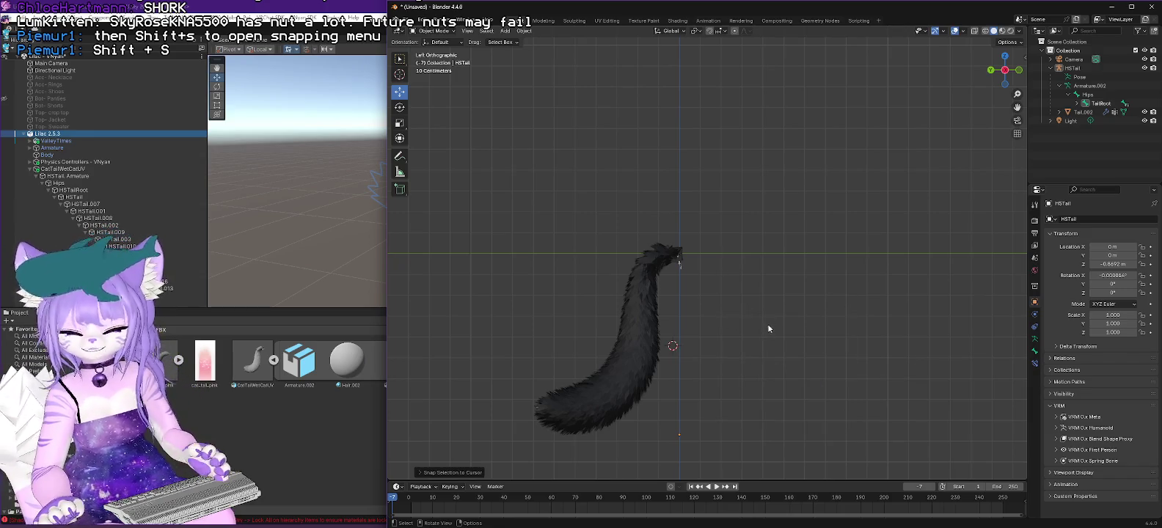
key("KP_1")
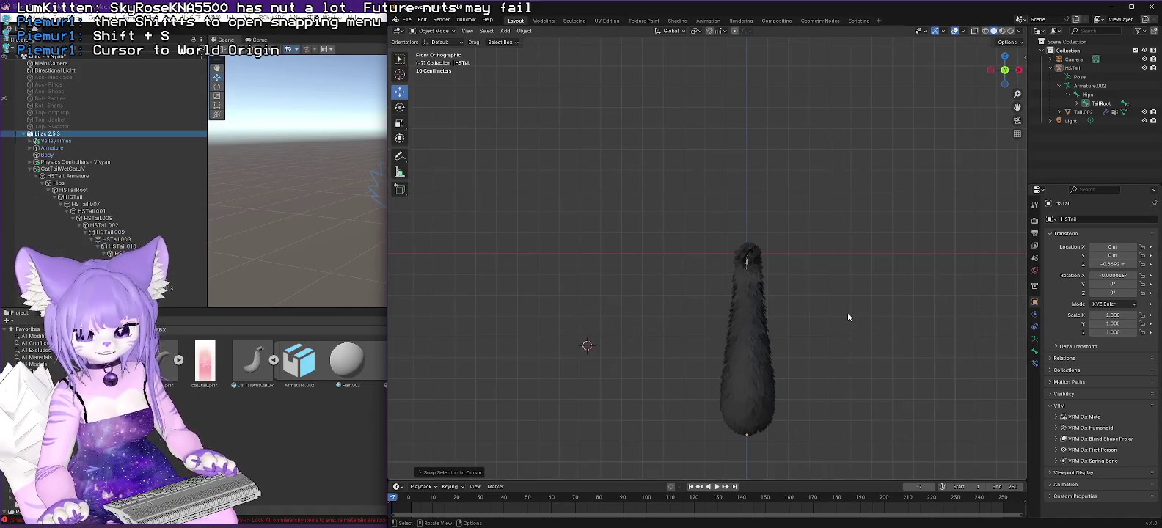
key("g")
left_click(712, 292)
key("KP_3")
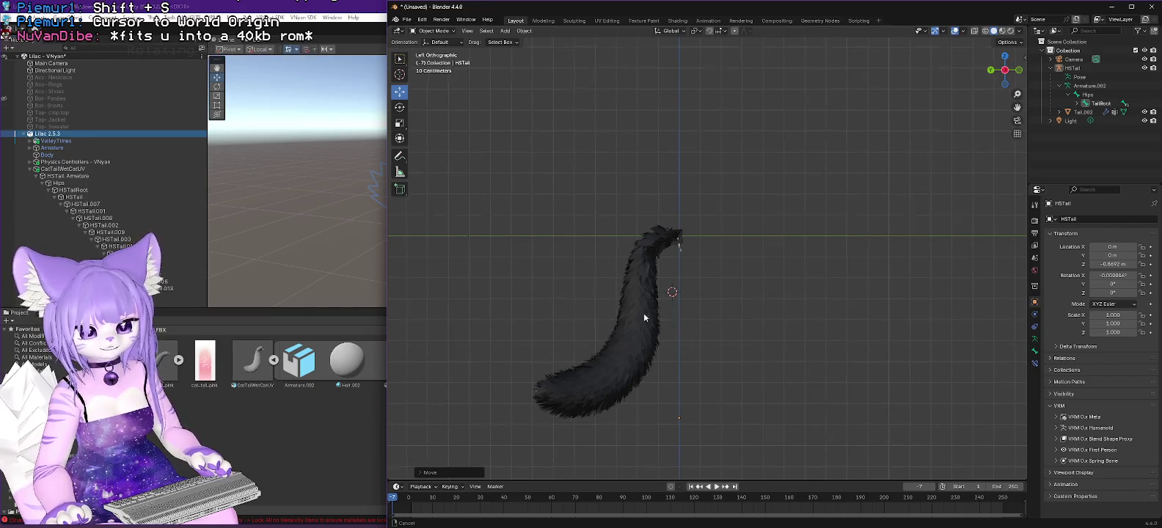
Orbit the tail into perspective and select HSTail to inspect its origin.
scroll("up", 3)
left_click_drag(597, 280, 752, 227)
scroll("up", 3)
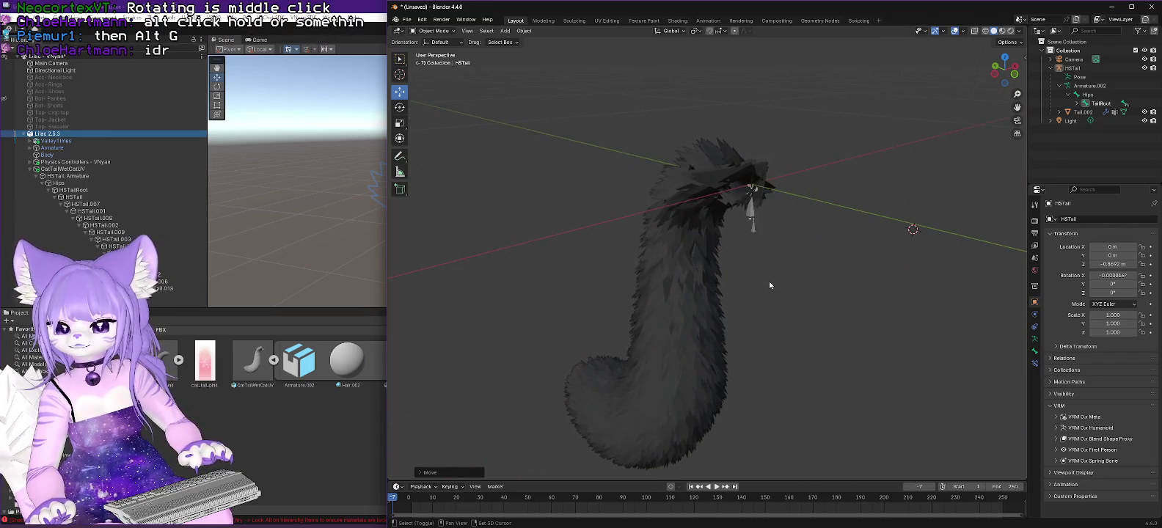
left_click_drag(763, 292, 793, 296)
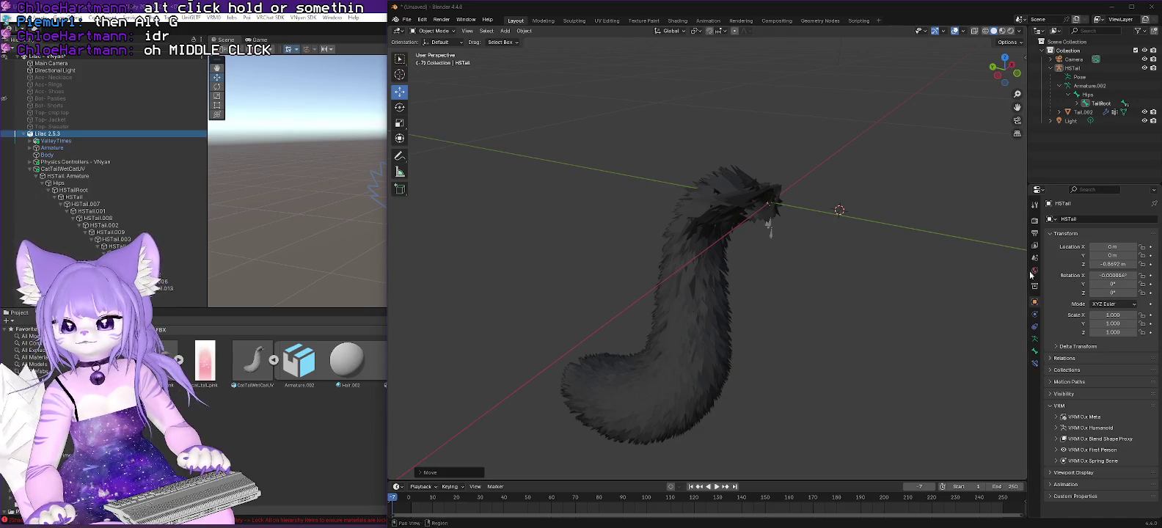
left_click_drag(873, 272, 895, 279)
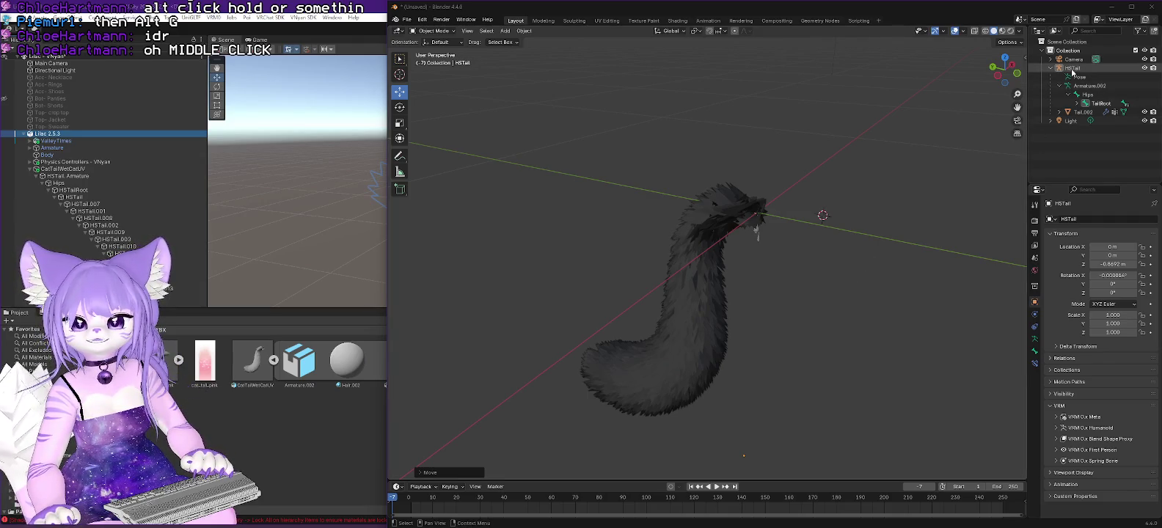
left_click(1072, 68)
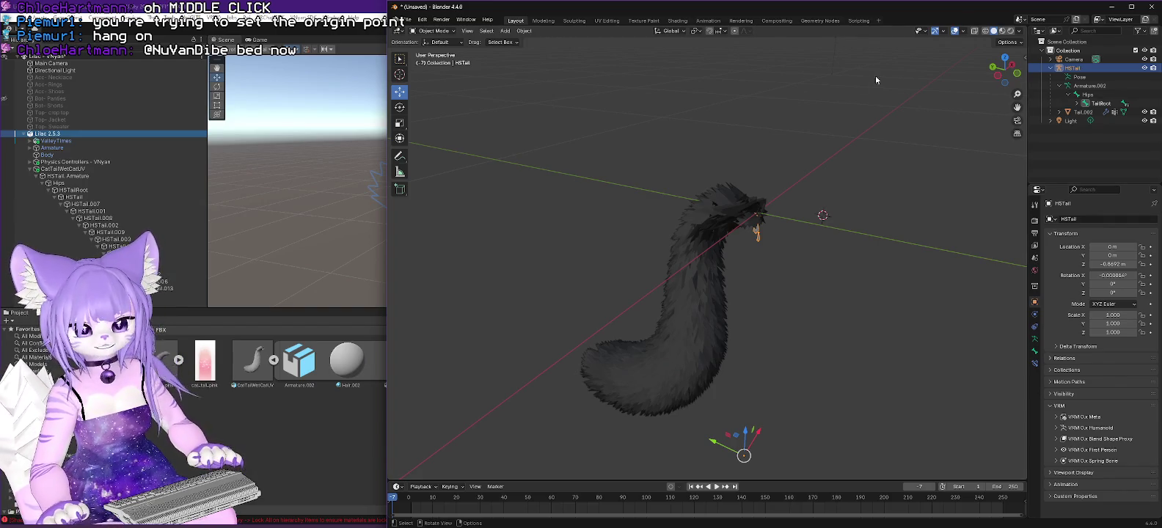
Snap the 3D cursor to the world origin, then clear HSTail's location and undo it.
left_click(814, 156)
key("shift+s")
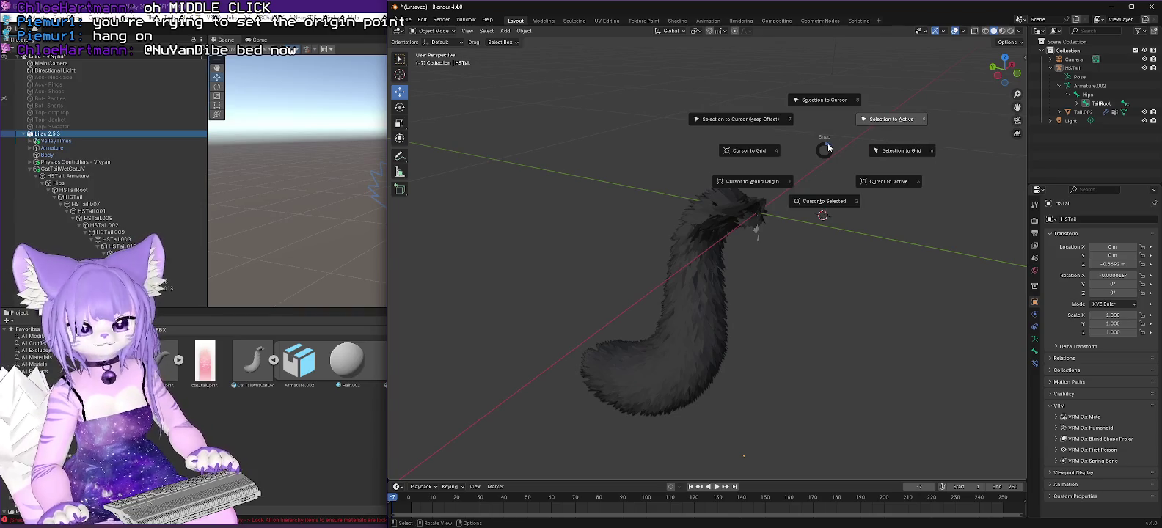
left_click(770, 189)
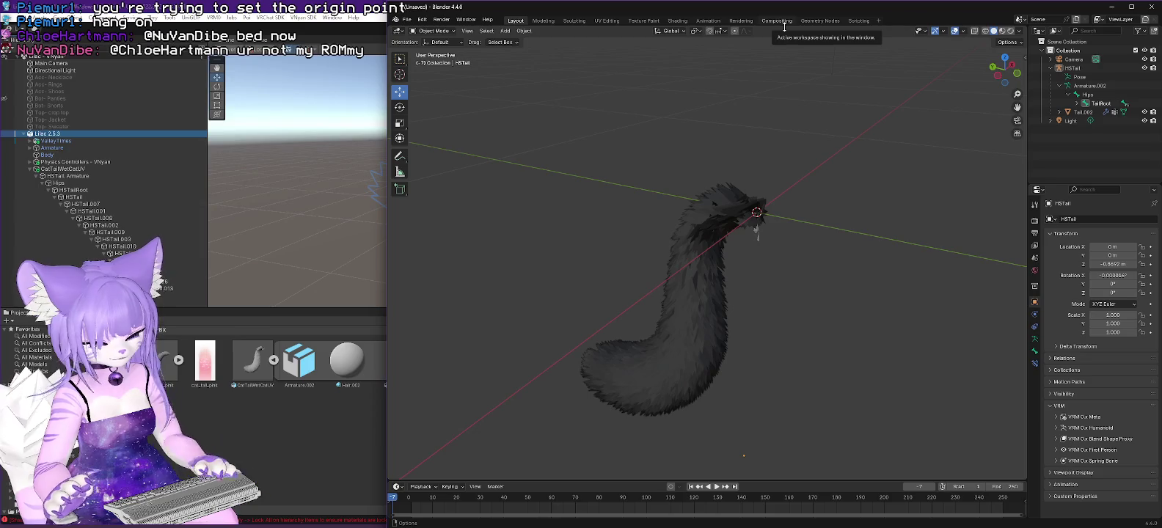
left_click(1073, 67)
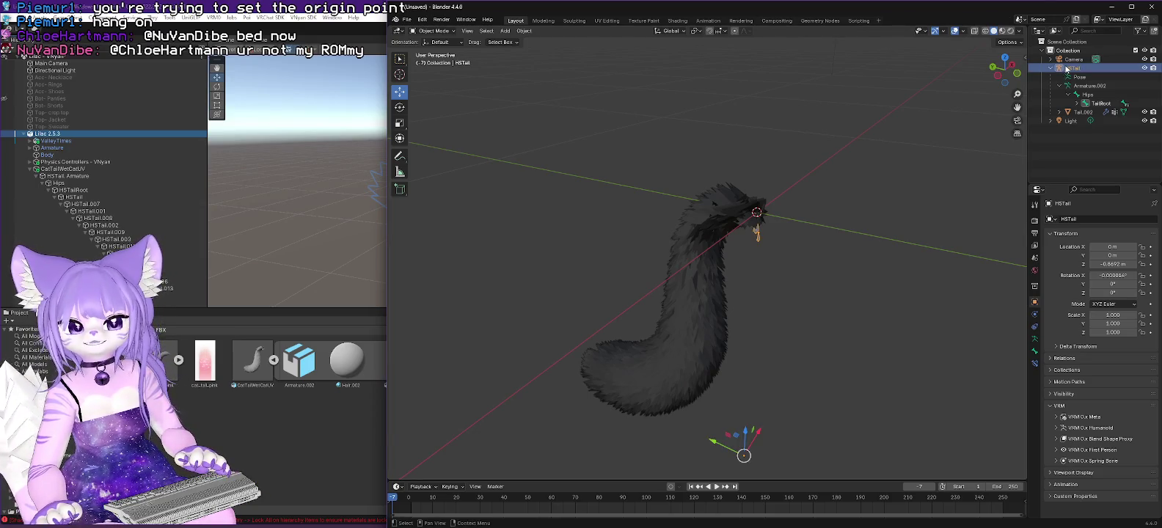
key("alt+g")
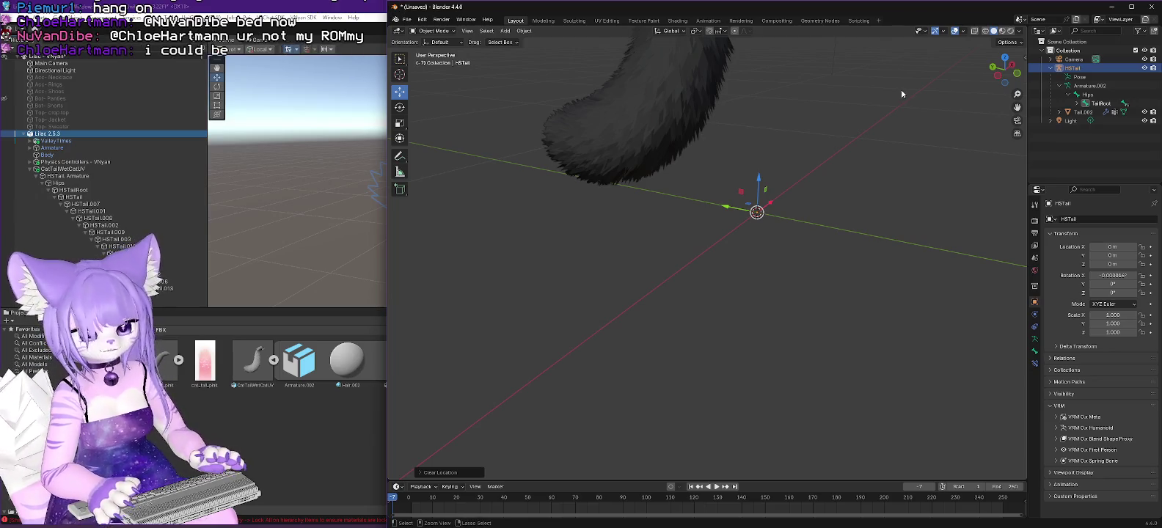
key("ctrl+z")
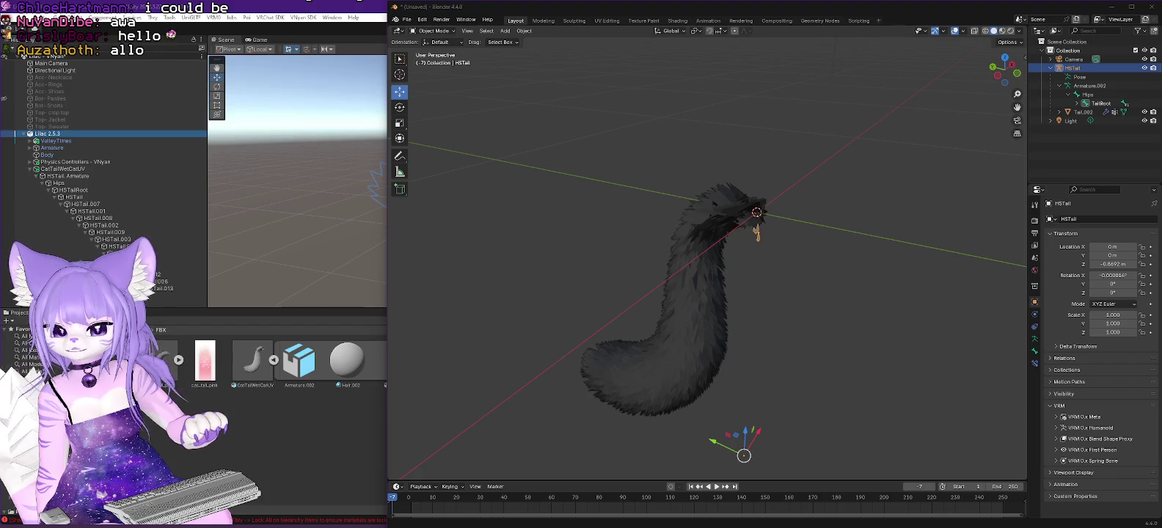
right_click(1070, 69)
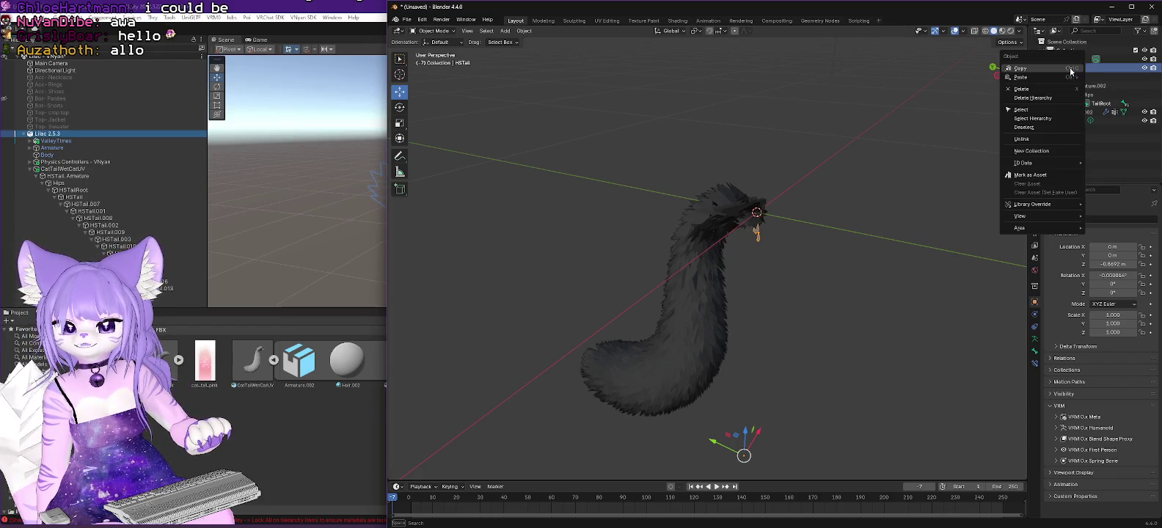
left_click(1093, 72)
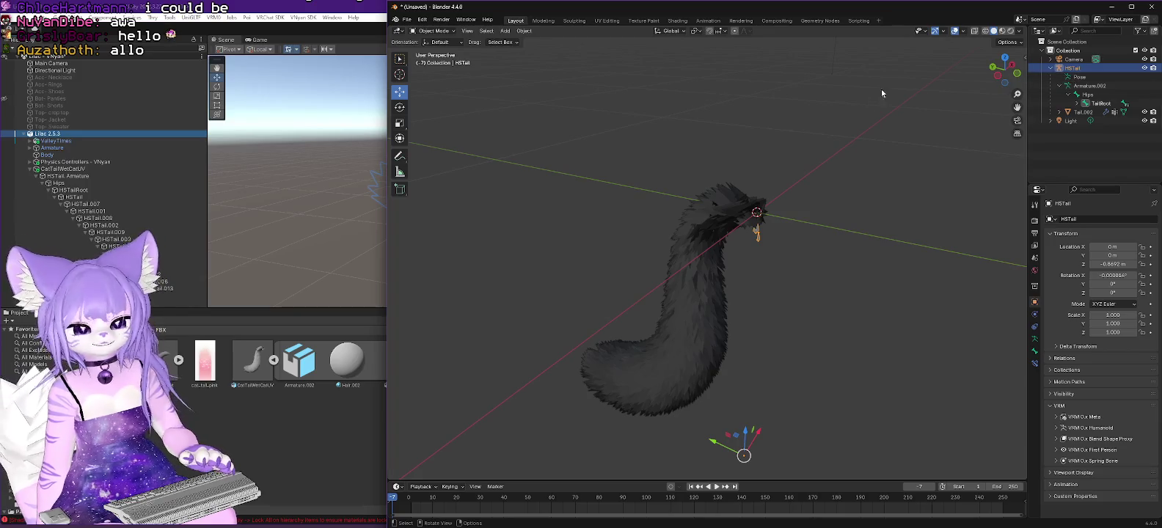
key("alt+a")
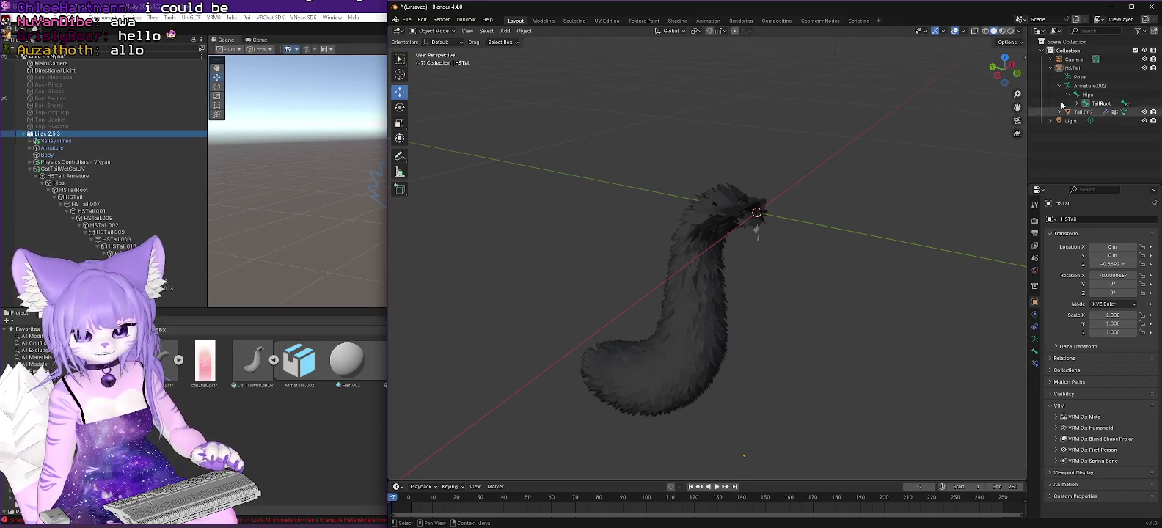
left_click(1071, 68)
right_click(1072, 69)
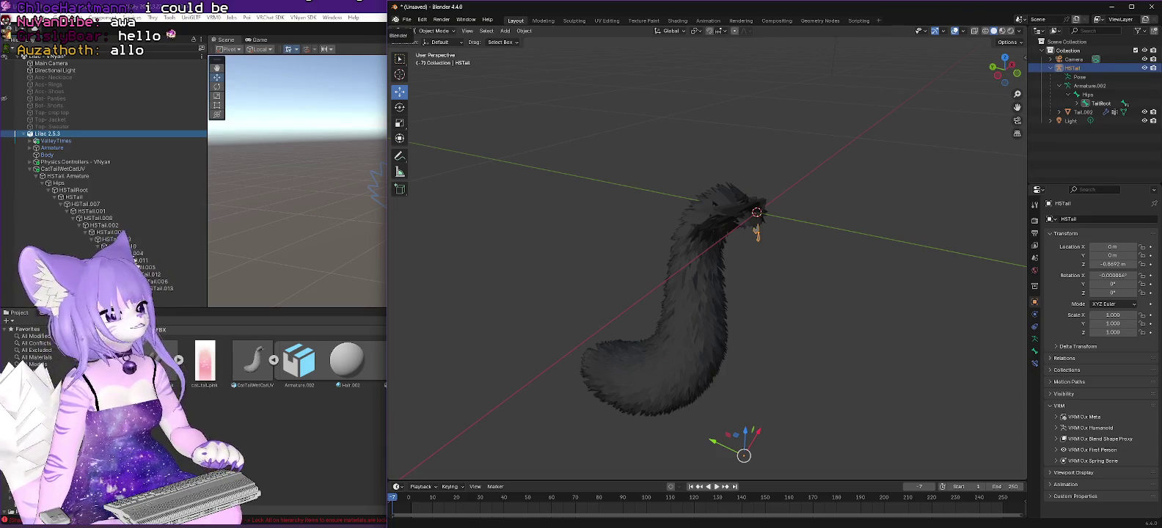
key("alt+Tab")
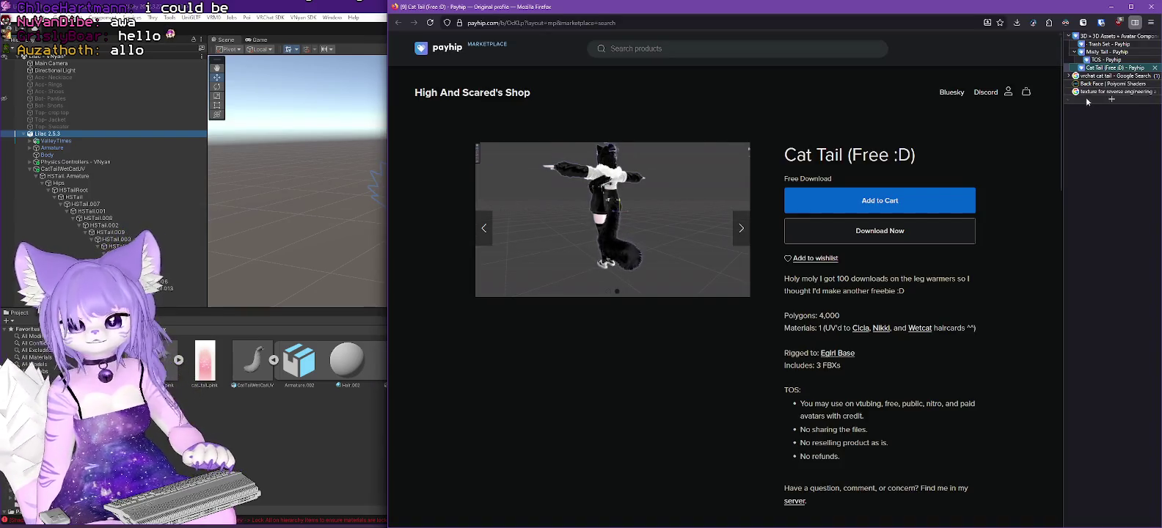
Search 'blender set origin point of object', open the Blender manual's Object Origin page, then minimise Firefox.
left_click(1107, 100)
type("blender")
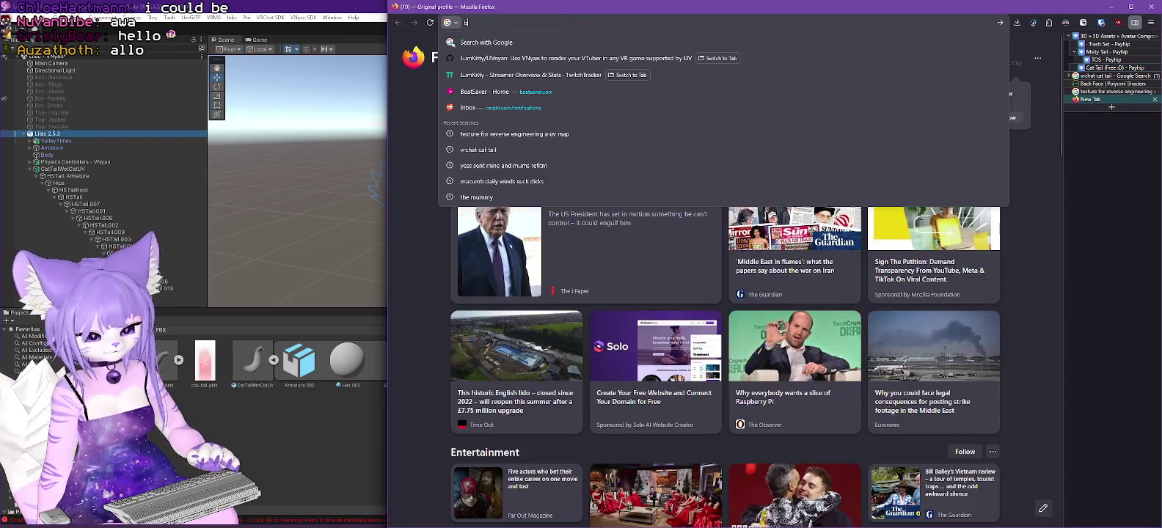
type(" set origin po")
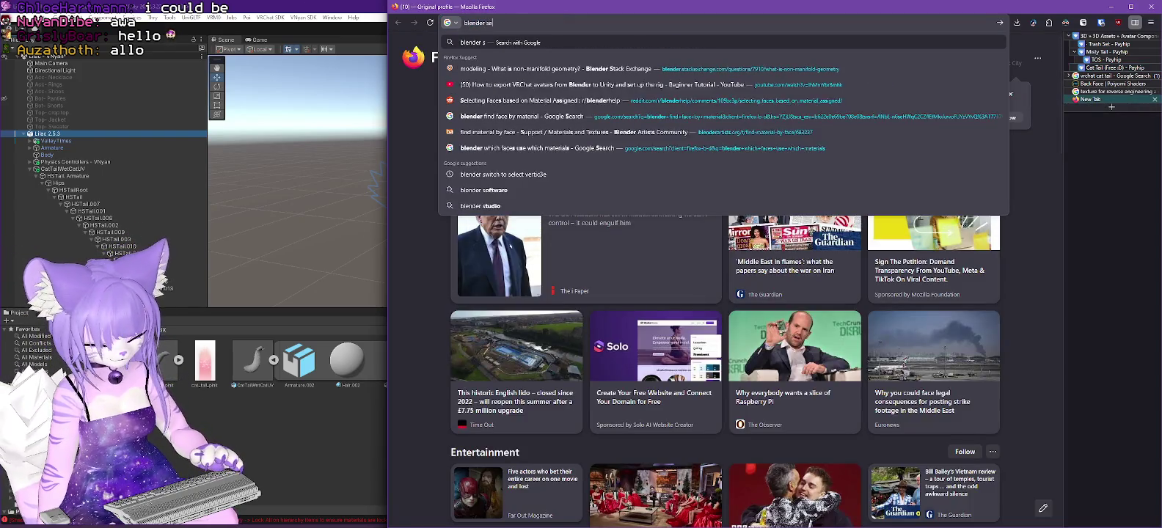
type("int of object")
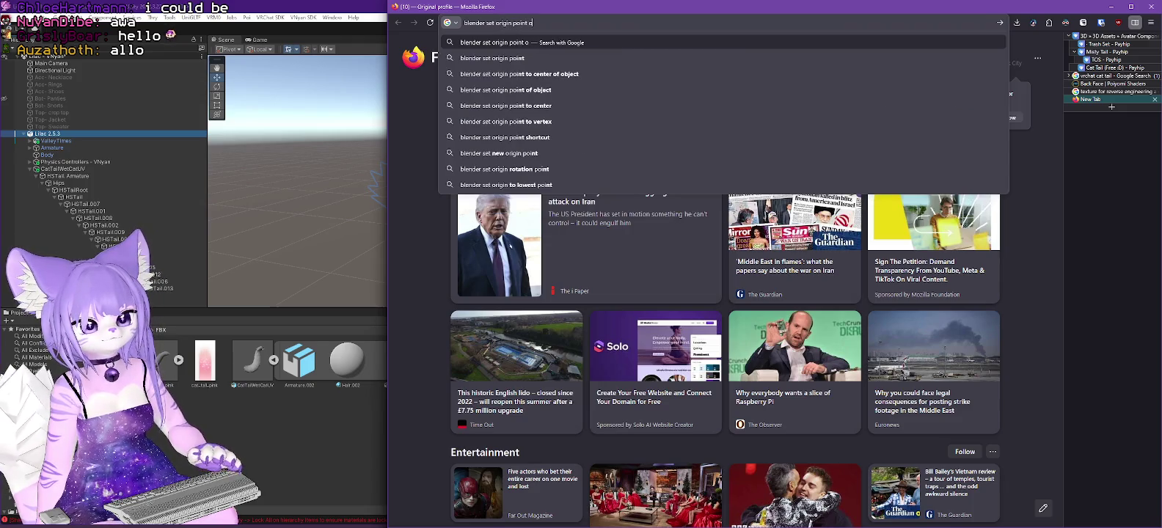
key("Return")
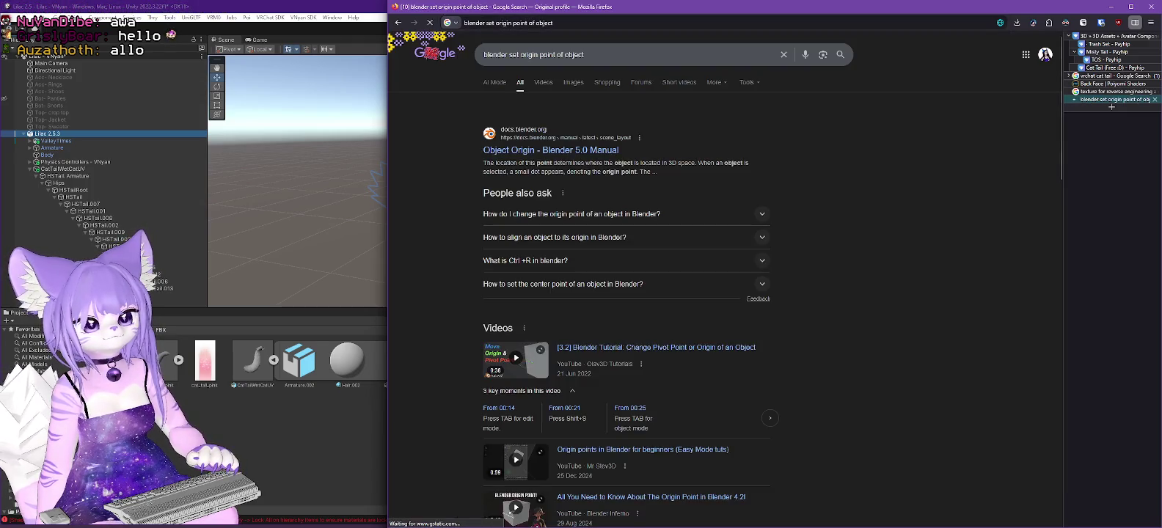
left_click(570, 151)
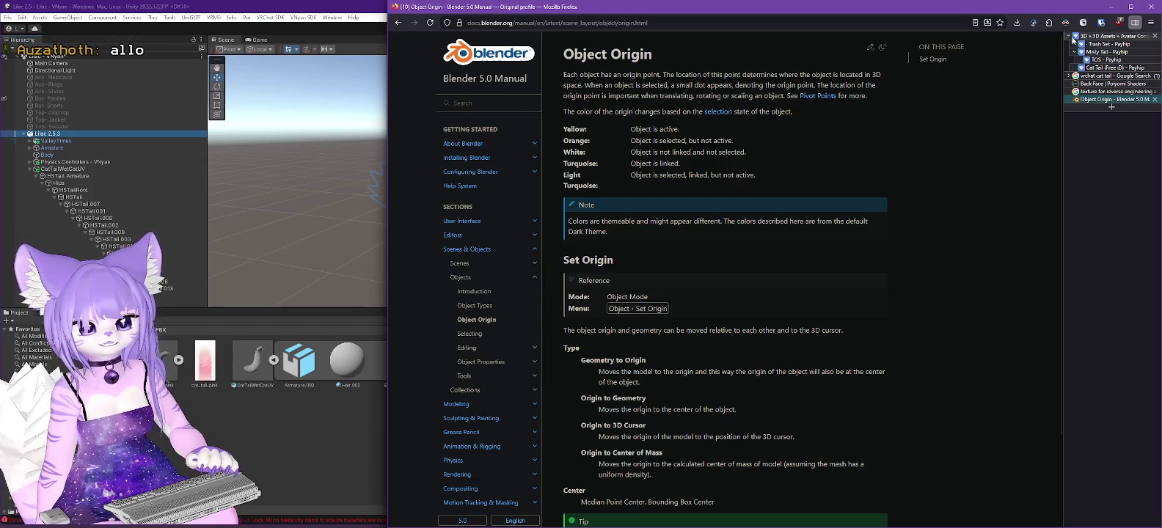
left_click(1114, 5)
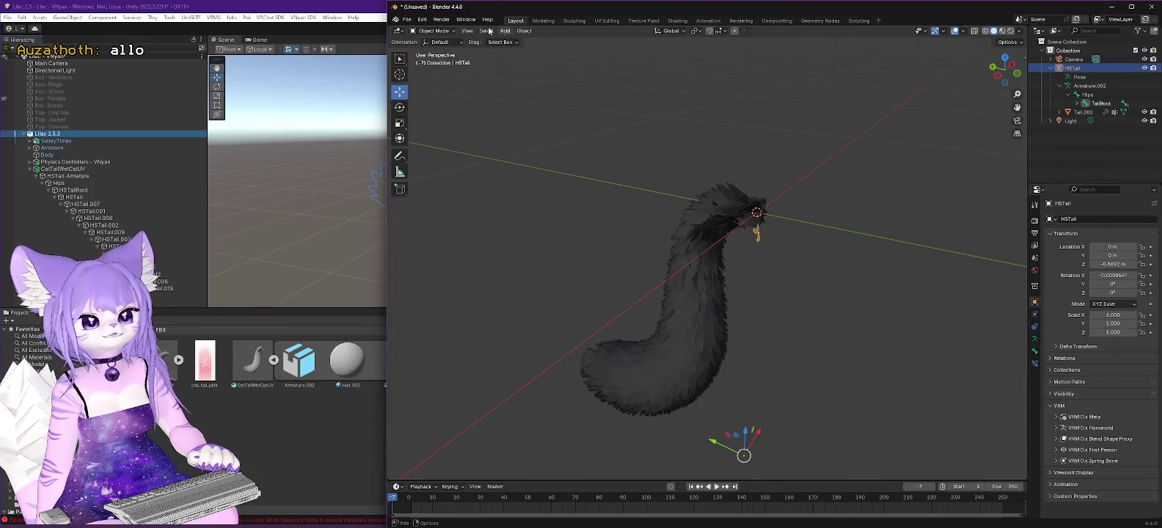
Apply Object > Set Origin to move HSTail's origin to the tail base, reading 0, 0, 0.
left_click(524, 31)
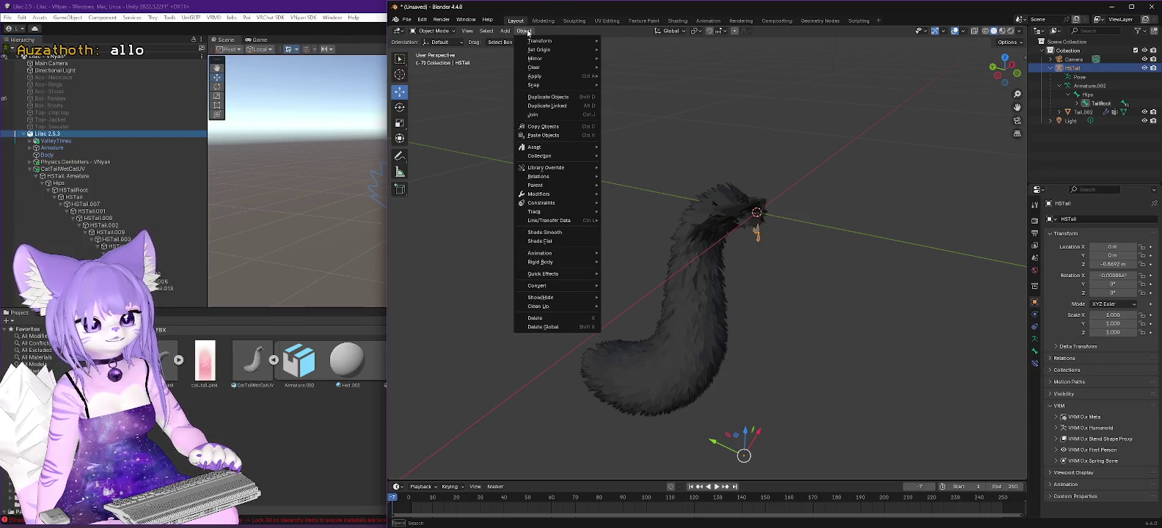
mouse_move(548, 52)
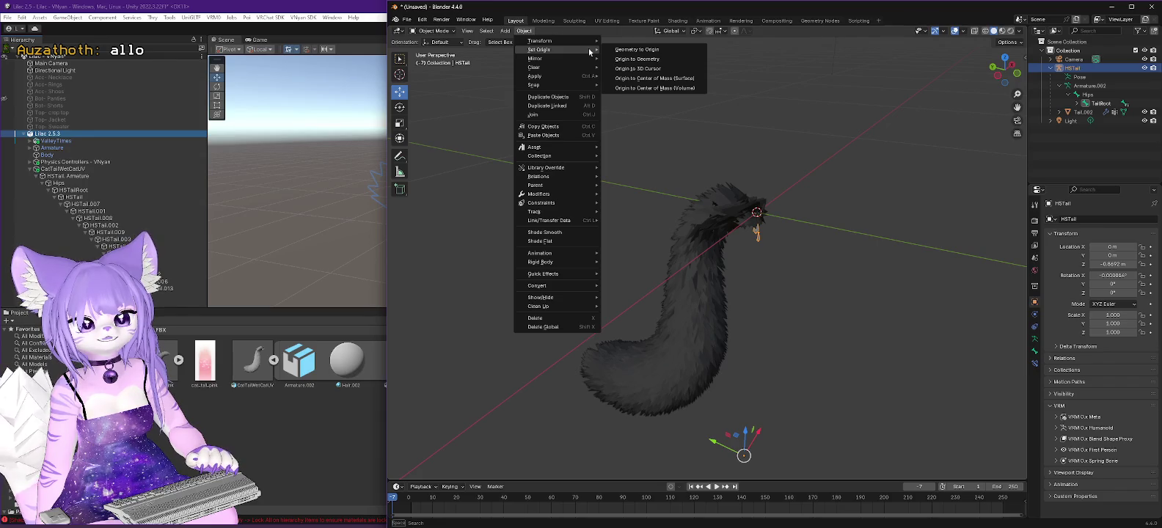
left_click(635, 69)
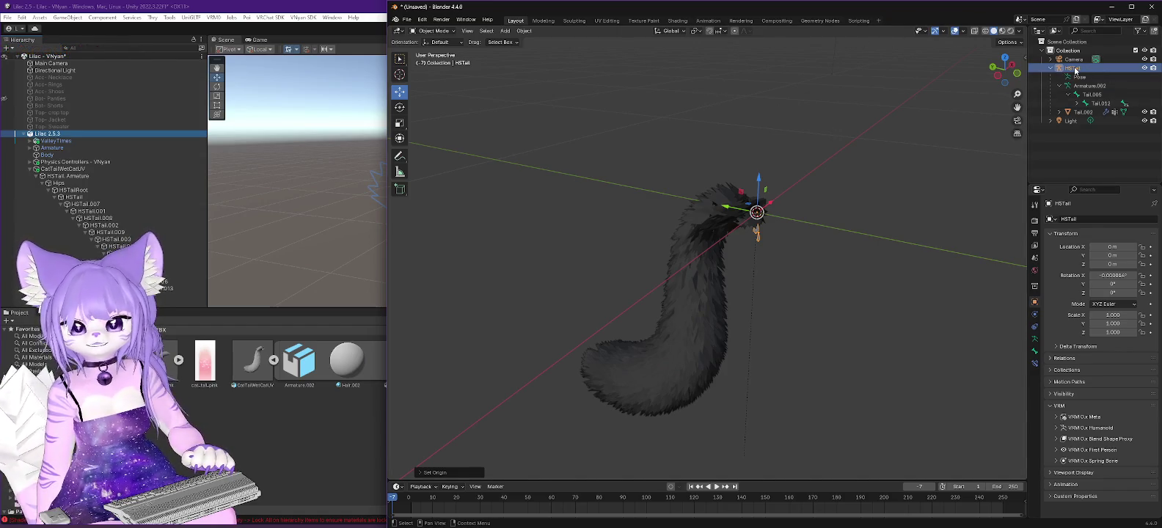
left_click(1089, 69)
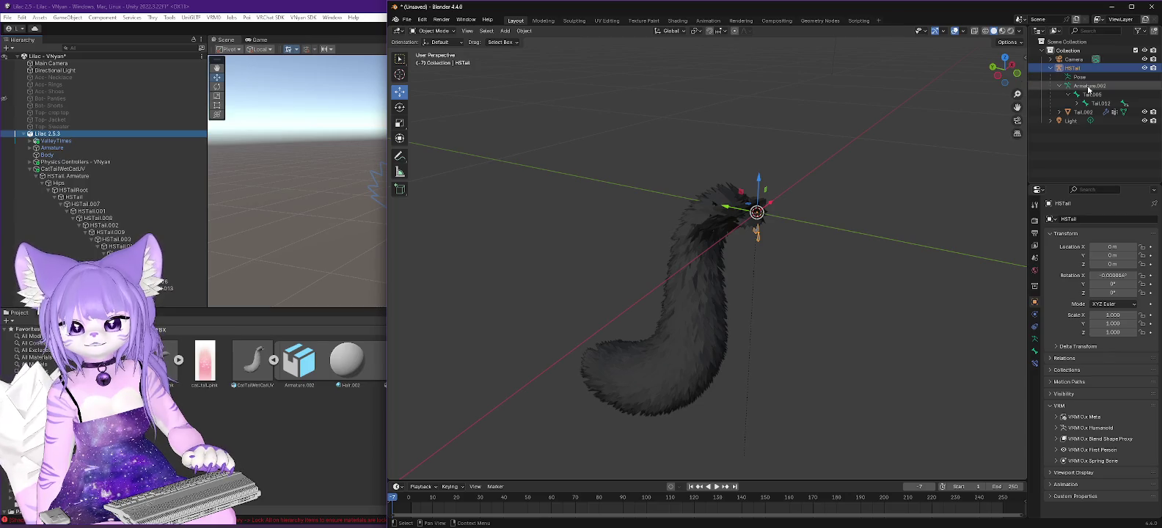
Rename the tail's armature data from Armature.002 to Armature.HSTail.
left_click(1130, 87)
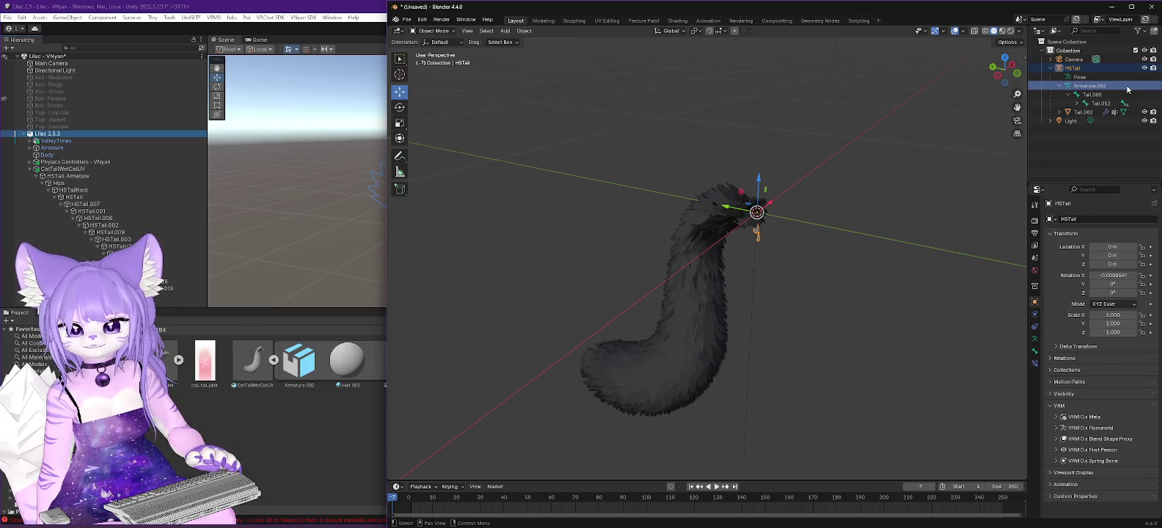
double_click(1155, 87)
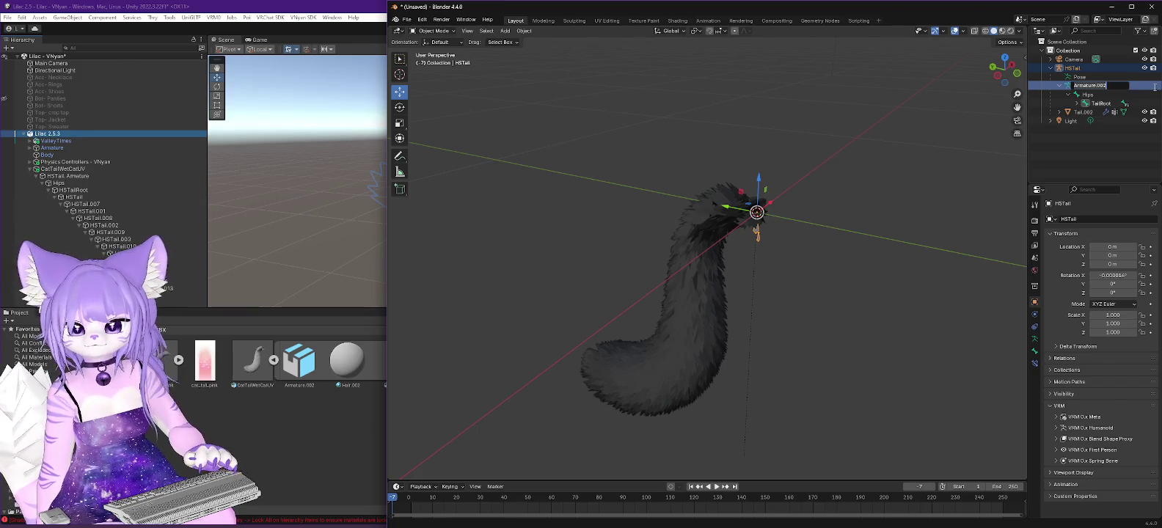
key("BackSpace")
key("BackSpace")
key("BackSpace")
type("HSTail")
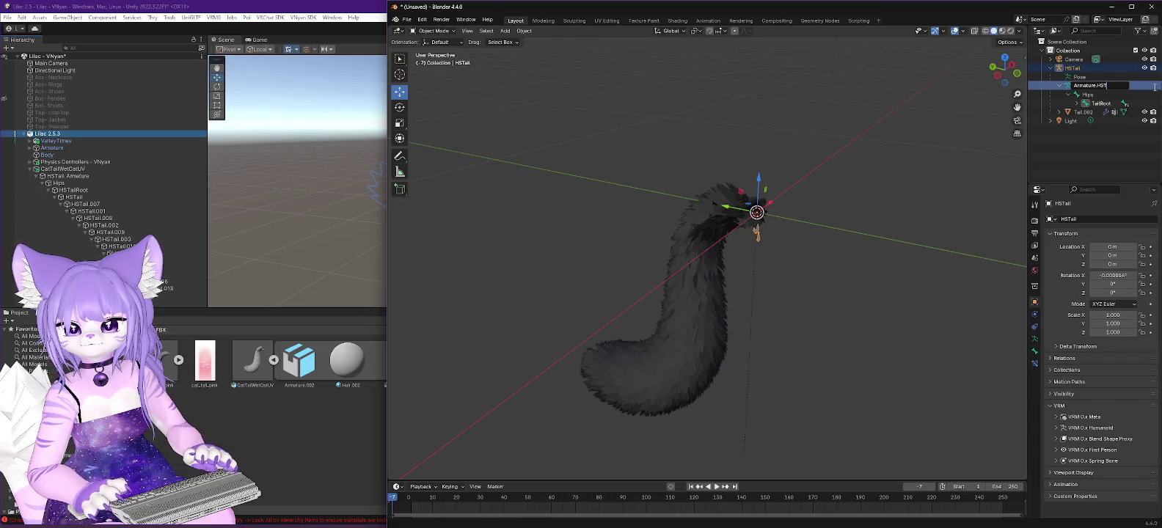
key("Return")
key("Down")
key("Down")
key("Down")
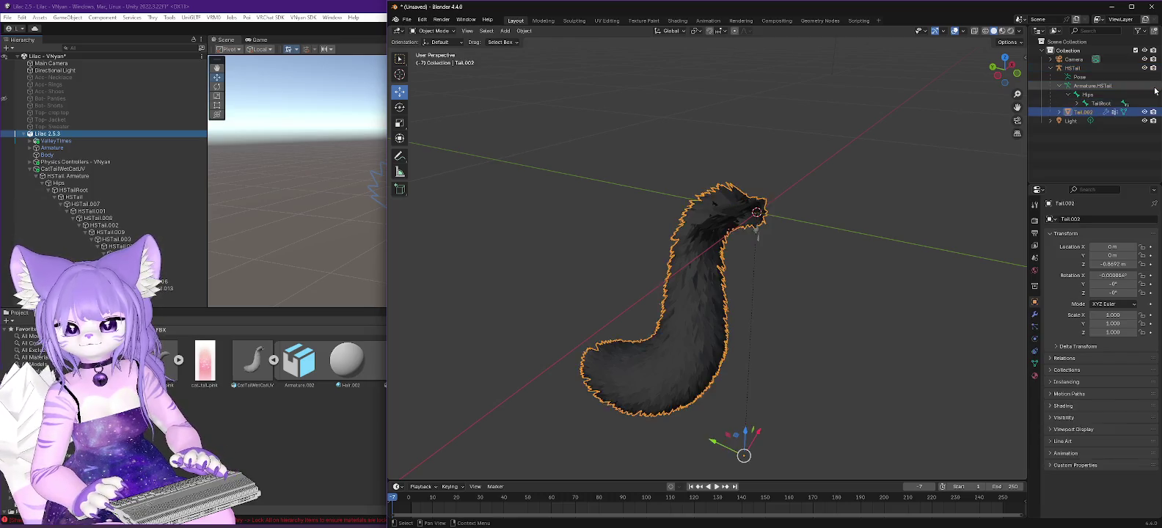
left_click(1155, 89)
Rename the Tail.002 tail mesh to HSTail, which becomes HSTail.001, and widen the Outliner.
left_click(1078, 107)
left_click(1086, 113)
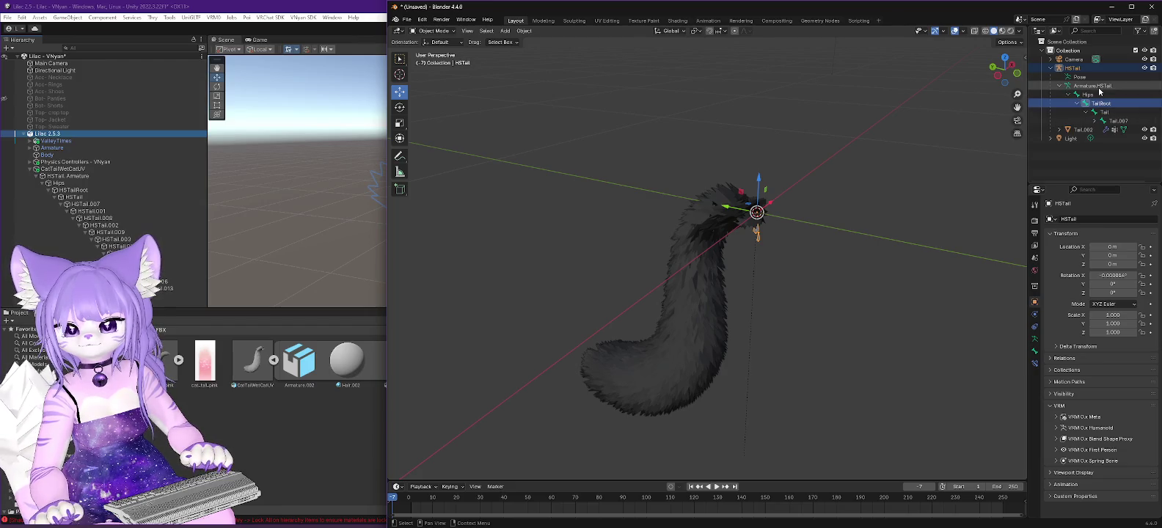
left_click(1084, 129)
key("F2")
type("HSTail")
key("Return")
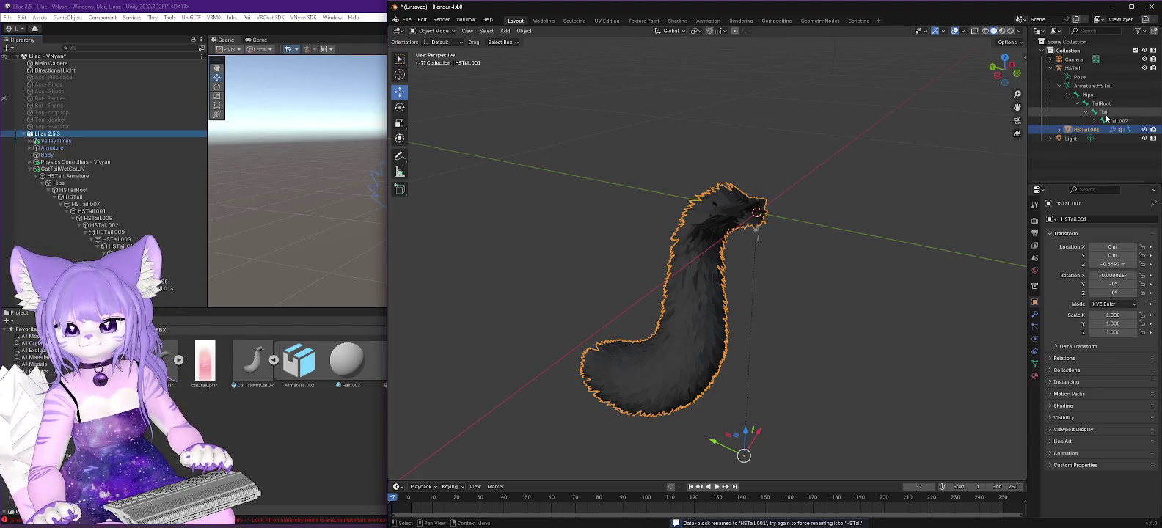
left_click(1106, 114)
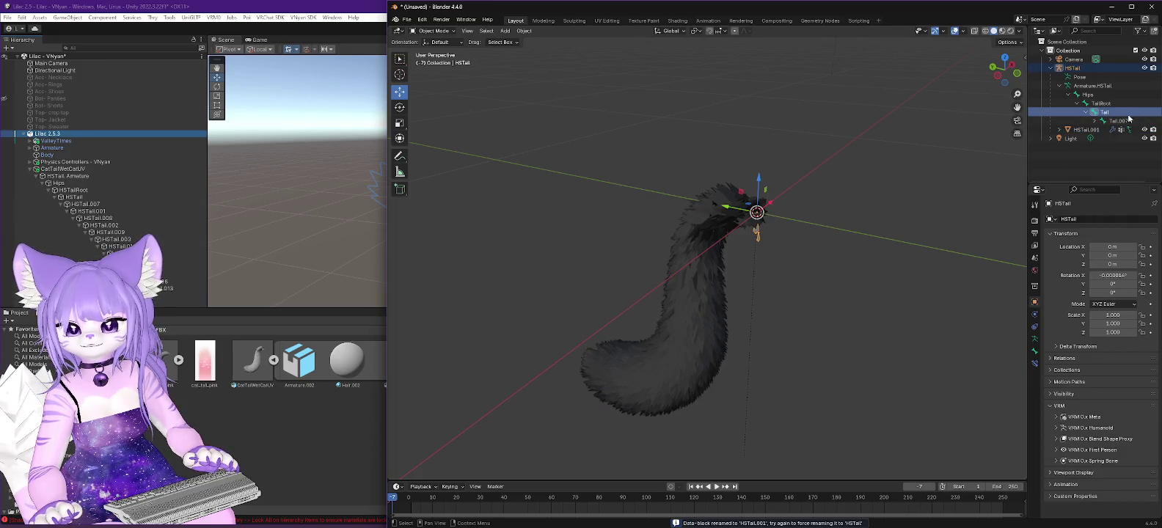
left_click_drag(1029, 125, 950, 124)
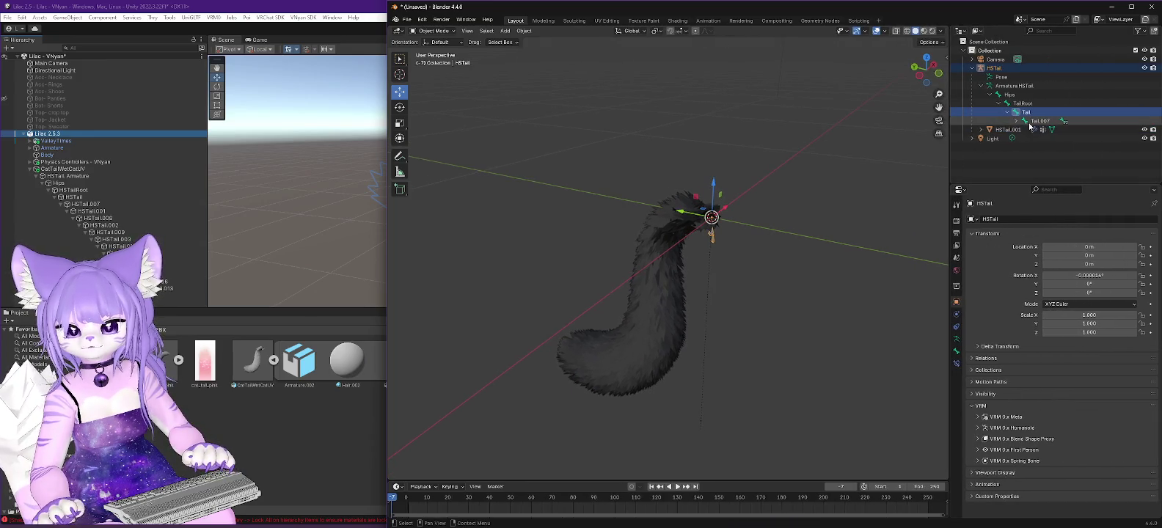
Rename bones Tail, Tail.007 and Tail.001 to HSTail, HSTail.007 and HSTail.001.
left_click(1016, 122)
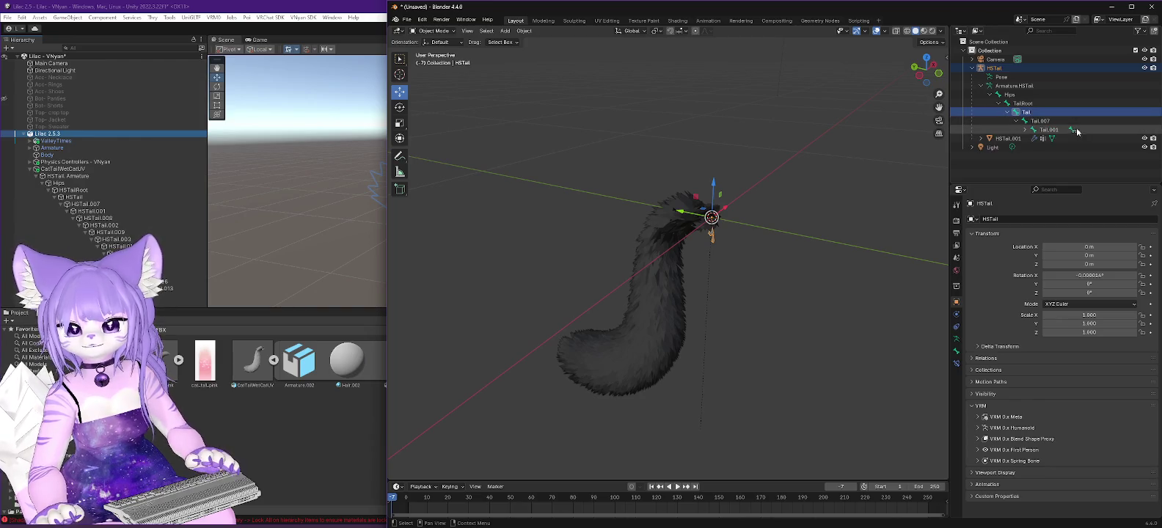
key("F2")
type("HSTail")
key("Return")
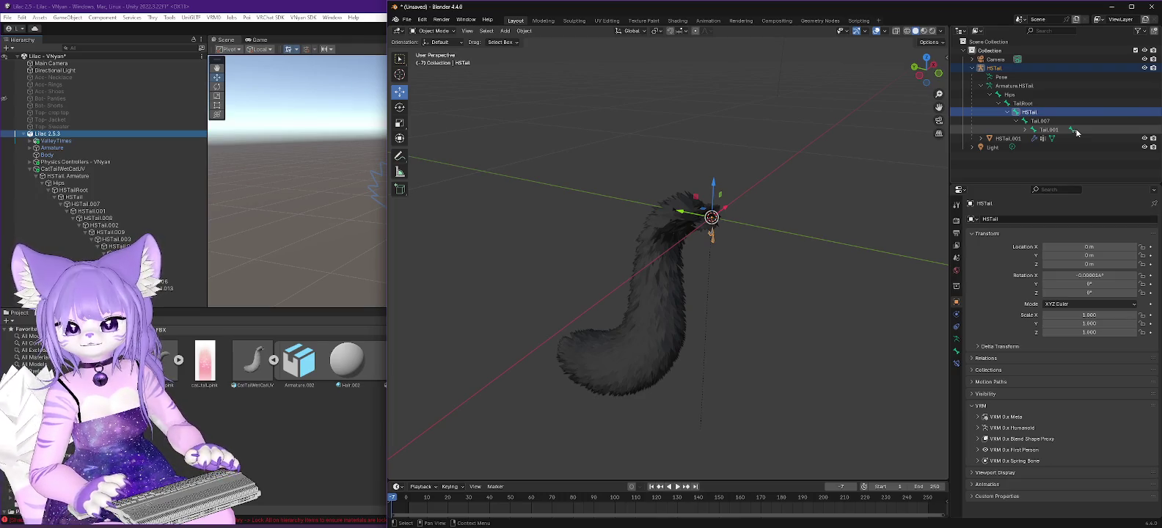
key("Down")
key("F2")
type("HSTail.007")
key("Return")
key("Down")
key("F2")
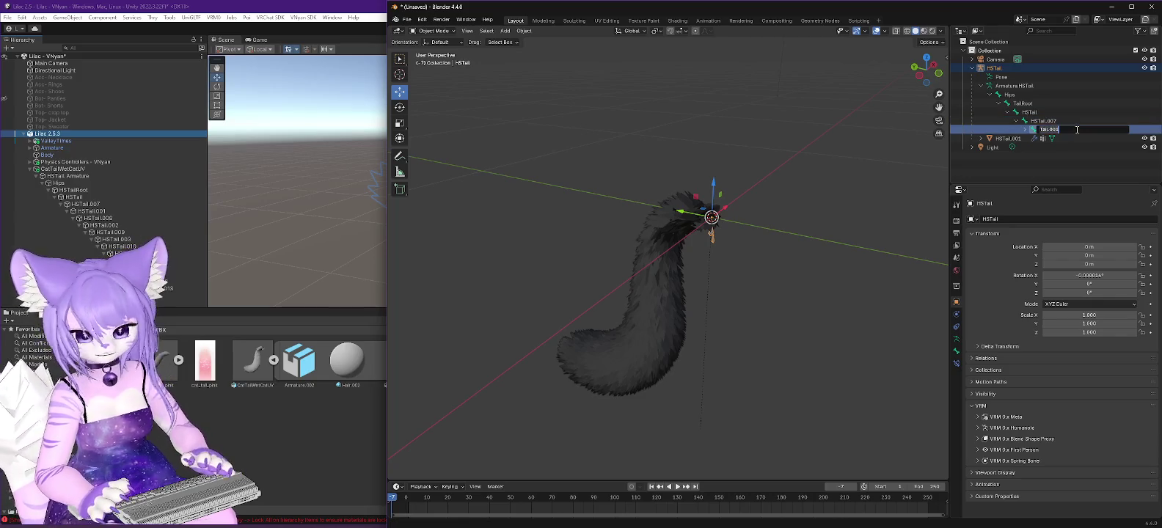
type("HSTail.001")
key("Return")
Rename bones Tail.008, Tail.002 and Tail.009 to HSTail.008, HSTail.002 and HSTail.009.
key("Down")
key("Up")
key("Right")
key("Down")
key("F2")
type("HSTail.008")
key("Return")
key("Down")
key("Up")
key("Right")
key("Down")
key("F2")
type("HSTail.002")
key("Return")
key("Right")
key("Down")
key("F2")
type("HSTail.009")
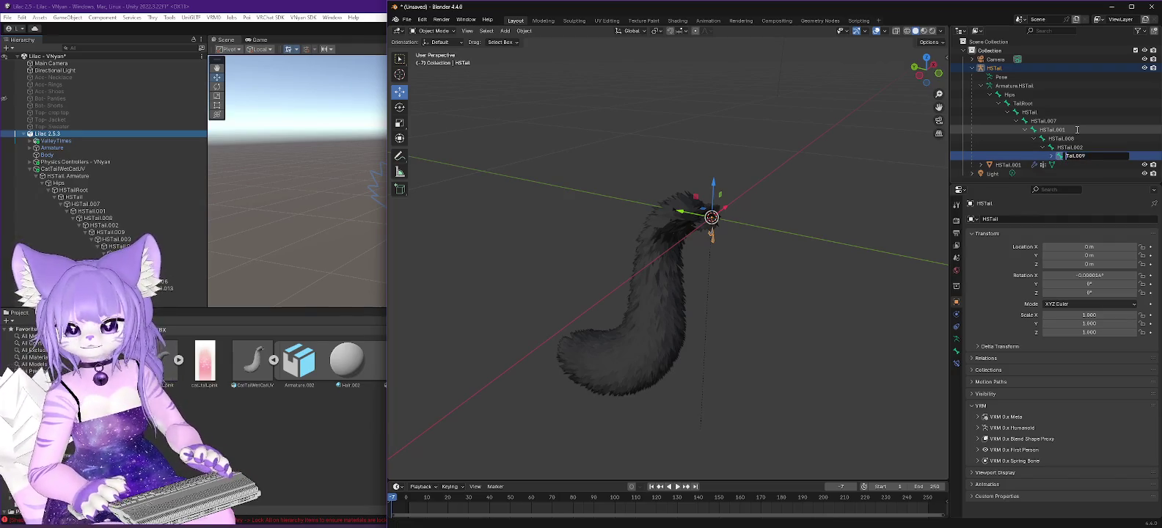
key("Return")
Rename bones Tail.003, Tail.010 and Tail.004 to HSTail.003, HSTail.010 and HSTail.004.
key("Right")
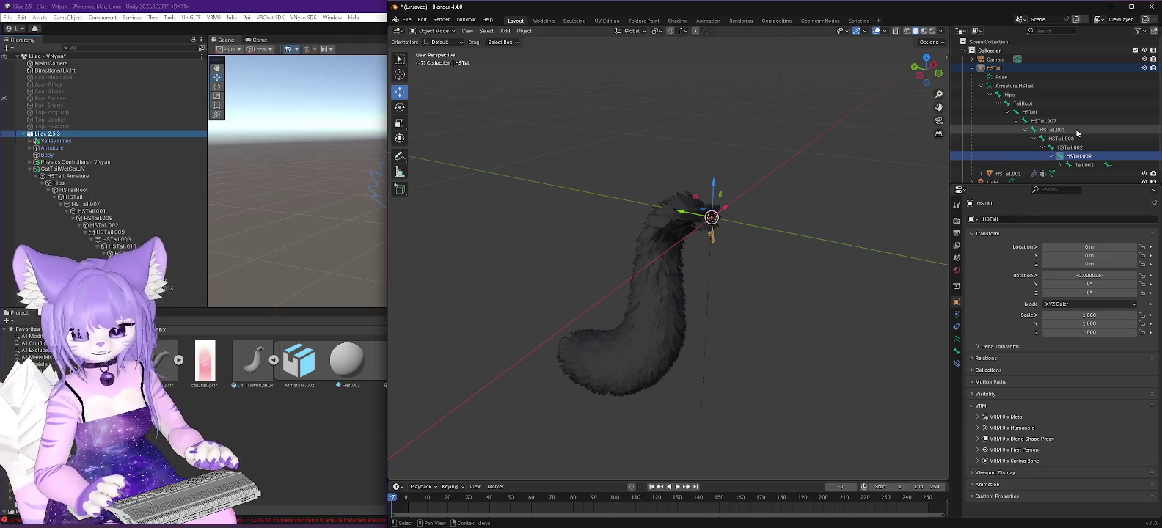
key("Down")
key("F2")
type("HSTail.003")
key("Return")
key("Right")
key("Down")
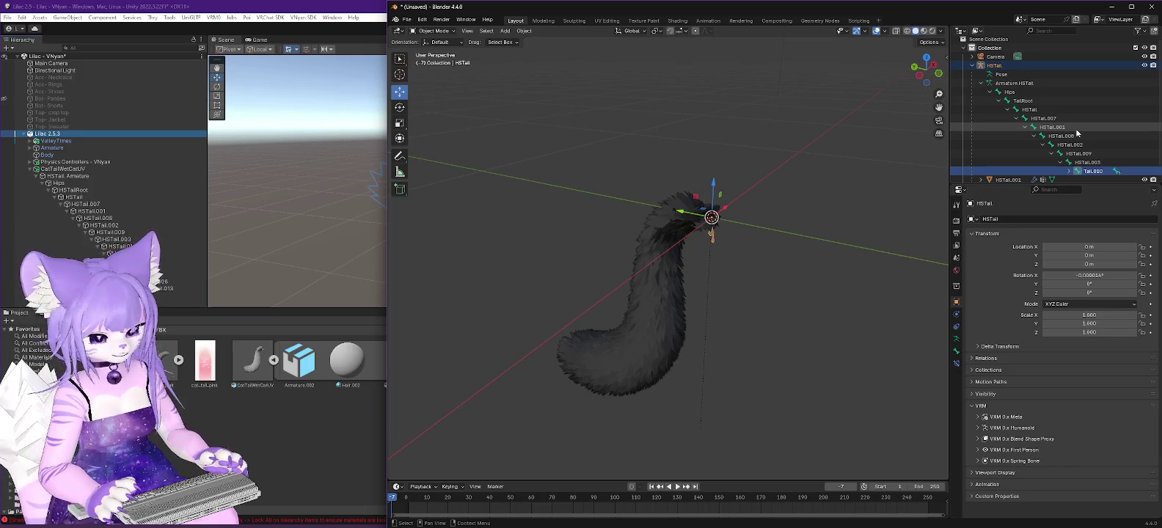
scroll("down", 3)
key("F2")
type("HSTail.010")
key("Return")
key("Right")
key("Down")
key("F2")
type("HSTail.004")
key("Return")
Rename bones Tail.011 and Tail.005 to HSTail.011 and HSTail.005.
key("Right")
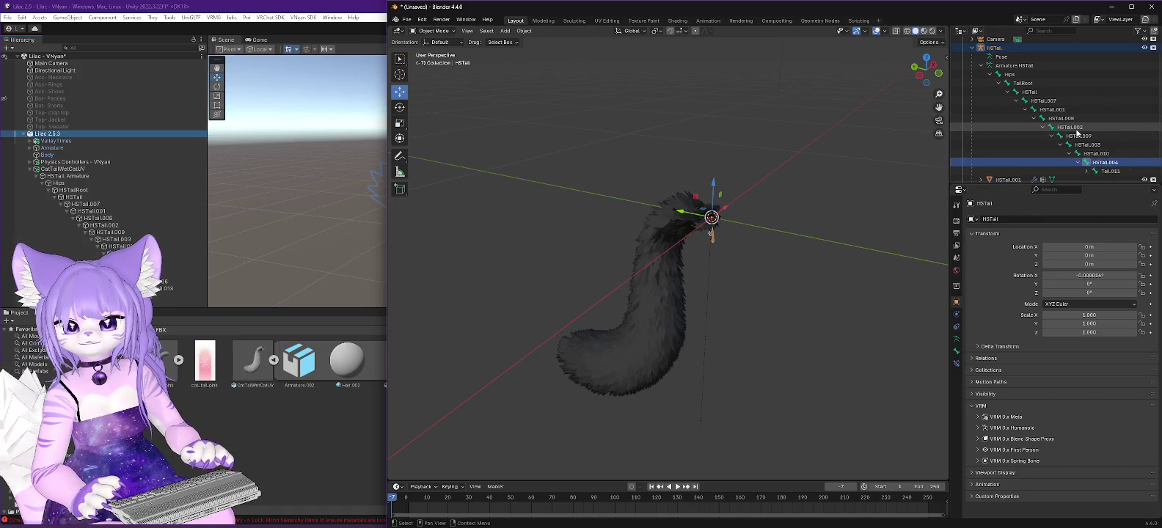
key("Down")
key("F2")
type("HSTail.011")
key("Return")
key("Right")
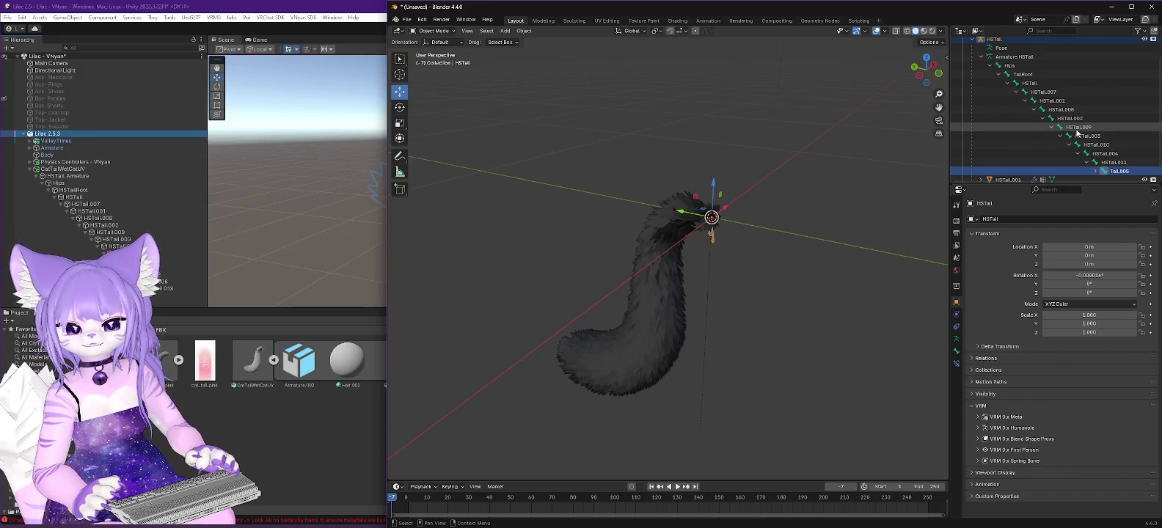
key("Down")
key("F2")
type("HSTail.005")
key("Return")
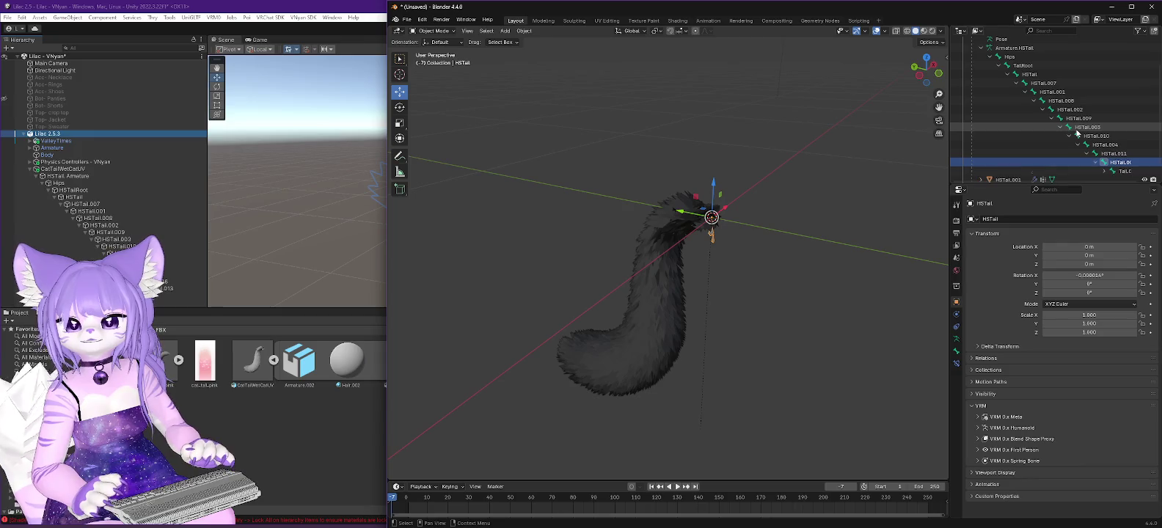
key("Right")
key("Down")
key("F2")
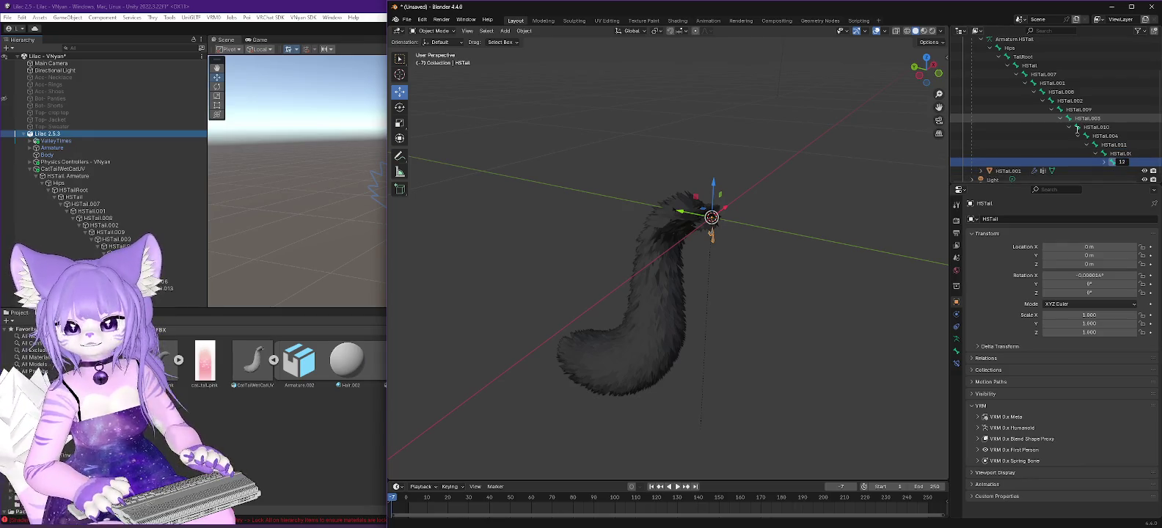
key("Escape")
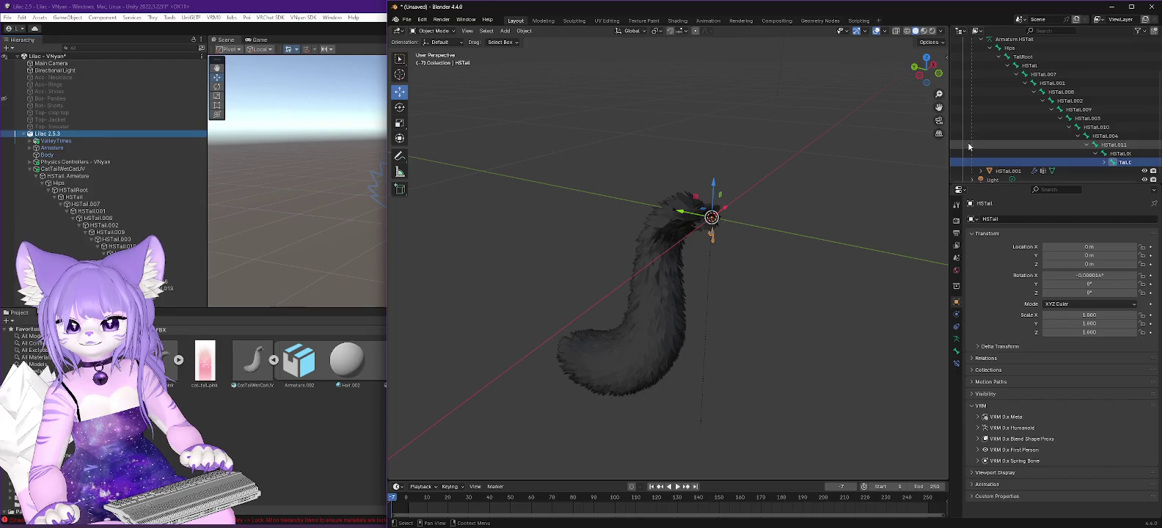
Widen the Outliner and prefix Tail.006 and Tail.013 with HS, giving HSTail.006 and HSTail.013.
left_click_drag(947, 134, 871, 134)
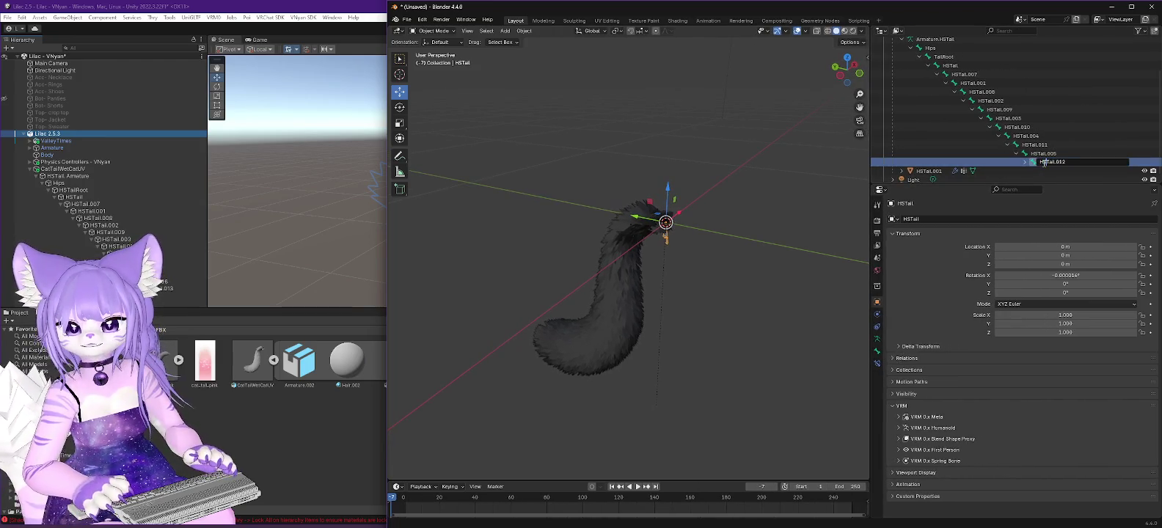
key("KP_Add")
key("KP_Add")
left_click(1044, 166)
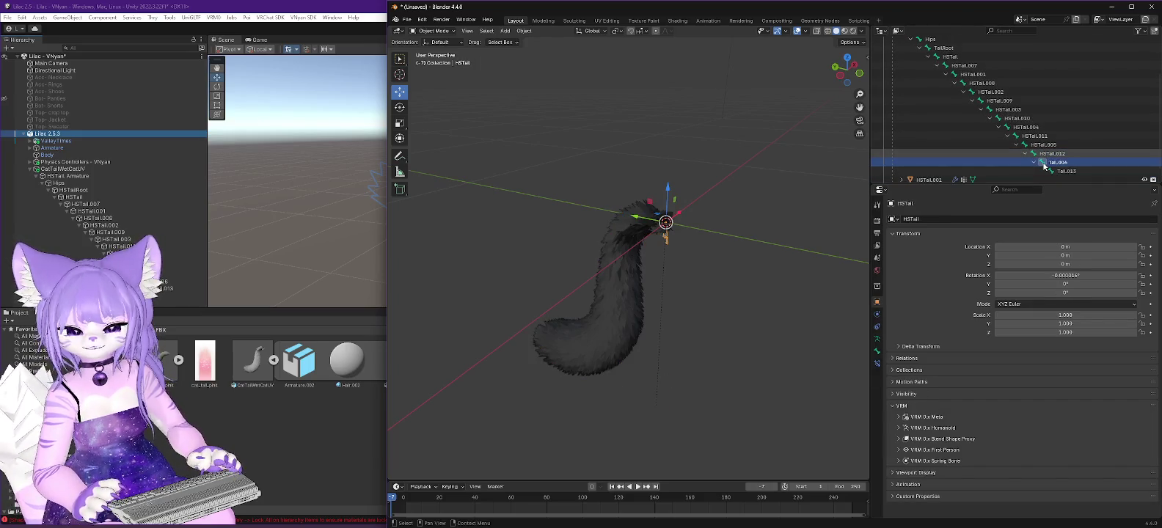
double_click(1043, 164)
scroll("down", 3)
type("HS")
key("Return")
left_click(1044, 165)
double_click(1044, 164)
key("Home")
type("HS")
key("Return")
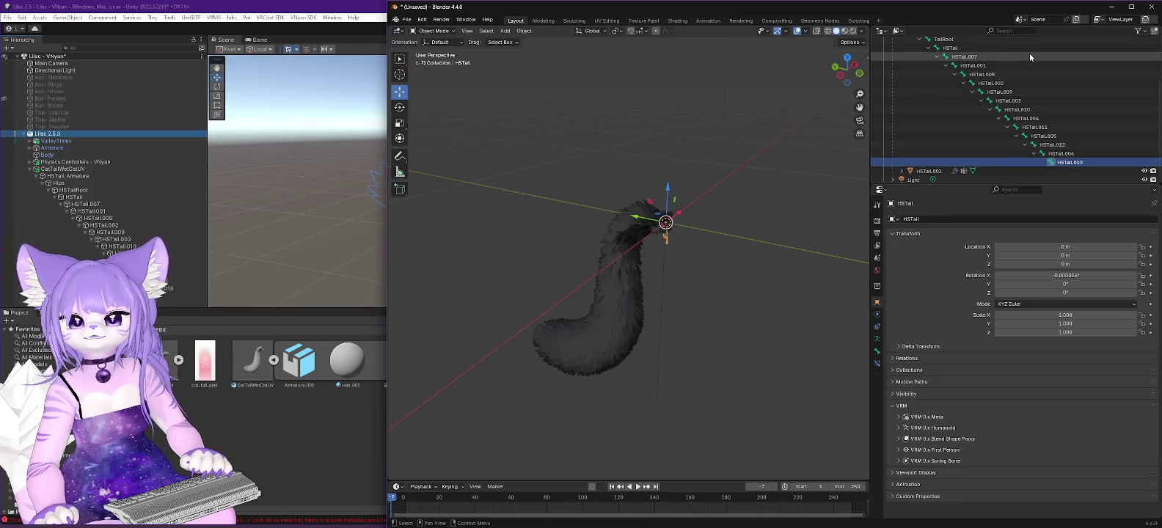
left_click(966, 58)
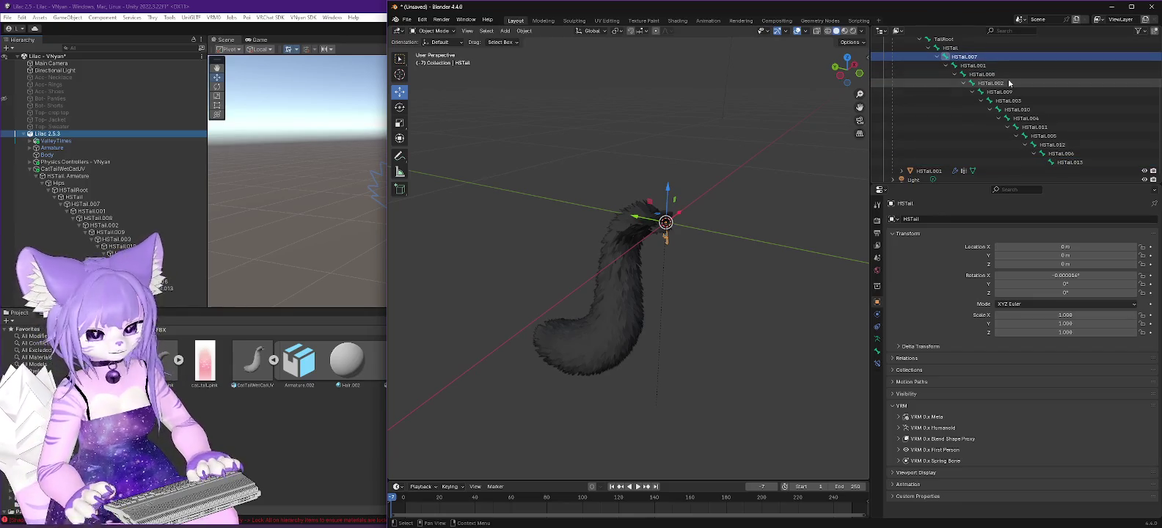
Edit the HSTail.007 bone's name, accidentally renaming it HSTail.014.
scroll("up", 3)
key("F2")
key("BackSpace")
key("BackSpace")
key("BackSpace")
key("Return")
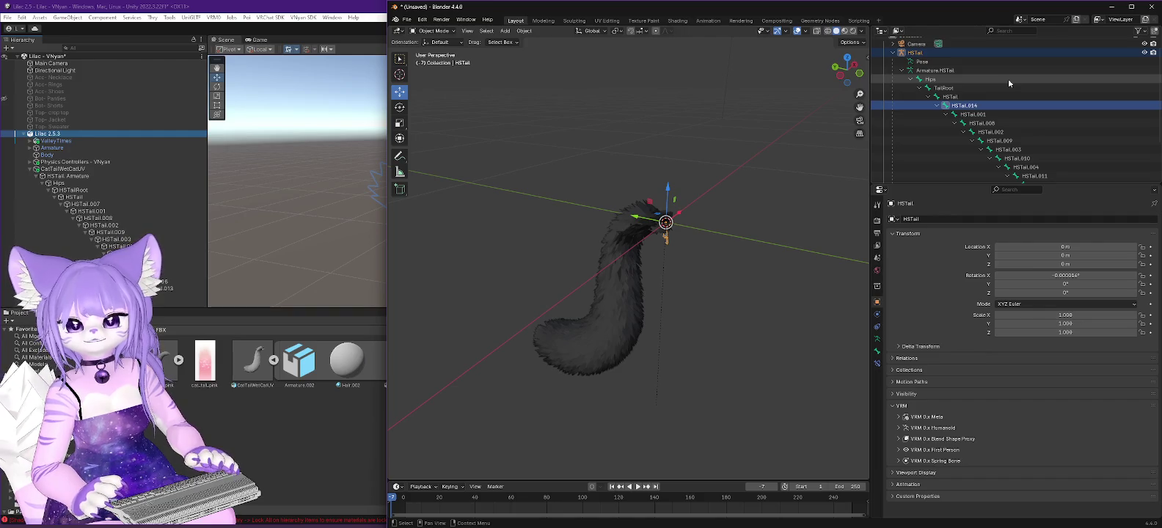
Undo the renames with Ctrl+Z, reverting Tail.004 through Tail.013 to their original names.
left_click(978, 116)
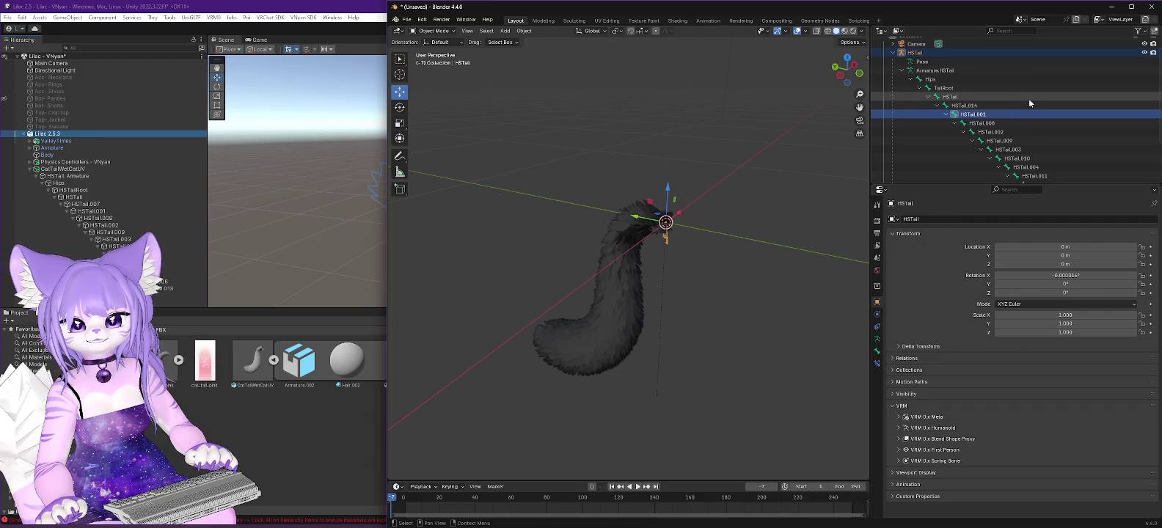
scroll("down", 3)
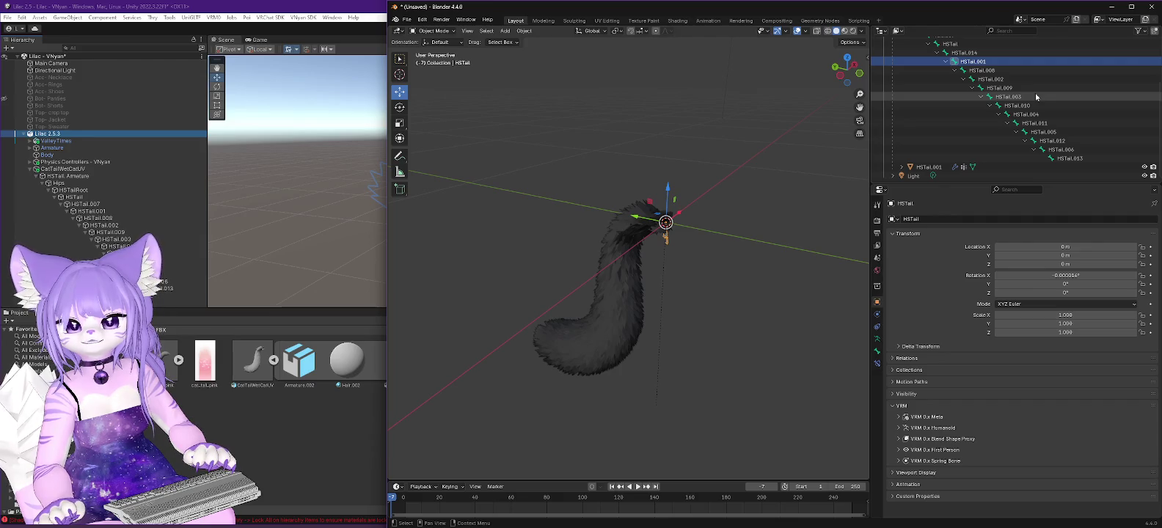
scroll("up", 3)
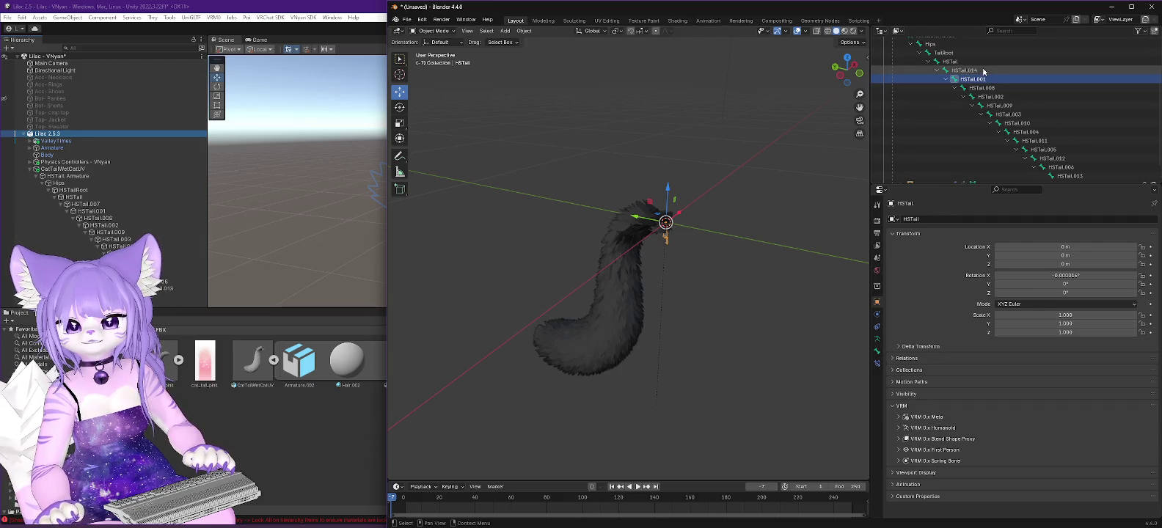
left_click(972, 71)
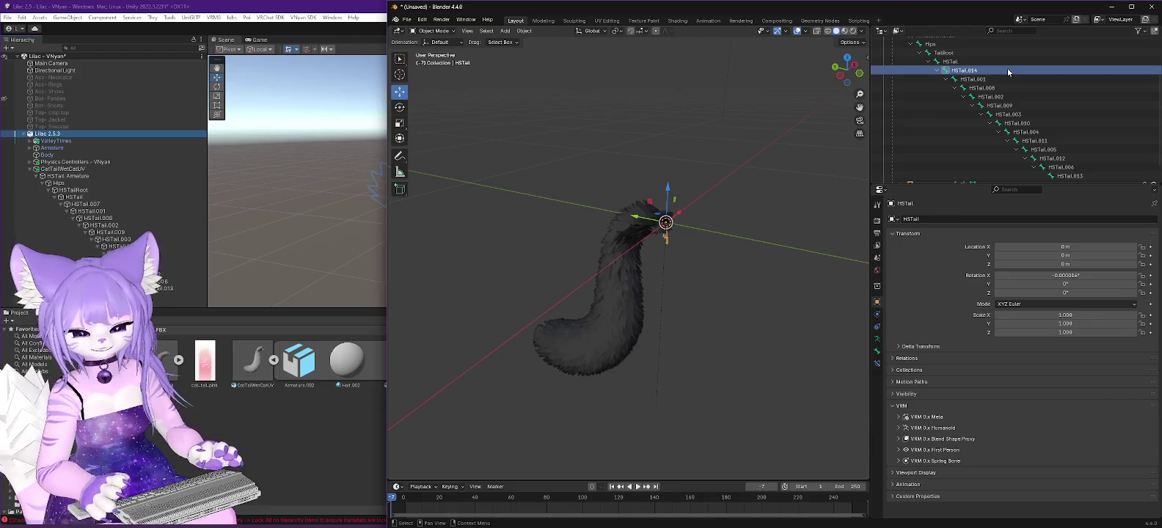
key("ctrl+z")
key("ctrl+z")
key("ctrl+z")
key("ctrl+z")
key("ctrl+z")
key("ctrl+z")
key("ctrl+z")
key("ctrl+z")
key("ctrl+z")
key("ctrl+z")
key("ctrl+z")
key("ctrl+z")
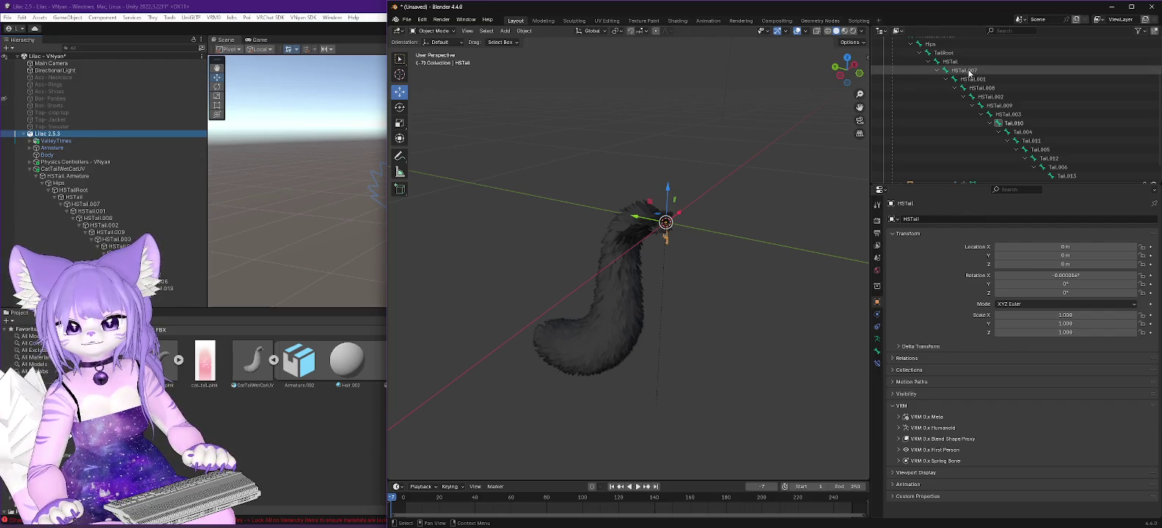
left_click(970, 71)
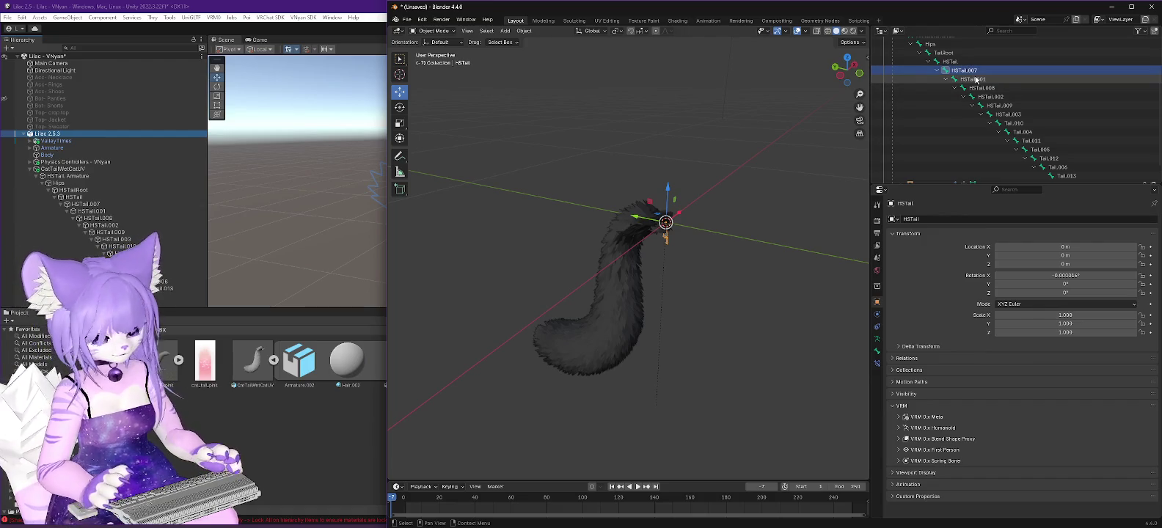
Keep HSTail.007 as is and prefix HSTail.001, HSTail.008 and HSTail.002 with a temporary 't'.
scroll("up", 3)
key("F2")
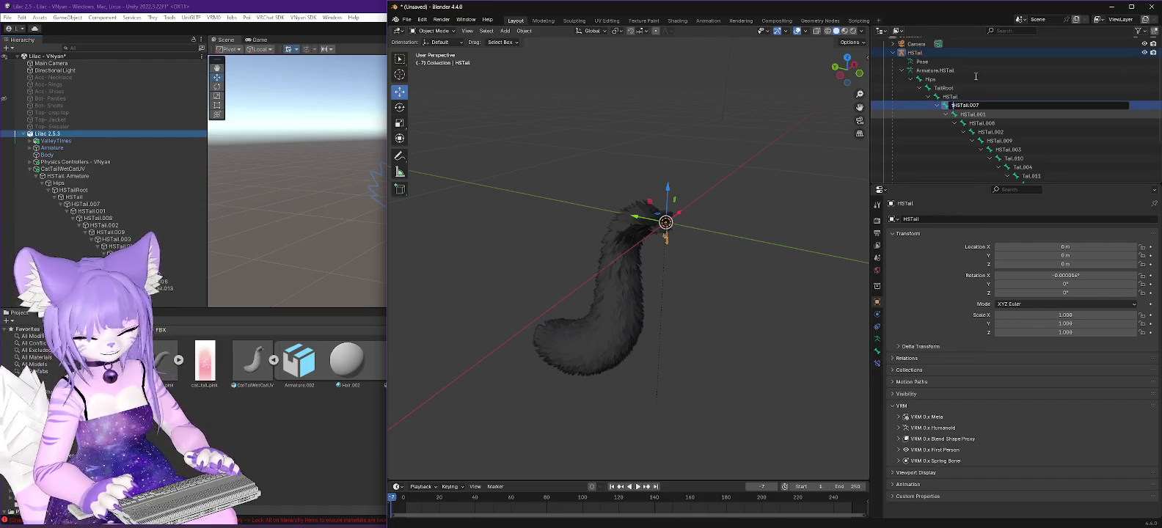
key("Return")
key("Down")
key("F2")
scroll("down", 3)
key("Home")
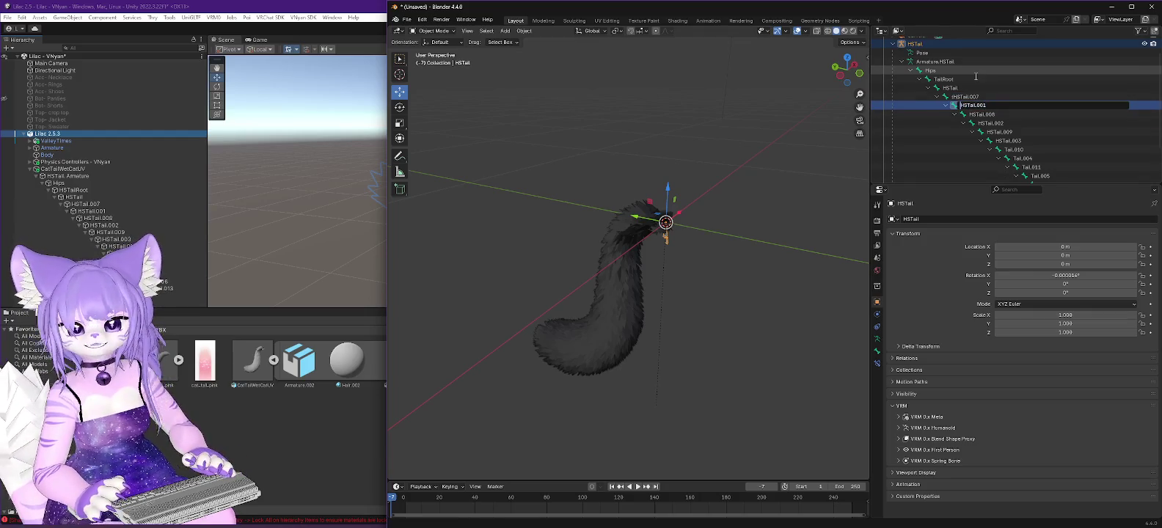
type("t")
key("Return")
key("Down")
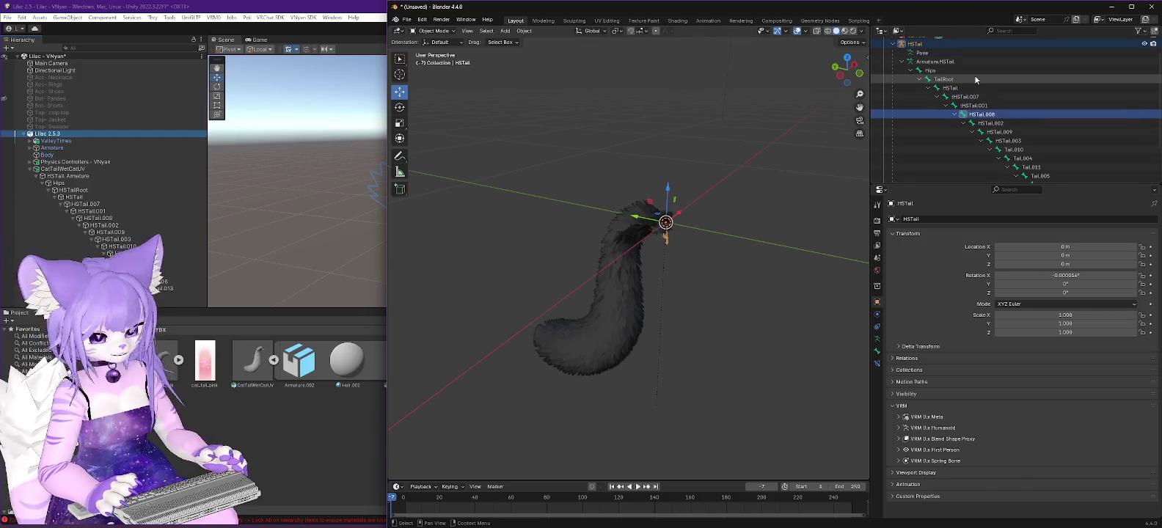
key("F2")
scroll("down", 3)
key("Home")
type("t")
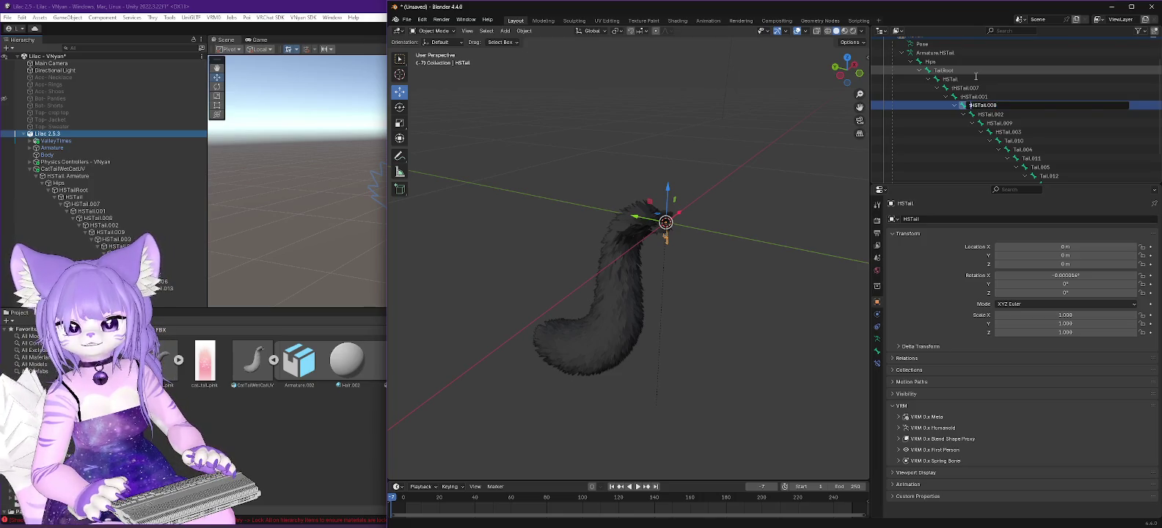
key("Return")
key("Down")
key("F2")
scroll("down", 3)
key("Home")
type("t")
key("Return")
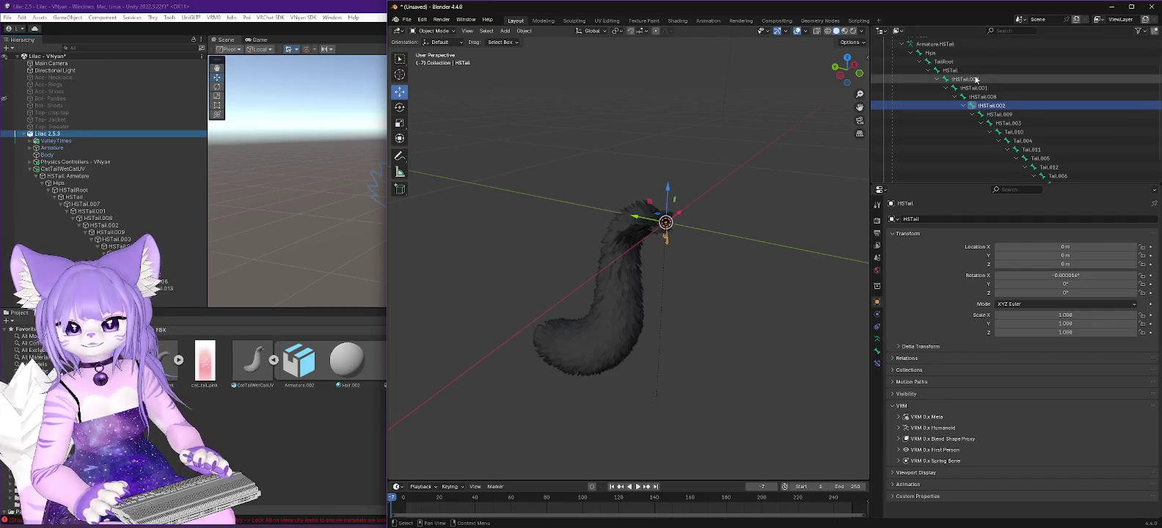
Prefix HSTail.009 and HSTail.003 with 't' as well, giving tHSTail.009 and tHSTail.003.
key("Down")
scroll("down", 3)
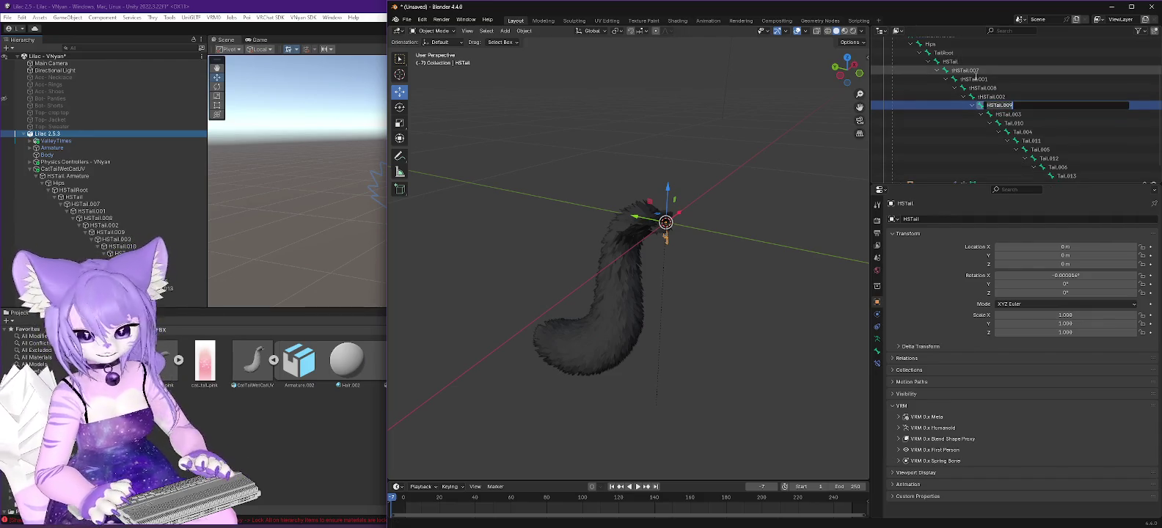
key("F2")
key("Home")
type("t")
key("Return")
key("Down")
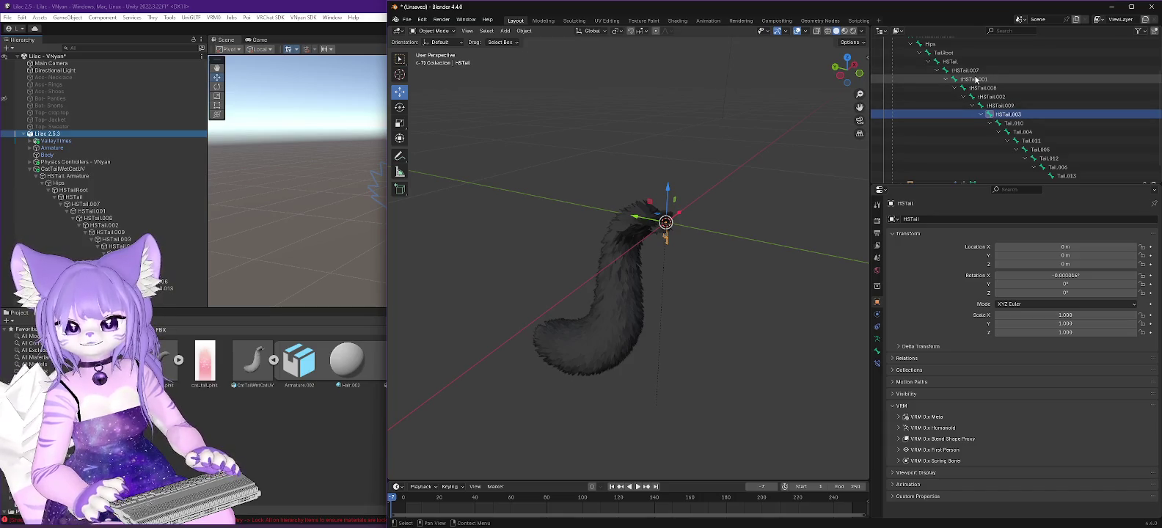
scroll("down", 3)
key("F2")
key("Home")
type("t")
key("Return")
key("Up")
key("Up")
key("Up")
key("Up")
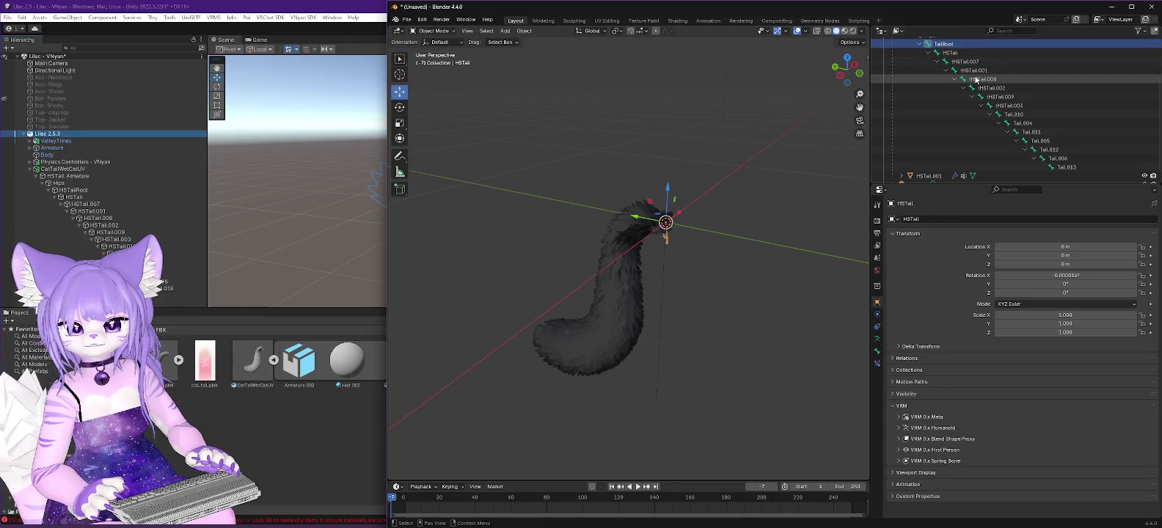
key("Down")
key("Down")
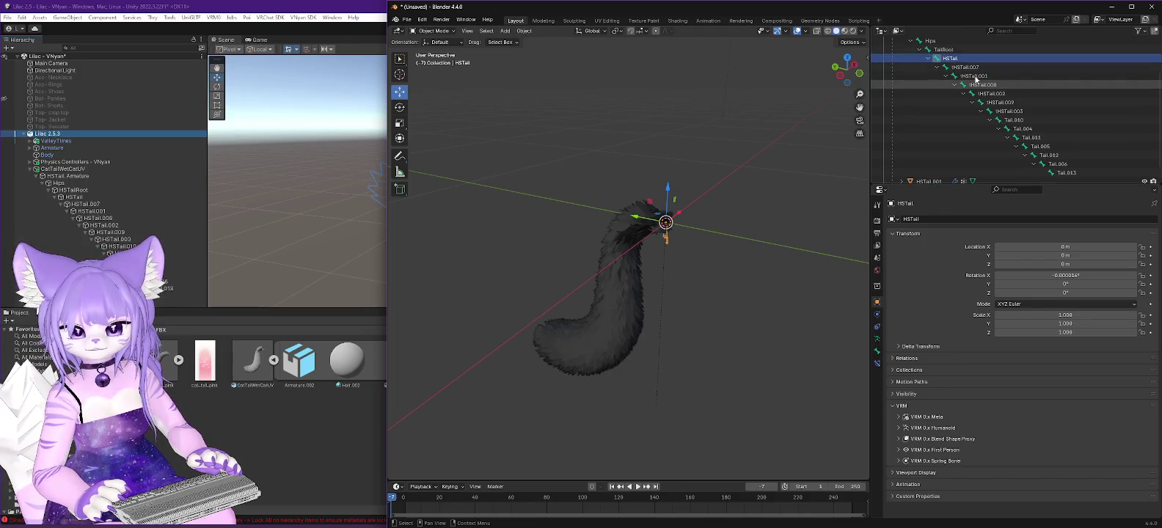
Rename the HSTail bone under TailRoot to HSTail.000.
scroll("up", 3)
key("F2")
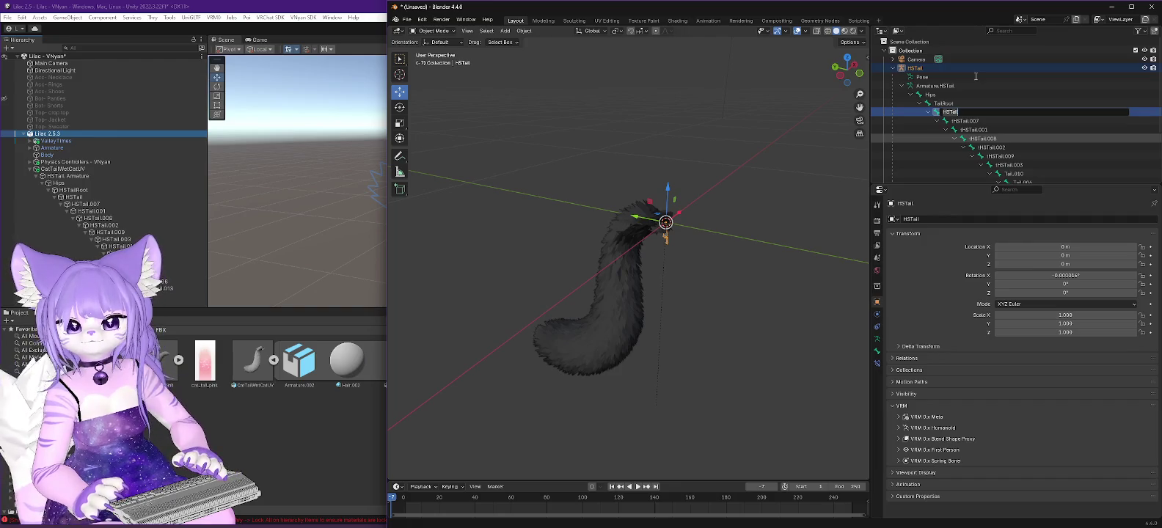
key("Return")
key("F2")
key("End")
type(".000")
key("Return")
Rename HSTail.007 to HSTail.001 and tHSTail.001 to HSTail.002.
key("Down")
scroll("down", 3)
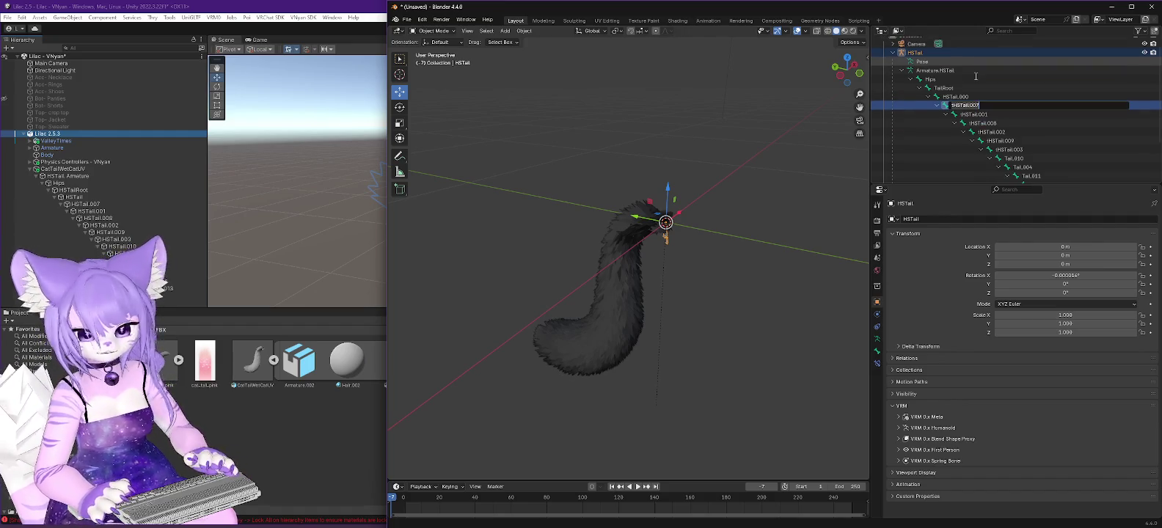
key("F2")
key("BackSpace")
type("1")
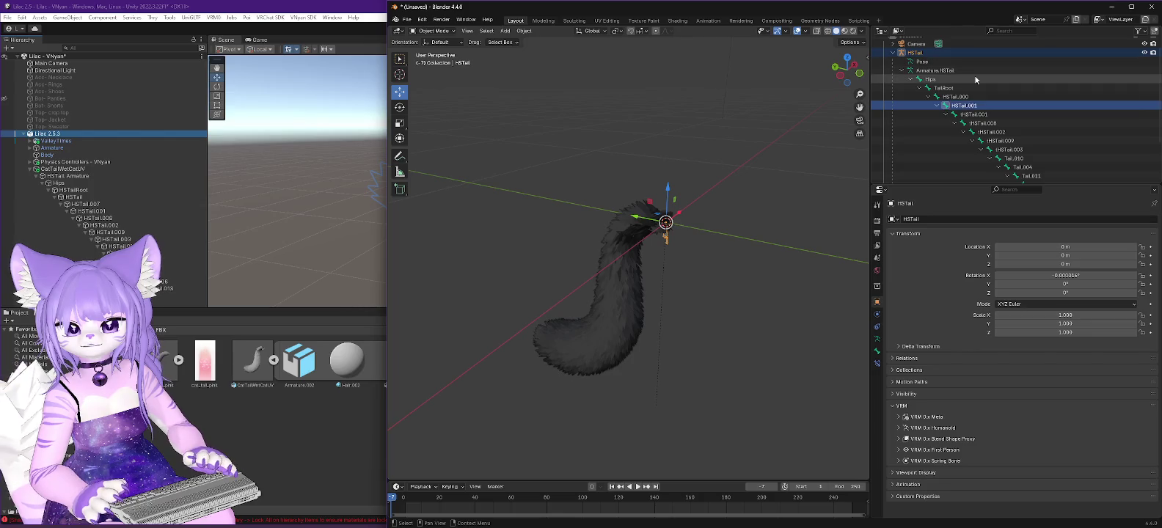
key("Return")
key("Down")
scroll("down", 3)
key("F2")
type("HSTail.001")
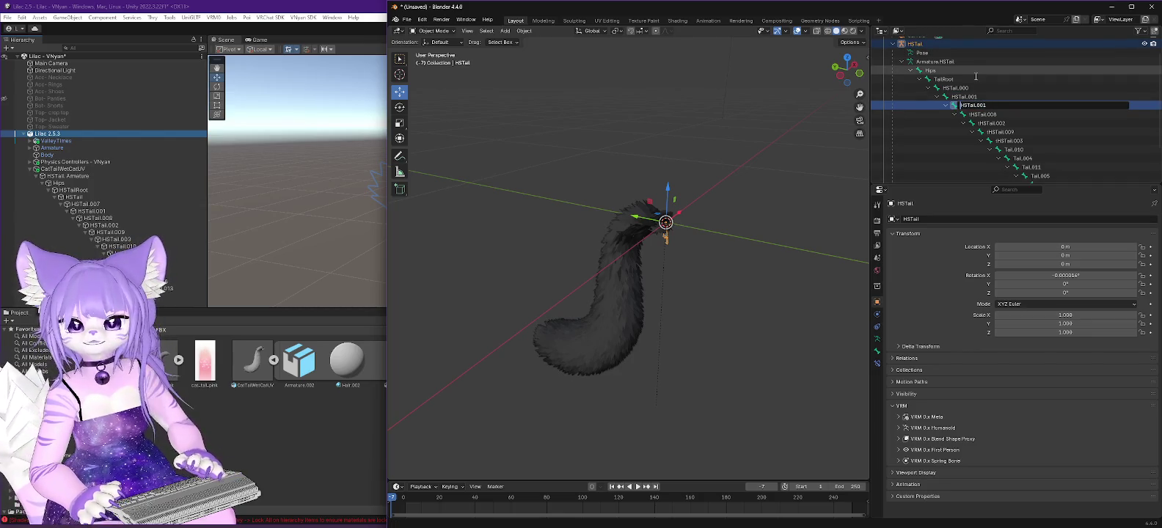
type("2")
key("Return")
key("Down")
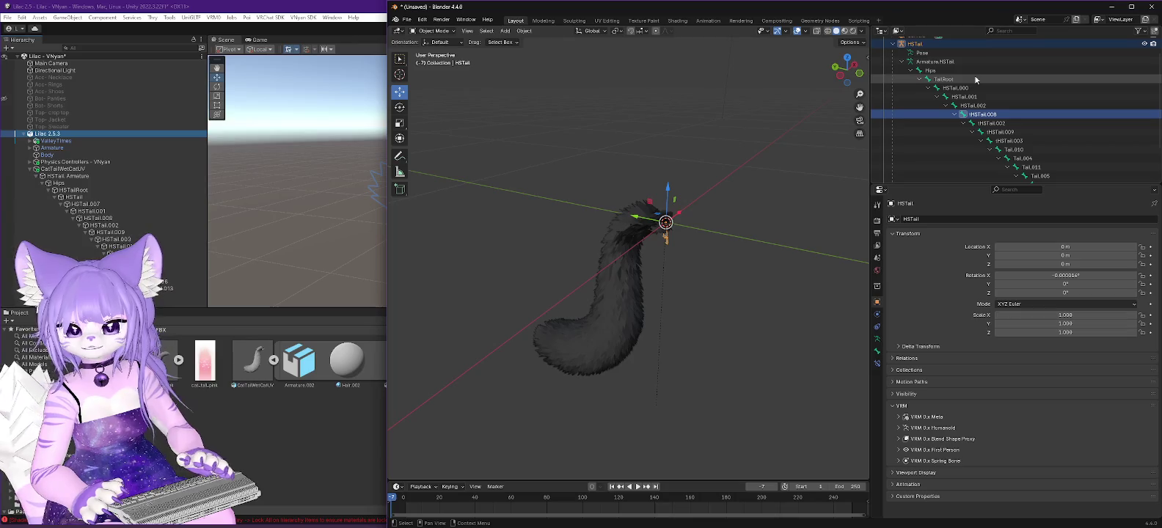